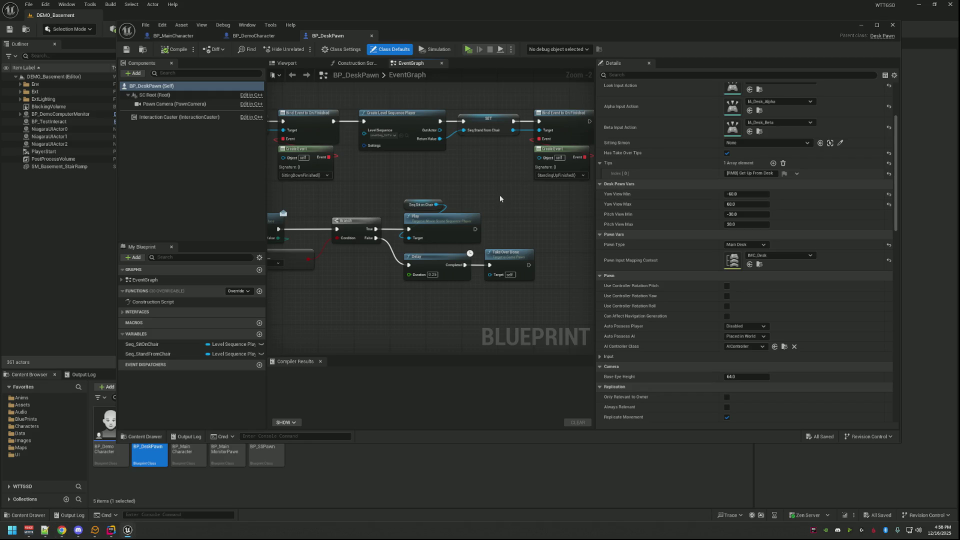
- Pan around the BP_DemoDeskPawn event graph to inspect the Create Event, Branch, BeginPlay and Bind Event nodes
scroll(507, 189, down, 4)
scroll(506, 187, up, 4)
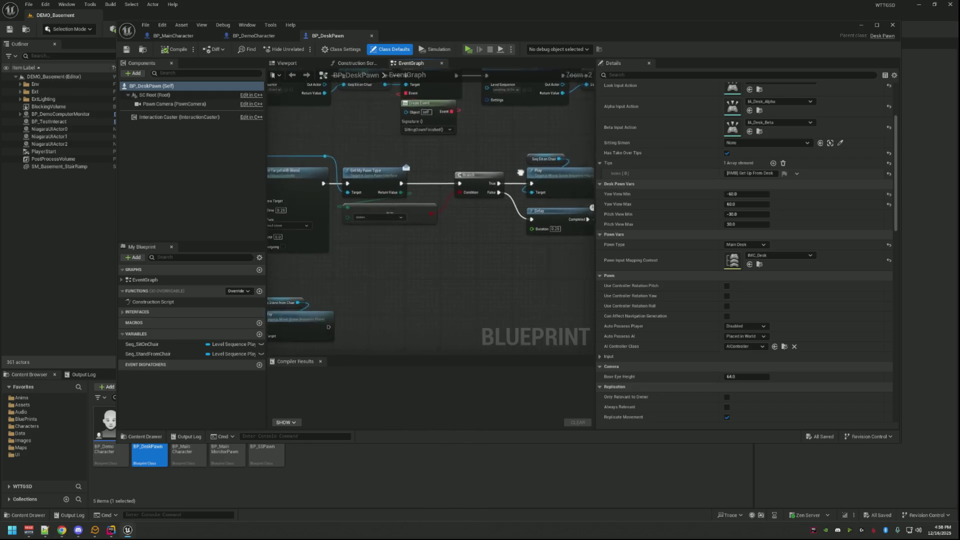
scroll(422, 160, up, 2)
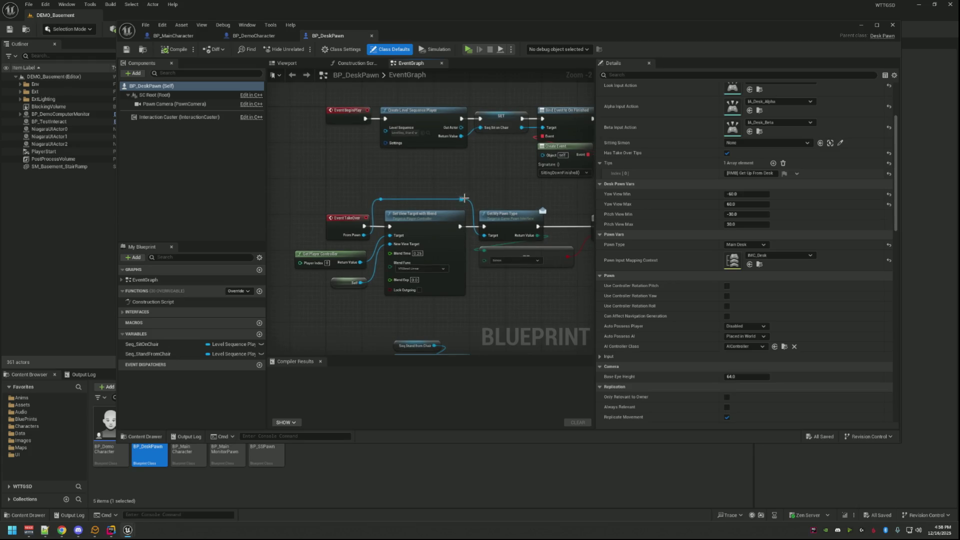
mouse_move(429, 151)
mouse_down()
mouse_move(428, 125)
mouse_move(415, 120)
mouse_move(335, 142)
mouse_move(505, 143)
mouse_move(420, 145)
mouse_move(438, 186)
mouse_up()
mouse_move(478, 155)
mouse_down()
mouse_move(441, 154)
mouse_move(529, 165)
mouse_move(520, 155)
mouse_move(465, 150)
mouse_move(333, 148)
mouse_up()
scroll(437, 213, down, 3)
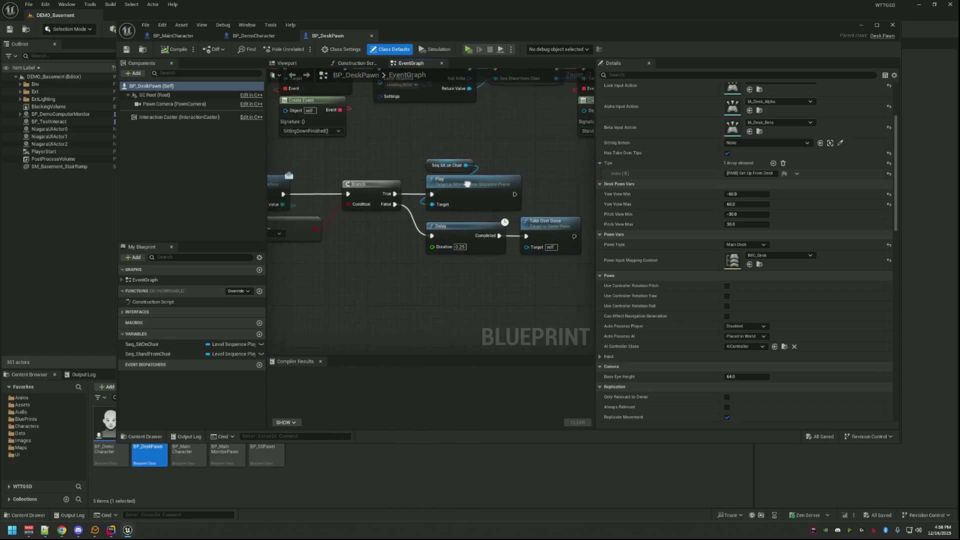
mouse_move(491, 188)
mouse_down()
mouse_move(497, 208)
mouse_move(399, 217)
mouse_move(391, 268)
mouse_move(365, 319)
mouse_move(346, 296)
mouse_move(361, 311)
mouse_move(411, 302)
mouse_up()
scroll(495, 208, up, 2)
scroll(480, 208, down, 2)
scroll(478, 220, up, 3)
mouse_move(433, 193)
mouse_down()
mouse_move(465, 197)
mouse_move(440, 190)
mouse_move(504, 164)
mouse_up()
scroll(450, 192, down, 1)
- In Rider, close MainCharacter.cpp, scroll DeskPawn.cpp to the top, then return to BP_DemoDeskPawn
key(alt+Tab)
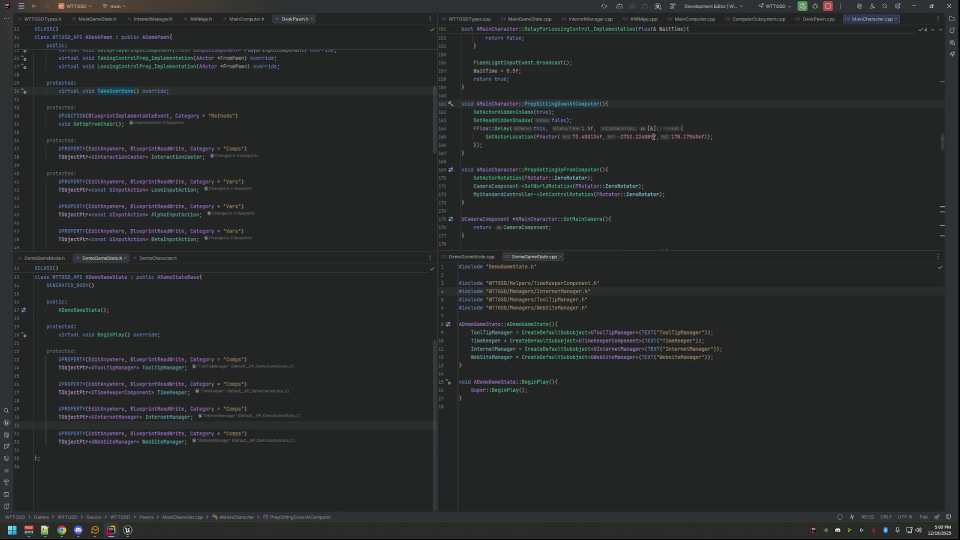
middle_click(859, 18)
scroll(638, 156, up, 2)
scroll(638, 157, down, 20)
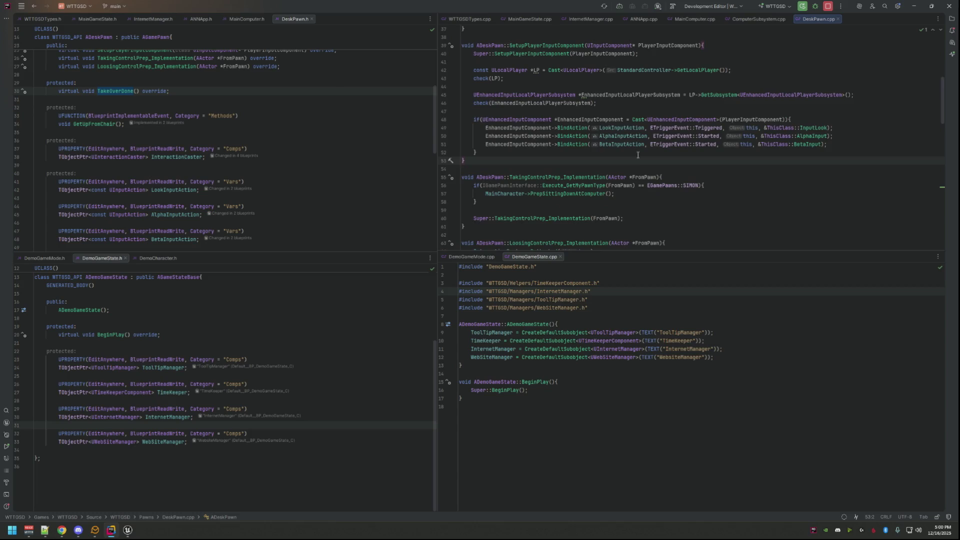
scroll(648, 132, up, 20)
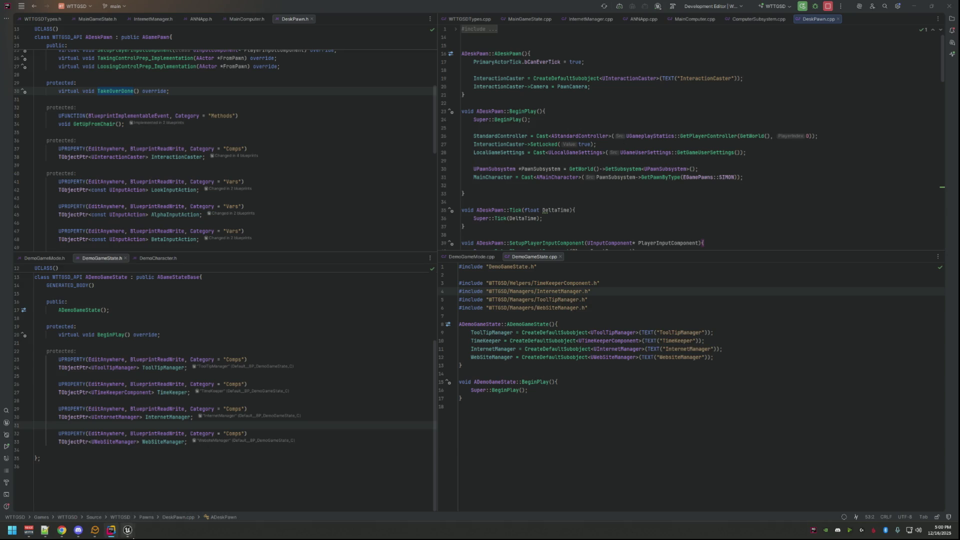
mouse_move(128, 530)
click(147, 495)
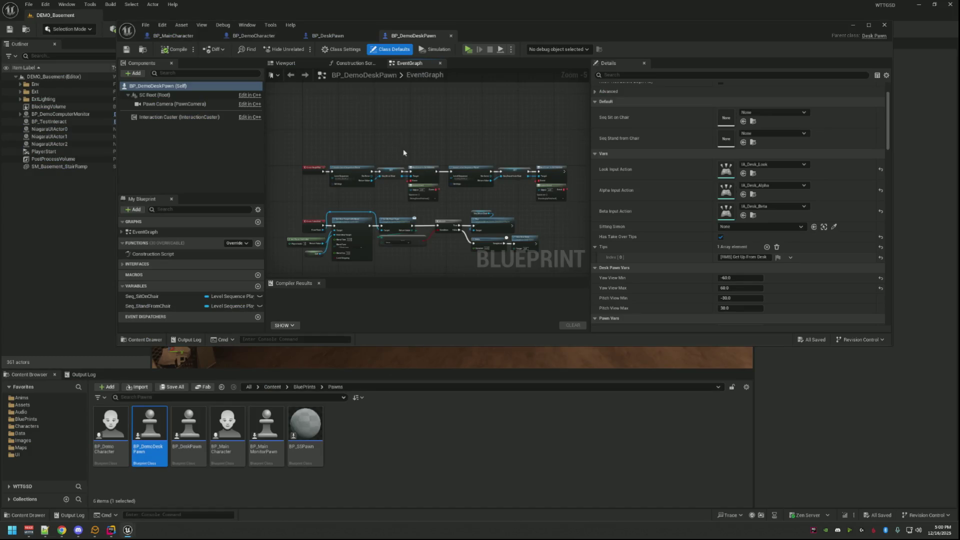
- Maximize the BP_DemoDeskPawn editor and inspect its Branch, Play, Delay and BeginPlay nodes
click(868, 25)
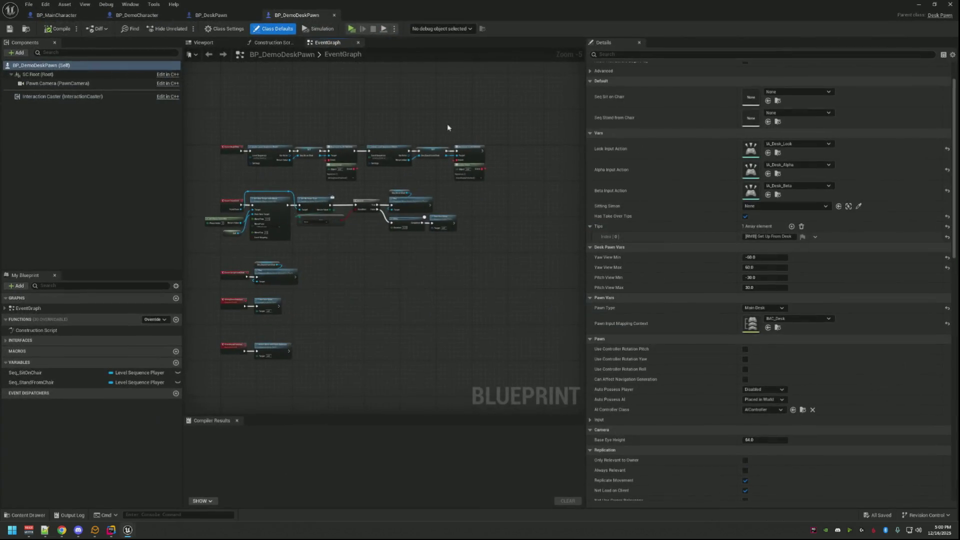
scroll(423, 110, up, 2)
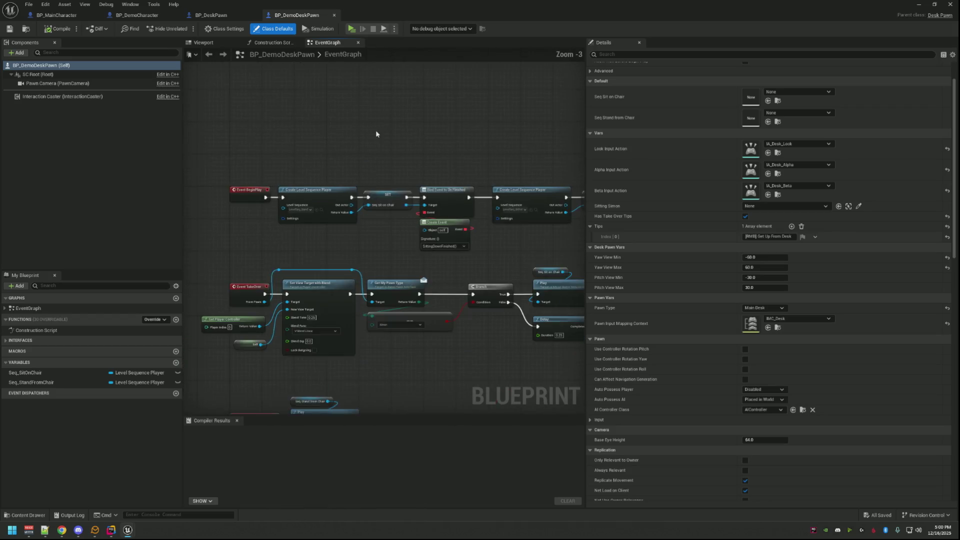
scroll(324, 172, up, 3)
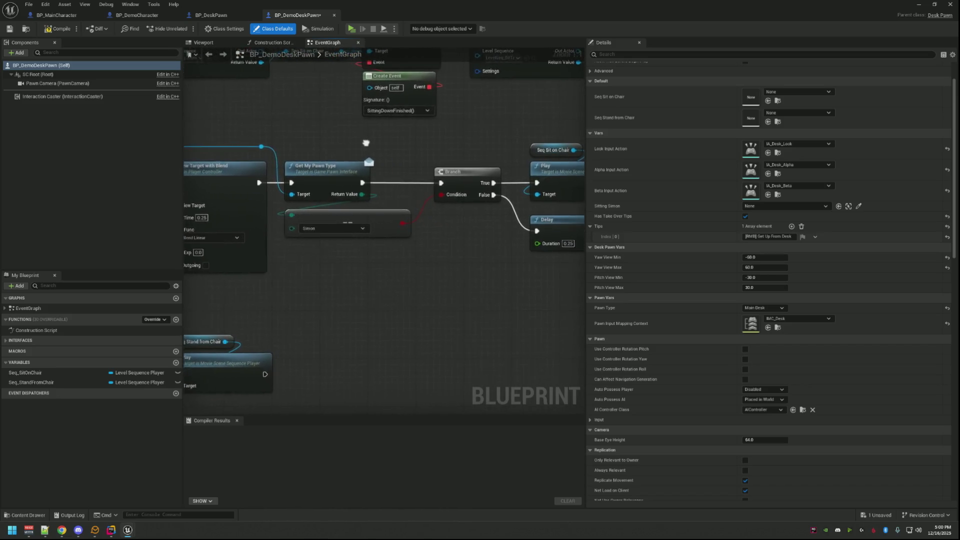
mouse_move(461, 154)
mouse_down()
mouse_move(316, 138)
mouse_move(439, 136)
mouse_move(429, 186)
mouse_move(450, 206)
mouse_move(375, 154)
mouse_move(405, 161)
mouse_move(337, 152)
mouse_move(434, 122)
mouse_move(357, 188)
mouse_move(428, 171)
mouse_move(465, 212)
mouse_move(434, 197)
mouse_up()
scroll(446, 133, down, 2)
scroll(443, 174, down, 1)
scroll(434, 197, up, 2)
scroll(414, 208, down, 3)
mouse_move(471, 168)
mouse_down()
mouse_move(407, 208)
mouse_move(482, 199)
mouse_move(462, 241)
mouse_up()
- Set Pawn Type to Demo Desk, compile and save the blueprint, then minimize the editor
click(764, 308)
click(771, 351)
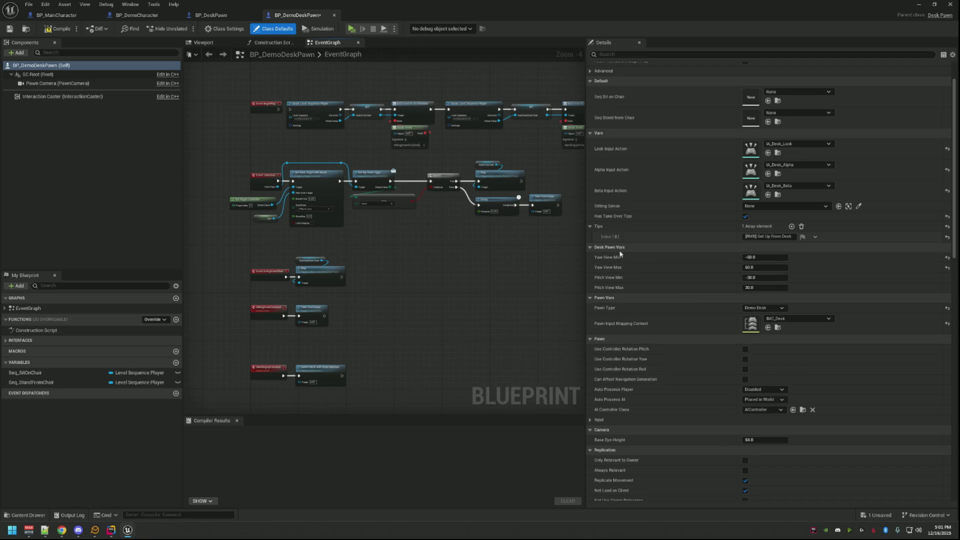
click(57, 28)
click(9, 28)
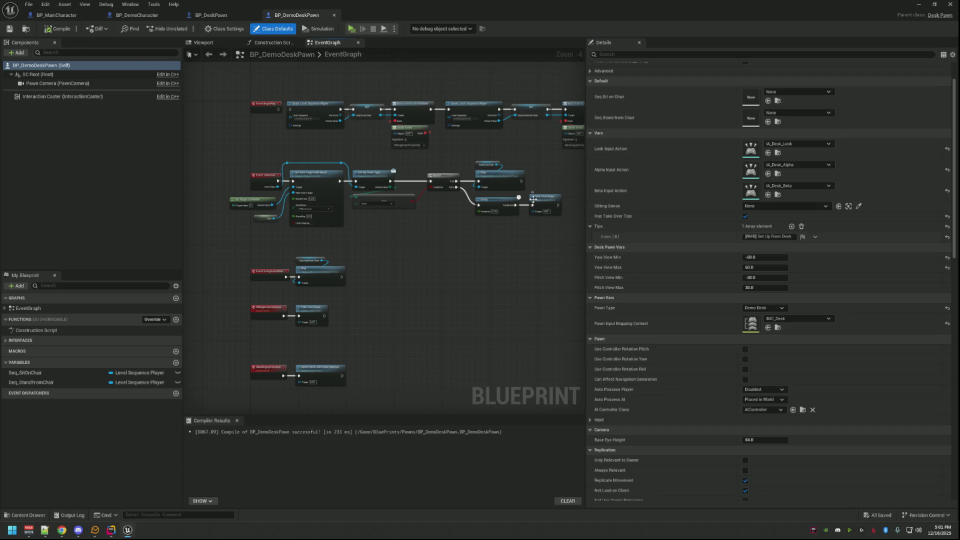
scroll(668, 191, up, 2)
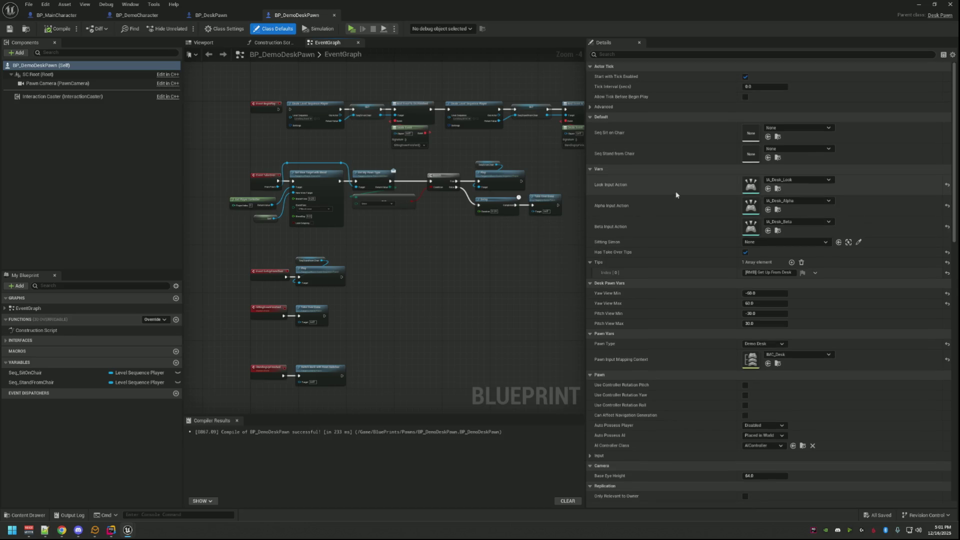
drag(585, 173, 618, 168)
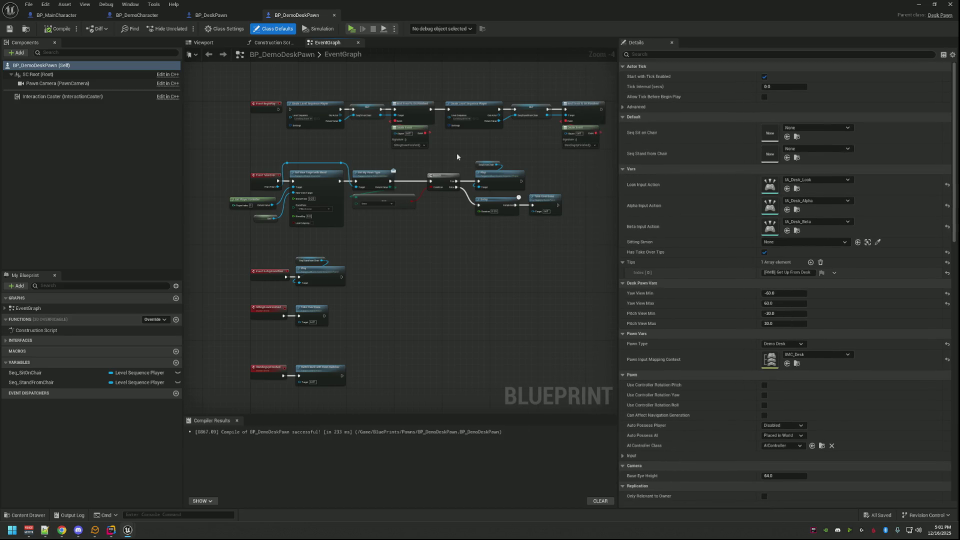
scroll(391, 167, up, 4)
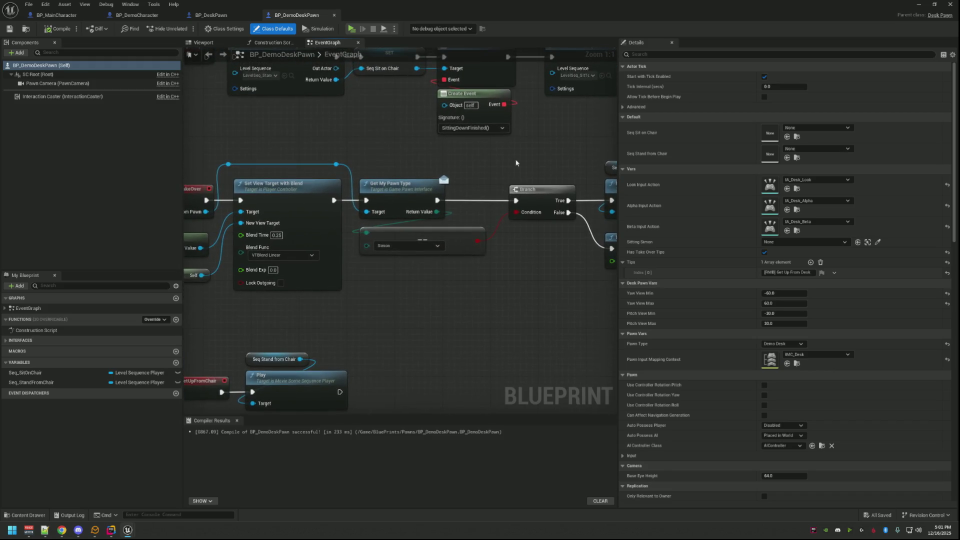
click(933, 5)
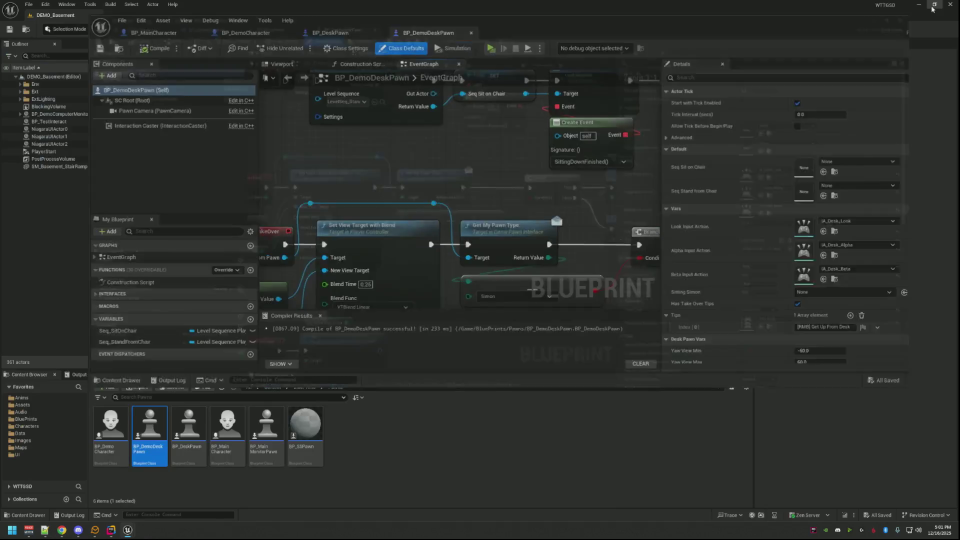
click(852, 25)
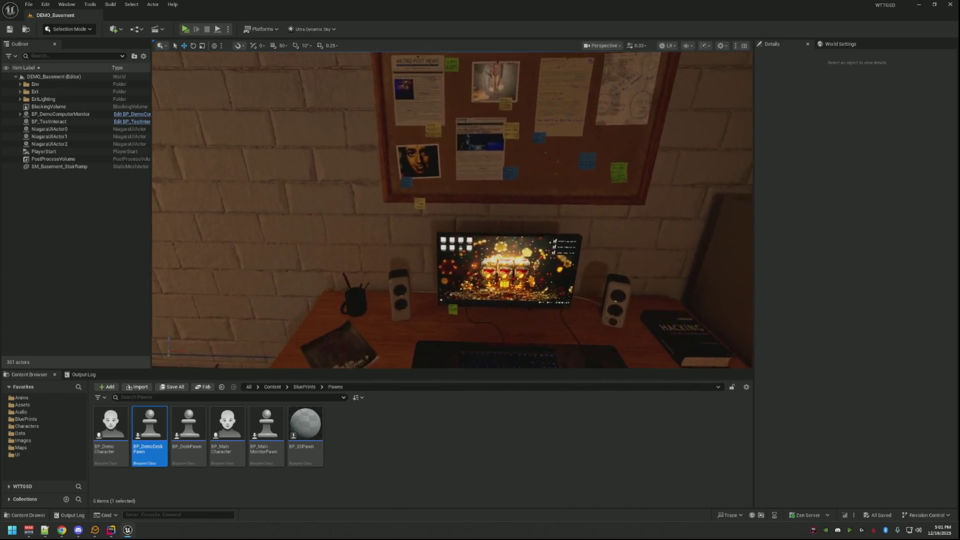
- Drop a BP_DemoDeskPawn into the basement level and raise it to about 118 units
click(463, 427)
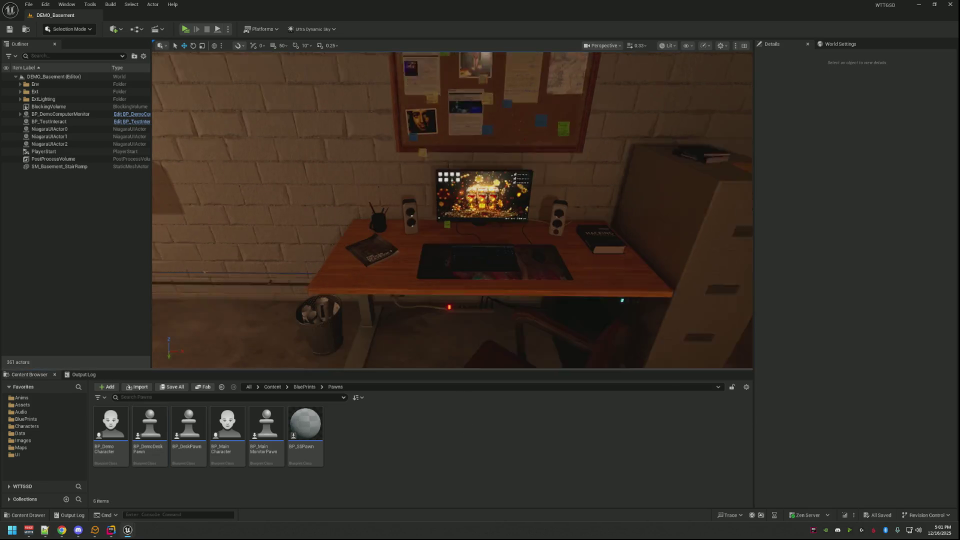
mouse_move(450, 210)
mouse_down()
mouse_move(450, 235)
mouse_move(440, 240)
mouse_move(266, 222)
mouse_move(450, 222)
mouse_move(449, 240)
mouse_up()
mouse_move(149, 425)
mouse_down()
mouse_move(489, 346)
mouse_move(489, 325)
mouse_up()
drag(463, 258, 463, 122)
drag(522, 189, 521, 188)
- Rotate the pawn to a yaw of -90 so it faces the desk monitor
key(e)
key(f)
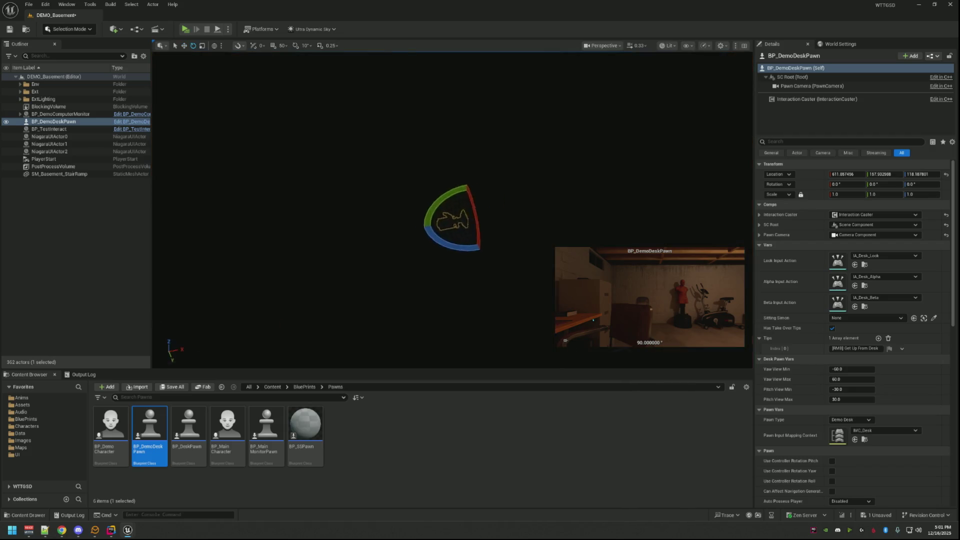
drag(414, 245, 603, 220)
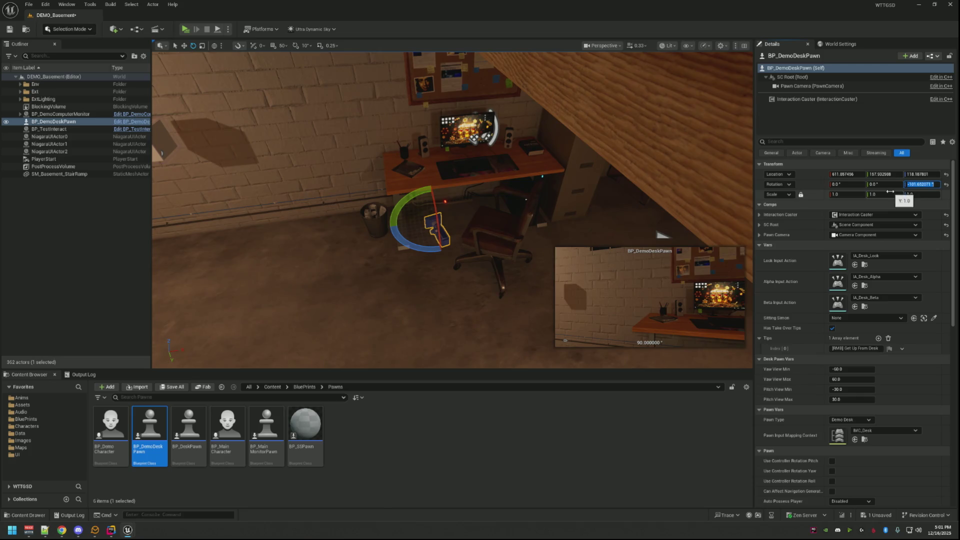
key(Return)
key(f)
key(w)
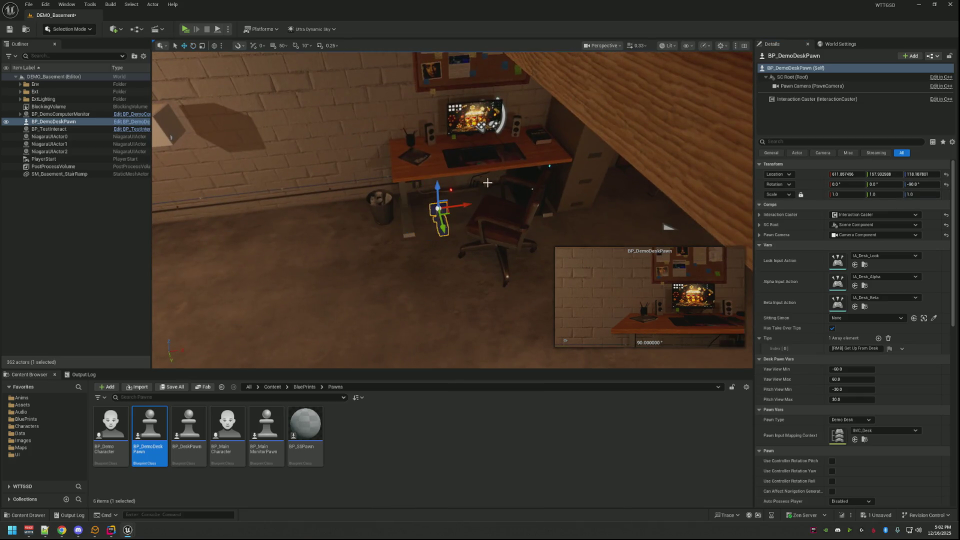
- Slide the pawn onto the chair at Y 84.70, Z 124.17 and check it from the desk front
mouse_move(406, 205)
mouse_down()
mouse_move(394, 102)
mouse_move(345, 111)
mouse_move(435, 112)
mouse_up()
drag(355, 138, 356, 139)
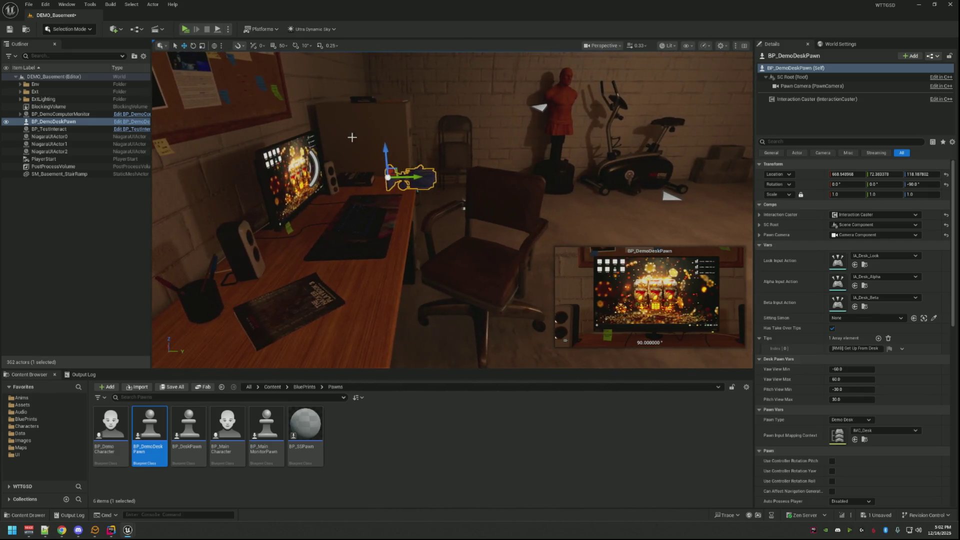
drag(417, 175, 445, 179)
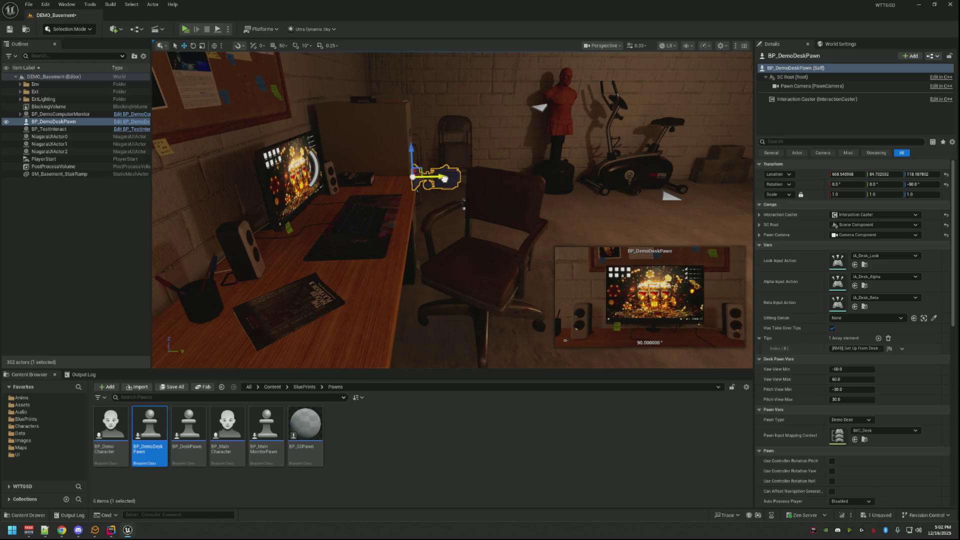
mouse_move(409, 145)
mouse_down()
mouse_move(410, 98)
mouse_move(409, 143)
mouse_up()
mouse_move(464, 208)
mouse_down()
mouse_move(440, 220)
mouse_move(485, 177)
mouse_up()
drag(452, 210, 430, 238)
mouse_move(480, 200)
mouse_down()
mouse_move(489, 194)
mouse_move(467, 194)
mouse_move(470, 210)
mouse_move(543, 193)
mouse_move(515, 205)
mouse_up()
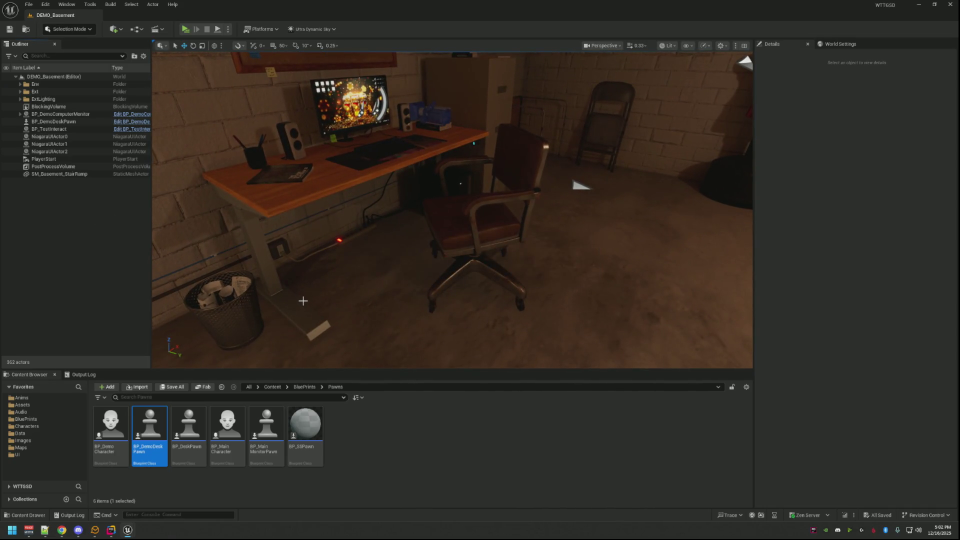
- Open BP_DeskToMonitor from the BluePrints/PawnSwitchers folder and inspect its graph
click(305, 387)
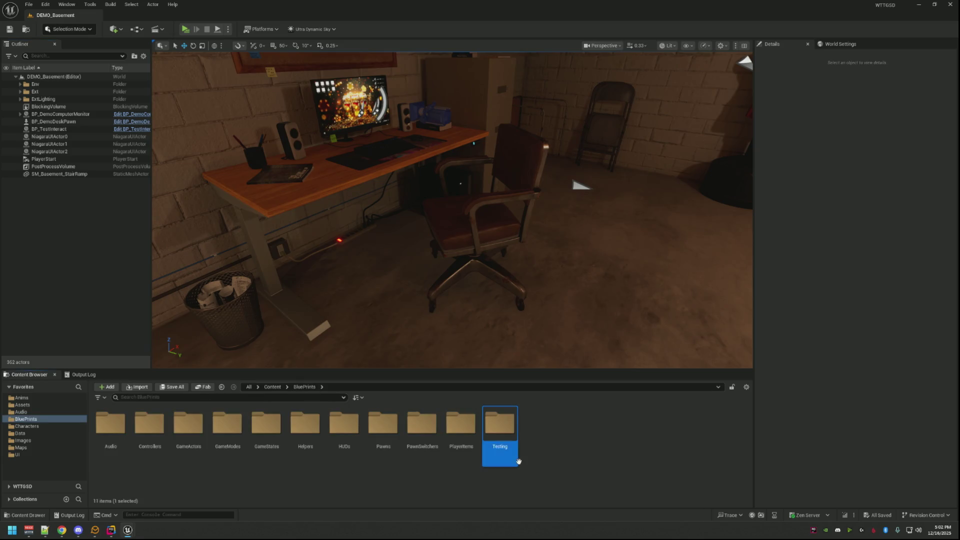
double_click(423, 427)
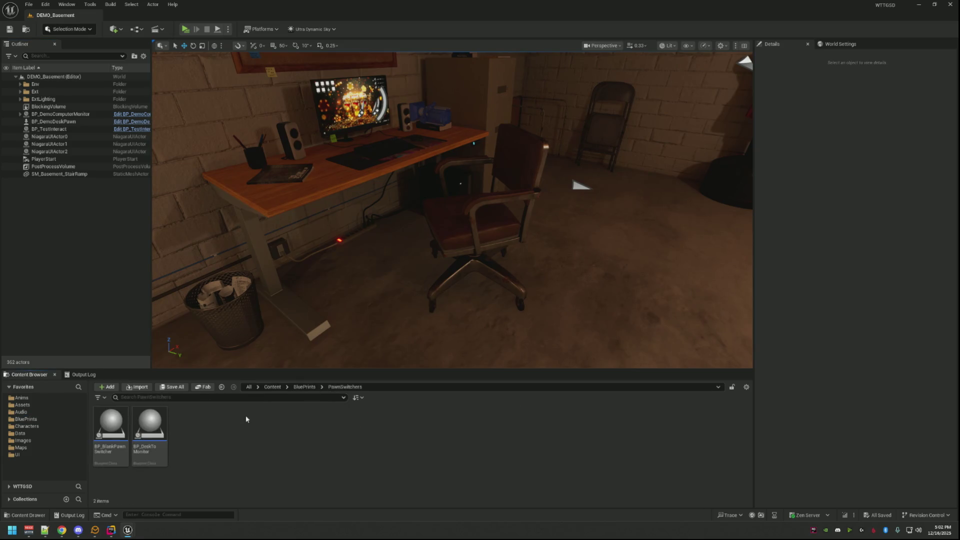
mouse_move(164, 418)
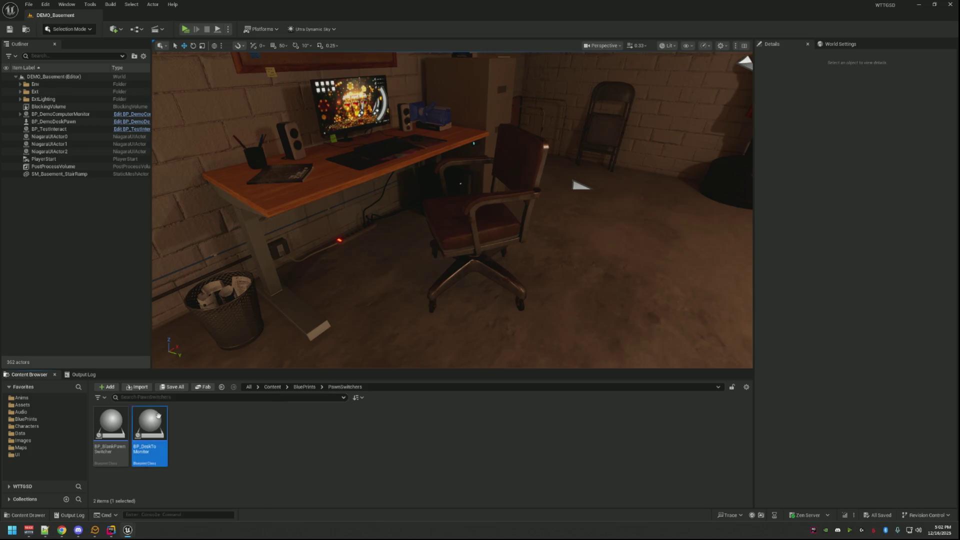
double_click(158, 415)
scroll(362, 207, down, 3)
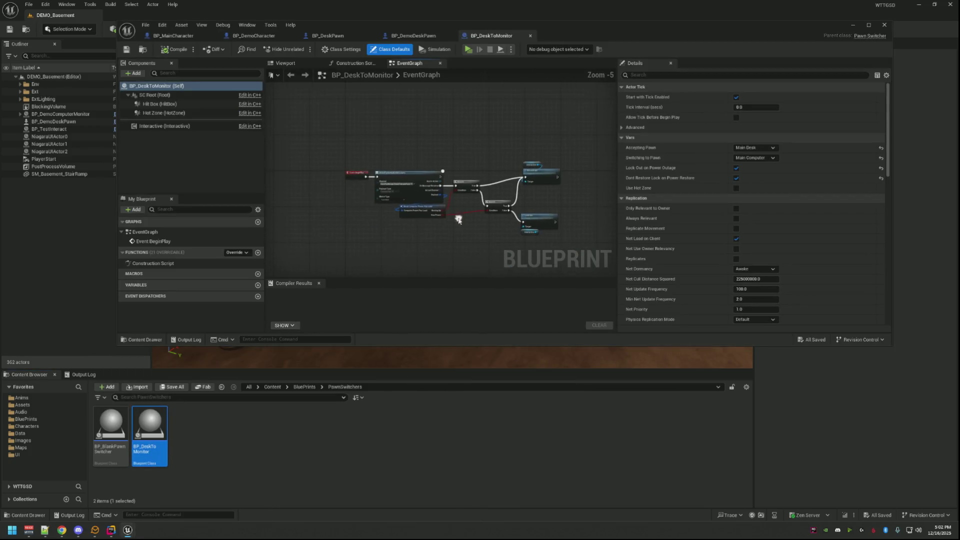
scroll(352, 201, up, 6)
scroll(362, 207, down, 4)
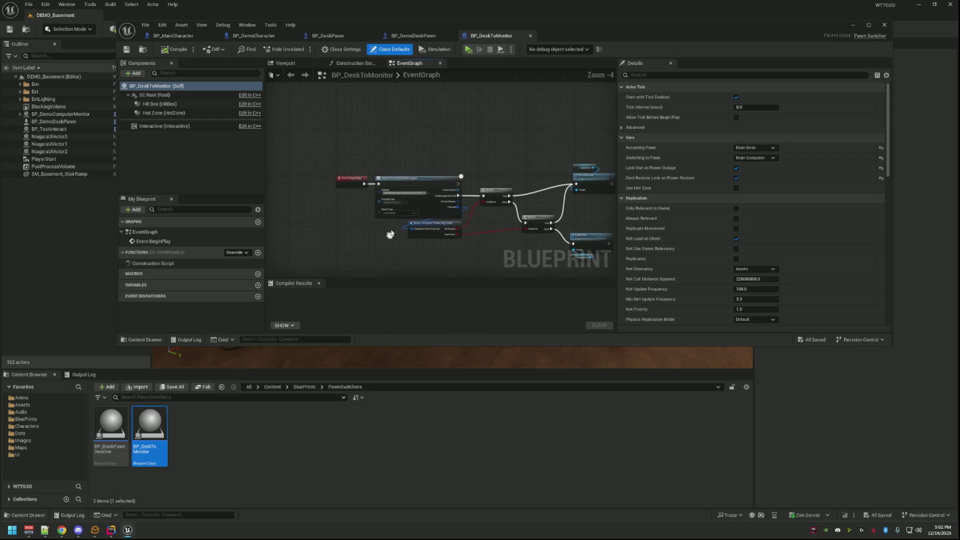
drag(493, 127, 455, 98)
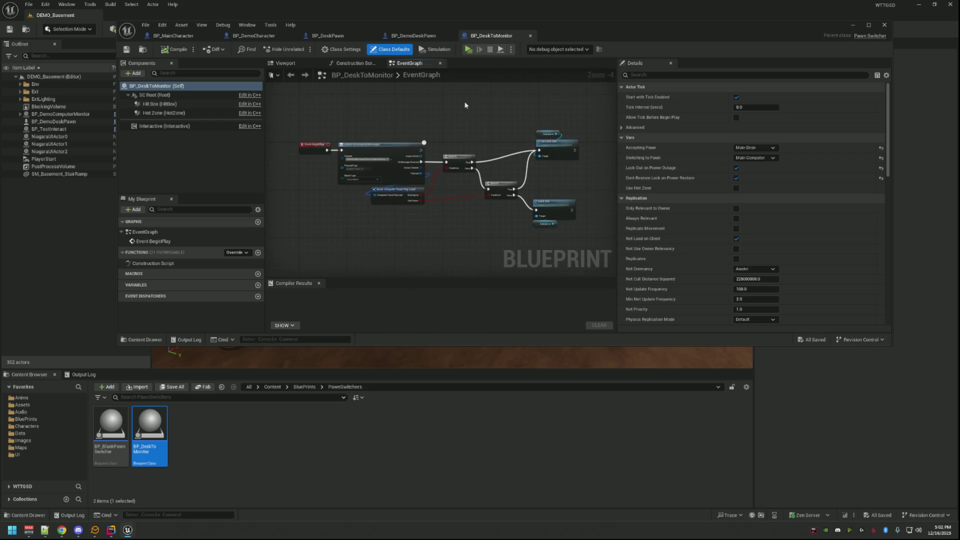
- Close BP_DeskToMonitor, review BP_BlankPawnSwitcher in the full blueprint editor, then close it
middle_click(484, 36)
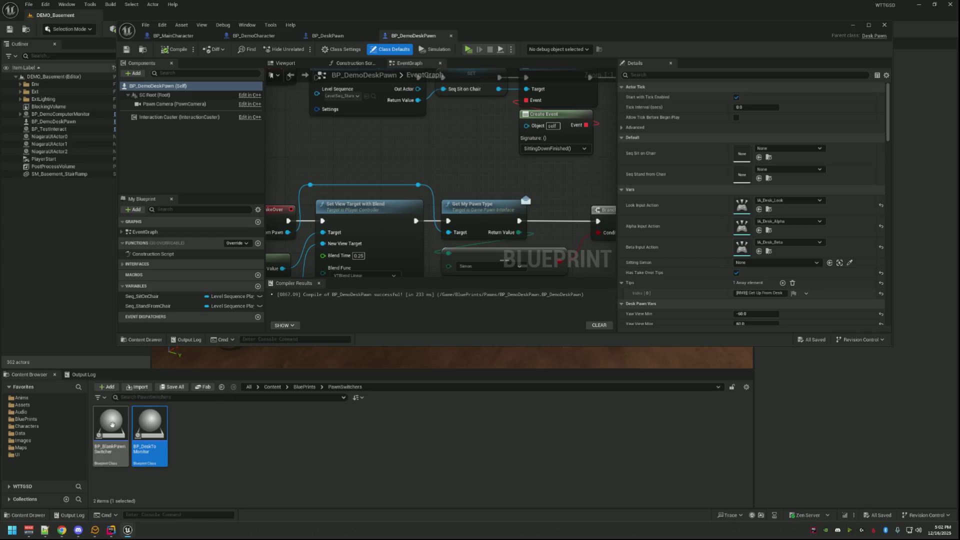
double_click(113, 424)
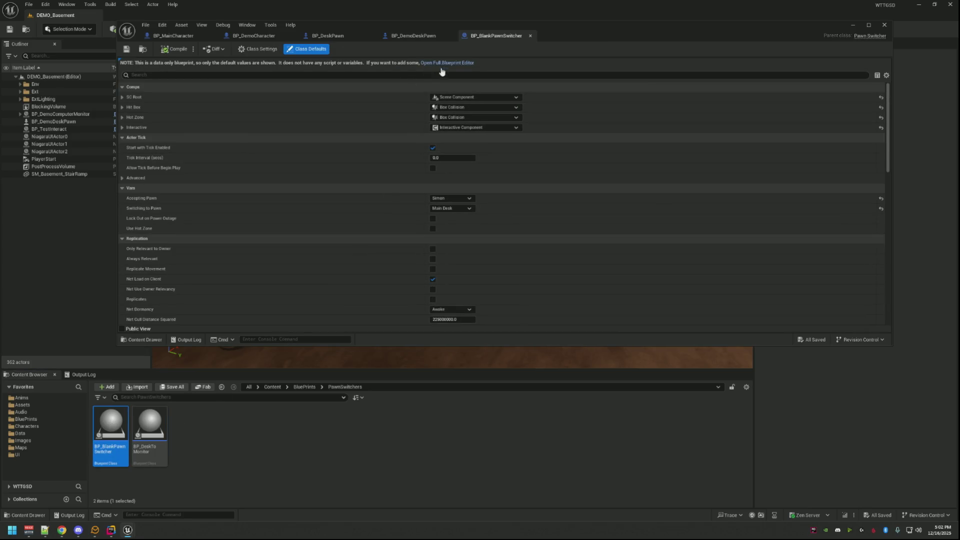
click(442, 64)
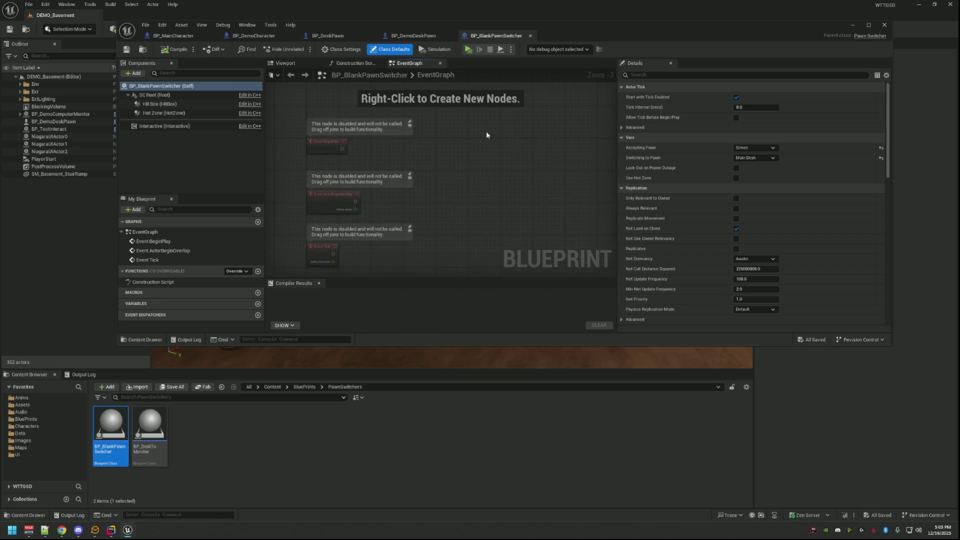
click(413, 35)
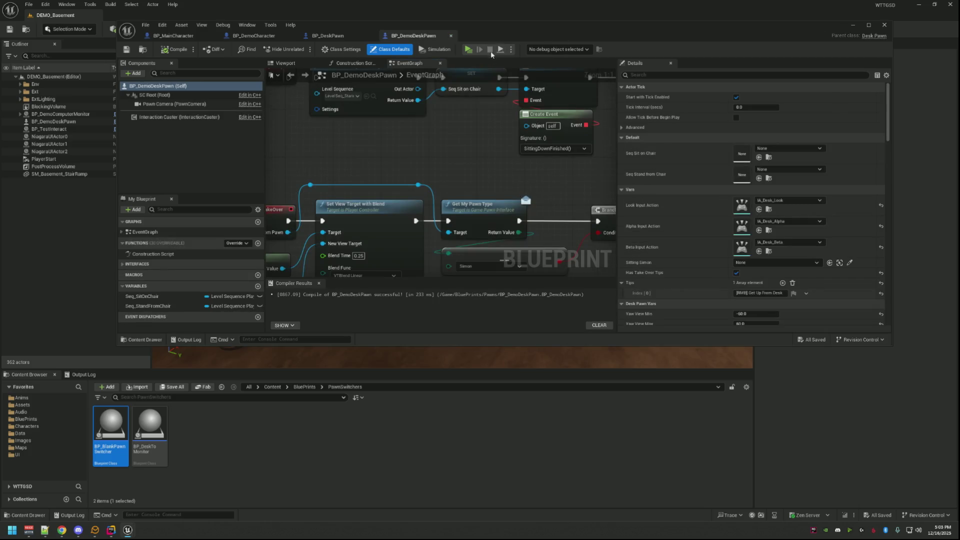
- Place a BP_BlankPawnSwitcher at the desk chair and check its position from several angles
click(852, 24)
drag(610, 144, 550, 165)
mouse_move(519, 301)
mouse_down()
mouse_move(532, 280)
mouse_move(521, 283)
mouse_move(487, 241)
mouse_move(480, 160)
mouse_move(425, 235)
mouse_up()
mouse_move(504, 216)
mouse_down()
mouse_move(500, 200)
mouse_move(504, 216)
mouse_move(465, 214)
mouse_up()
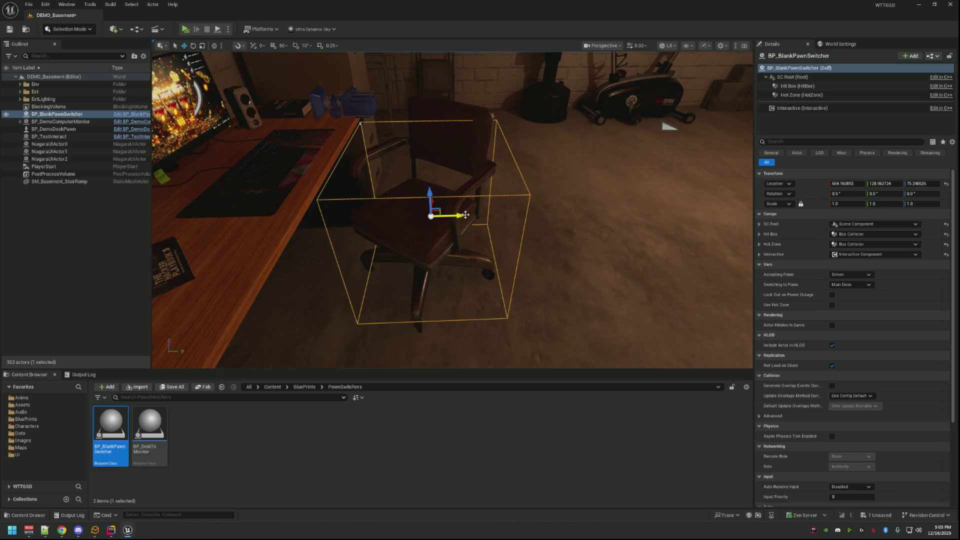
mouse_move(458, 223)
mouse_down()
mouse_move(425, 210)
mouse_move(430, 240)
mouse_move(393, 231)
mouse_move(410, 226)
mouse_move(373, 230)
mouse_move(473, 215)
mouse_up()
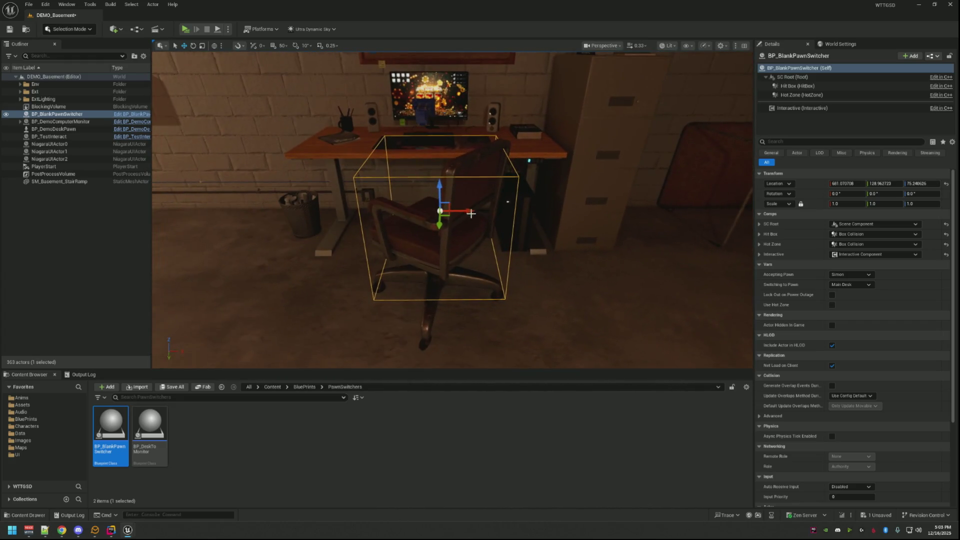
drag(401, 220, 455, 218)
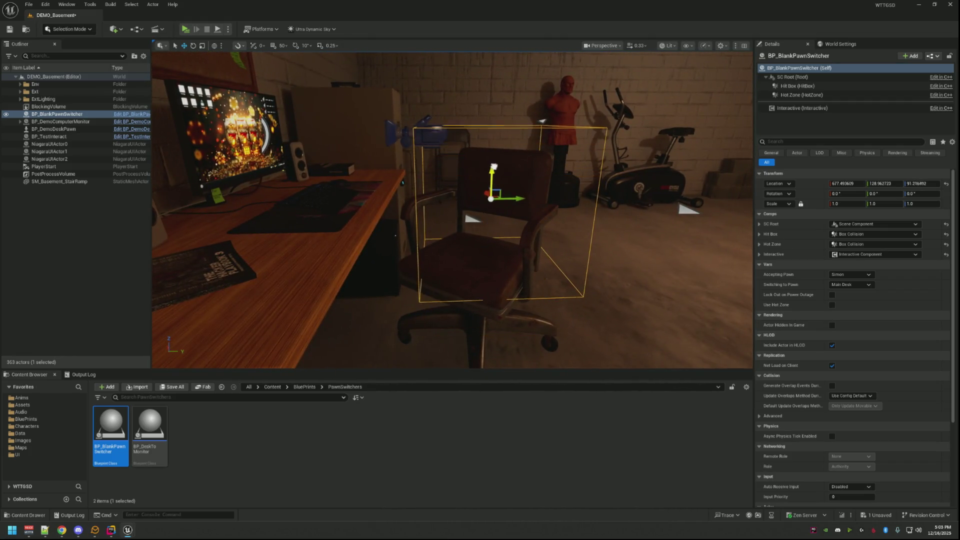
drag(492, 185, 480, 203)
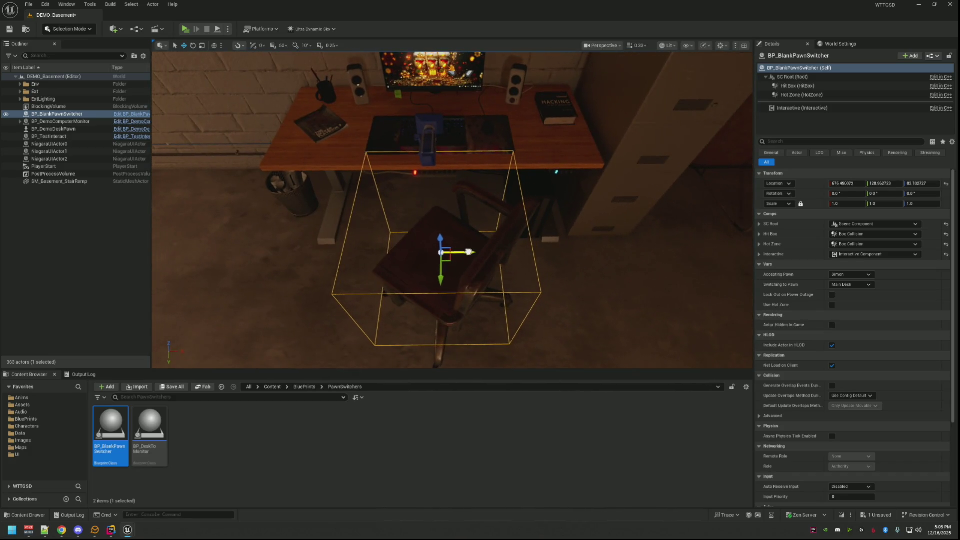
drag(444, 212, 655, 149)
mouse_move(480, 200)
mouse_down()
mouse_move(456, 194)
mouse_move(480, 190)
mouse_move(482, 210)
mouse_move(477, 195)
mouse_move(470, 200)
mouse_move(500, 210)
mouse_move(475, 205)
mouse_move(493, 198)
mouse_move(493, 179)
mouse_up()
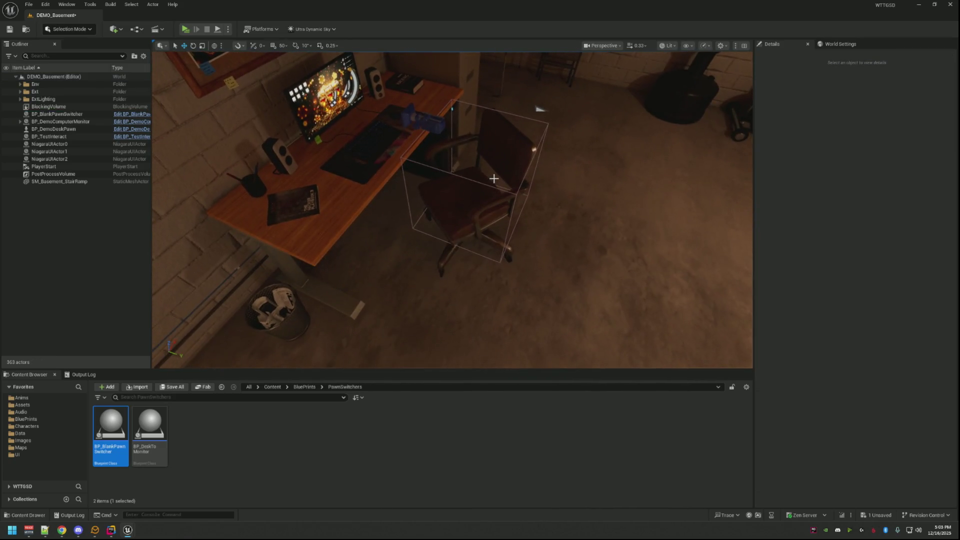
- Select the BP_BlankPawnSwitcher actor in the Outliner and focus the view on it
click(528, 145)
key(Escape)
click(547, 123)
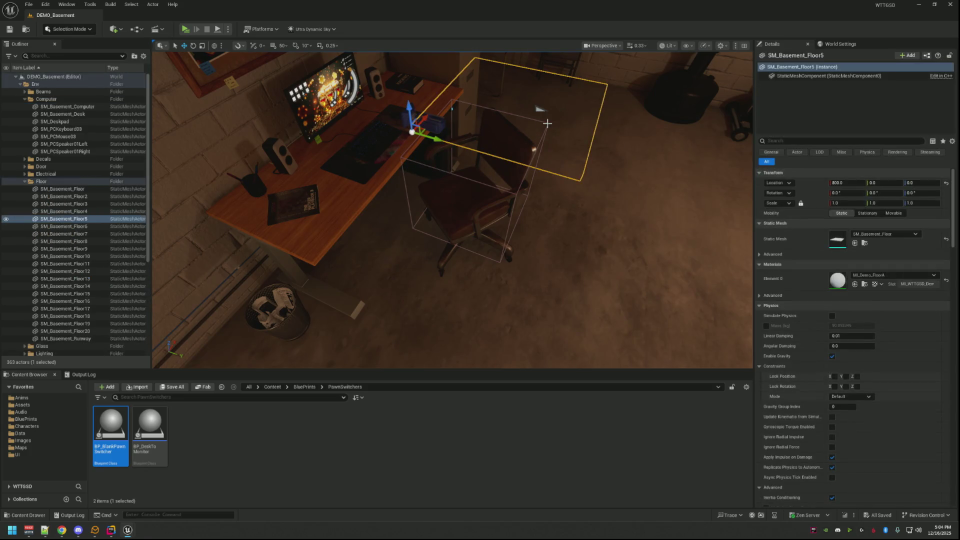
click(34, 99)
click(20, 84)
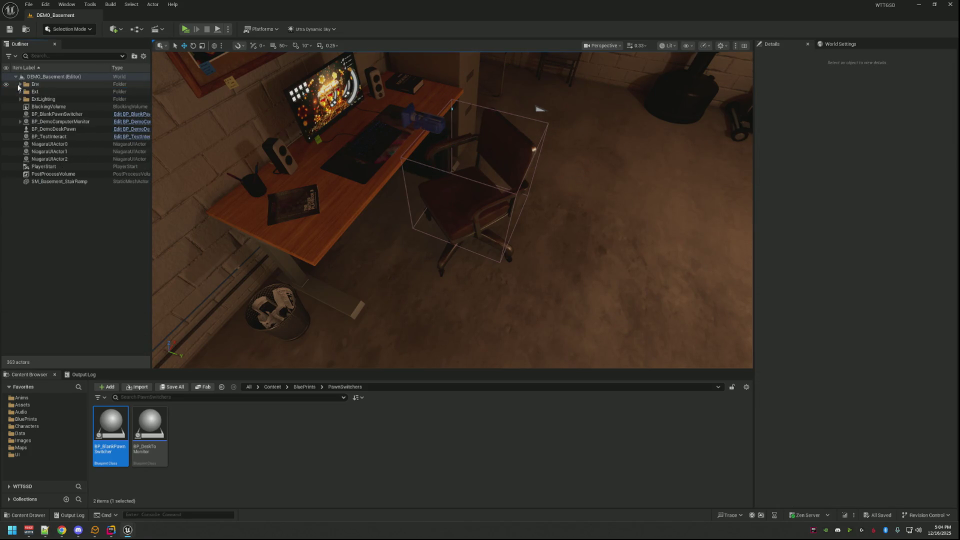
click(74, 115)
double_click(74, 119)
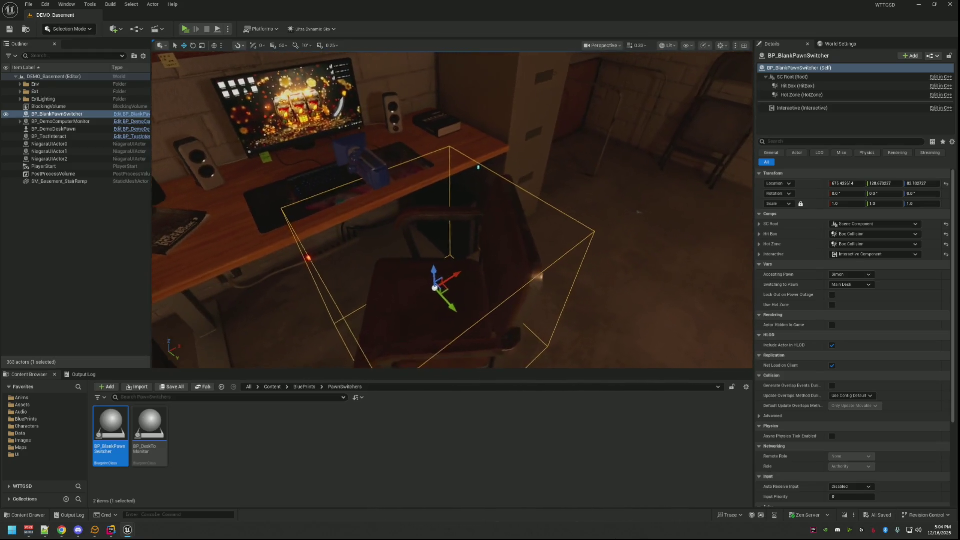
- Set Accepting Pawn to Demo Player, Switching to Pawn to Demo Desk, and Pawn Requested to Demo Player
click(854, 276)
click(862, 311)
click(860, 285)
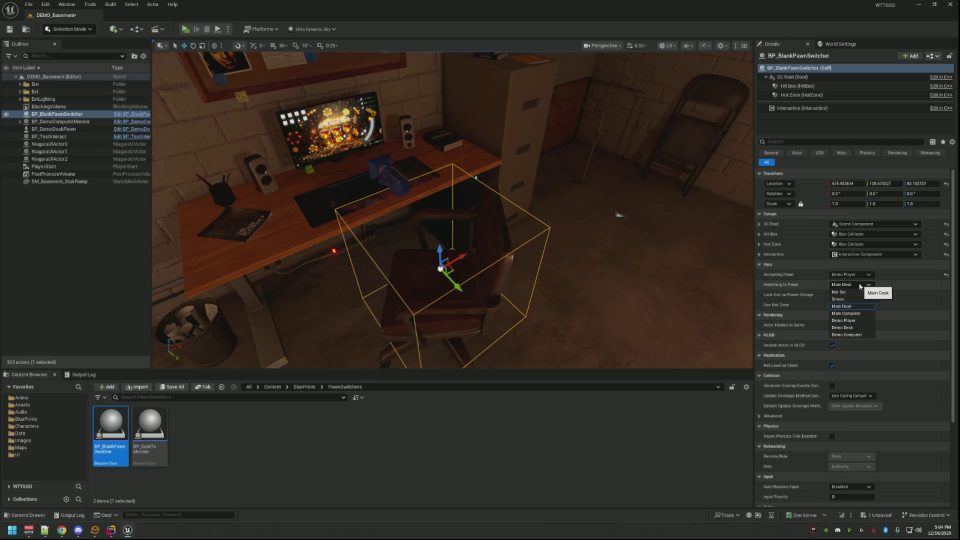
click(856, 328)
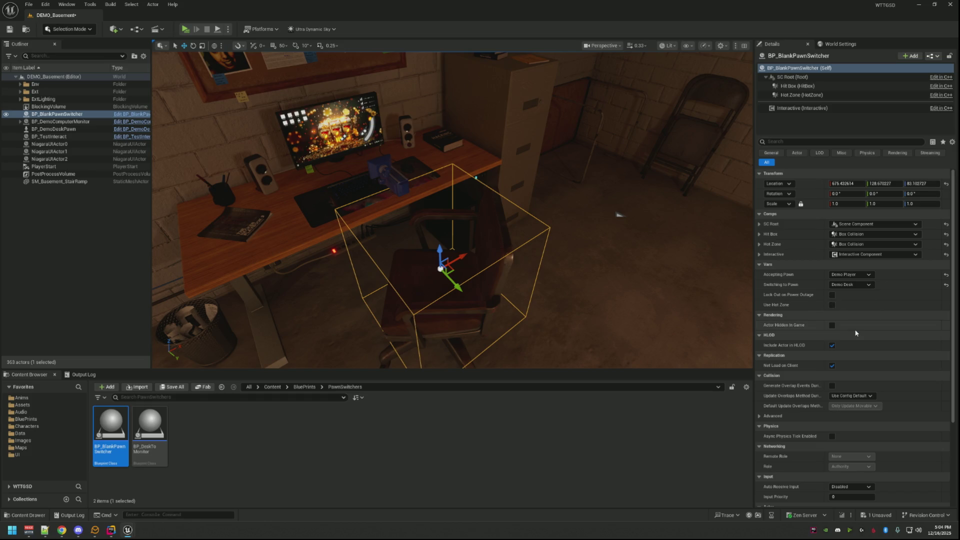
mouse_move(635, 235)
mouse_down()
mouse_move(595, 190)
mouse_move(555, 170)
mouse_move(590, 170)
mouse_move(555, 175)
mouse_move(540, 200)
mouse_move(563, 223)
mouse_move(552, 212)
mouse_up()
click(800, 108)
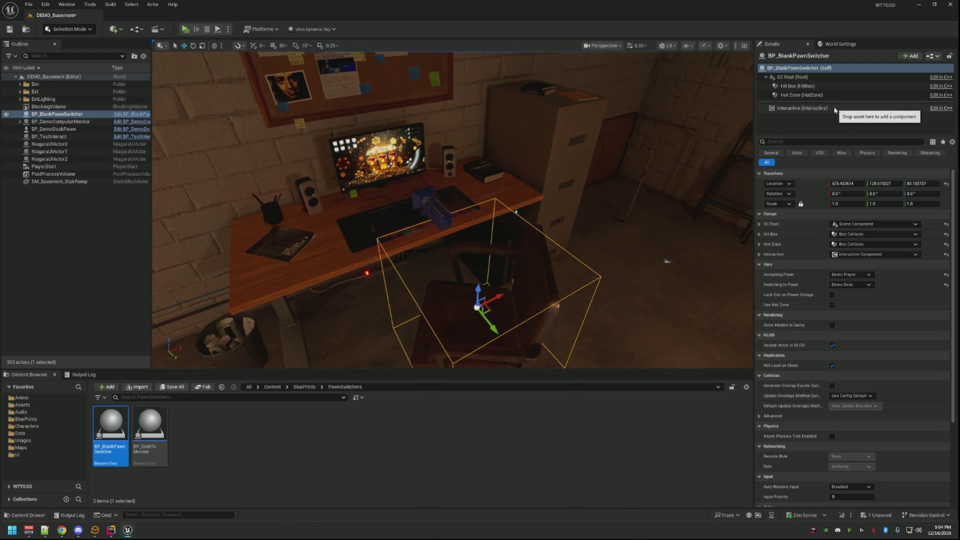
mouse_move(625, 209)
mouse_down()
mouse_move(635, 213)
mouse_move(619, 204)
mouse_move(599, 215)
mouse_up()
click(858, 185)
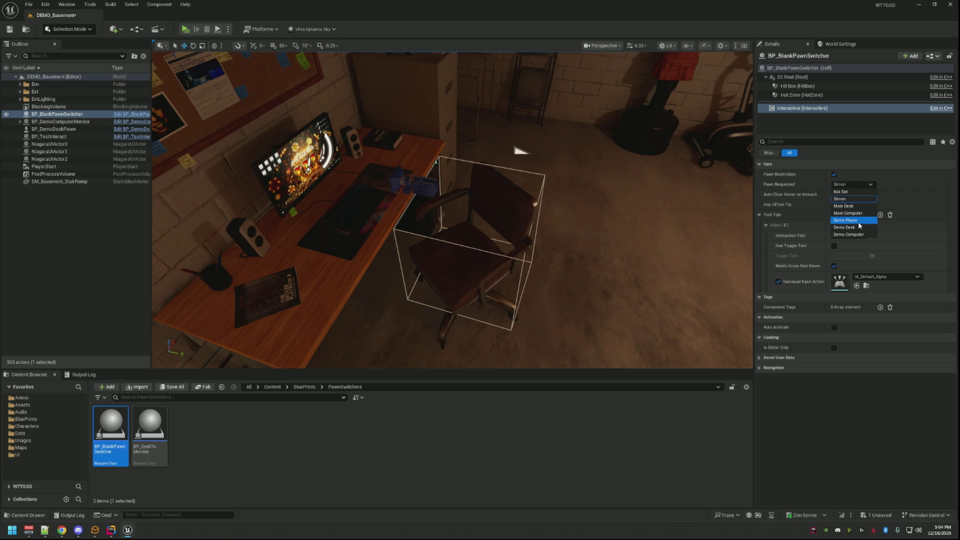
click(859, 220)
- Clear the selection and start Play In Editor
drag(520, 210, 470, 210)
click(119, 239)
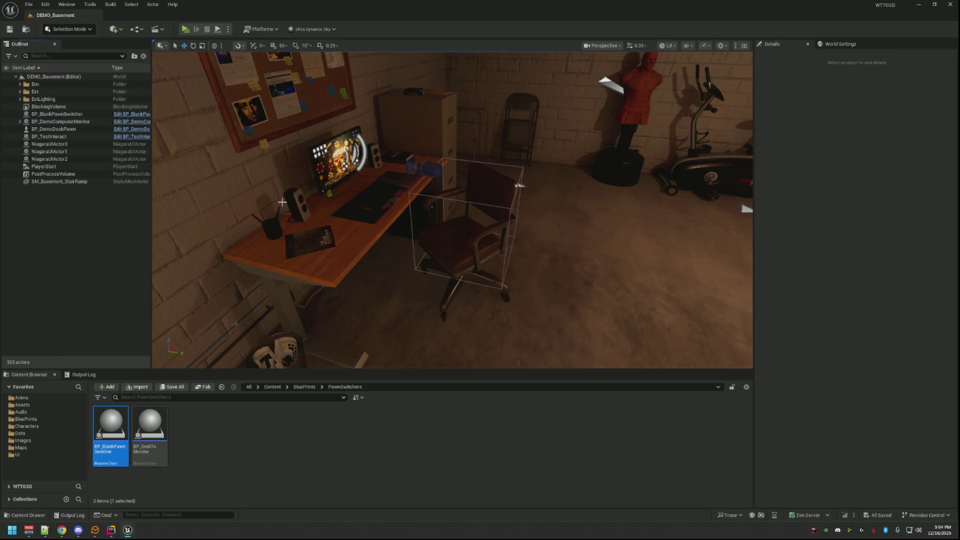
click(185, 29)
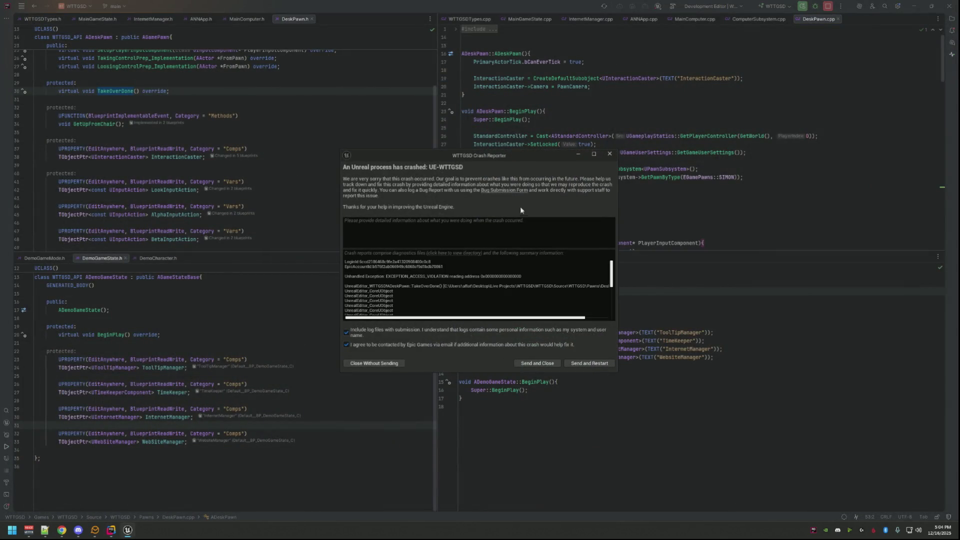
- Read the crash report's ADeskPawn::TakeOverDone access violation, then dismiss the Crash Reporter
drag(528, 157, 437, 112)
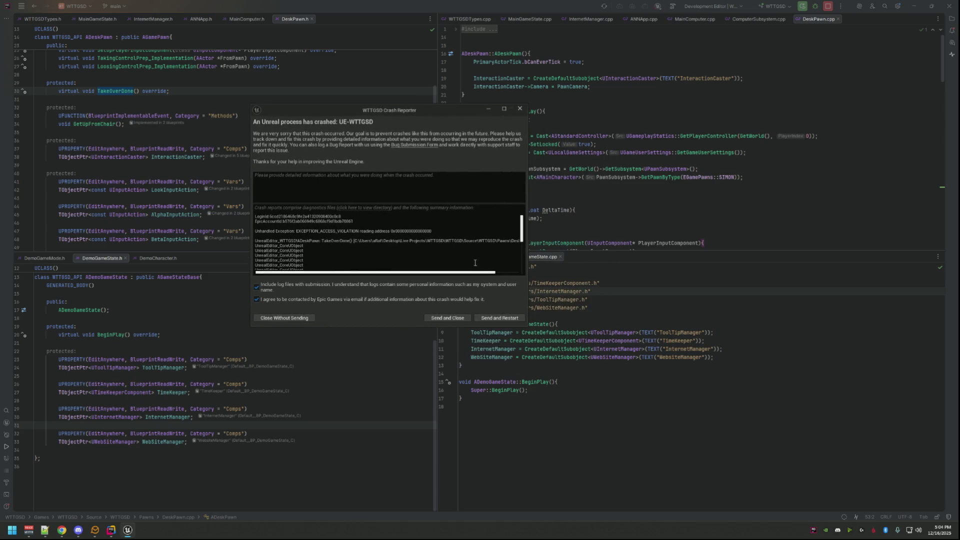
drag(483, 273, 506, 273)
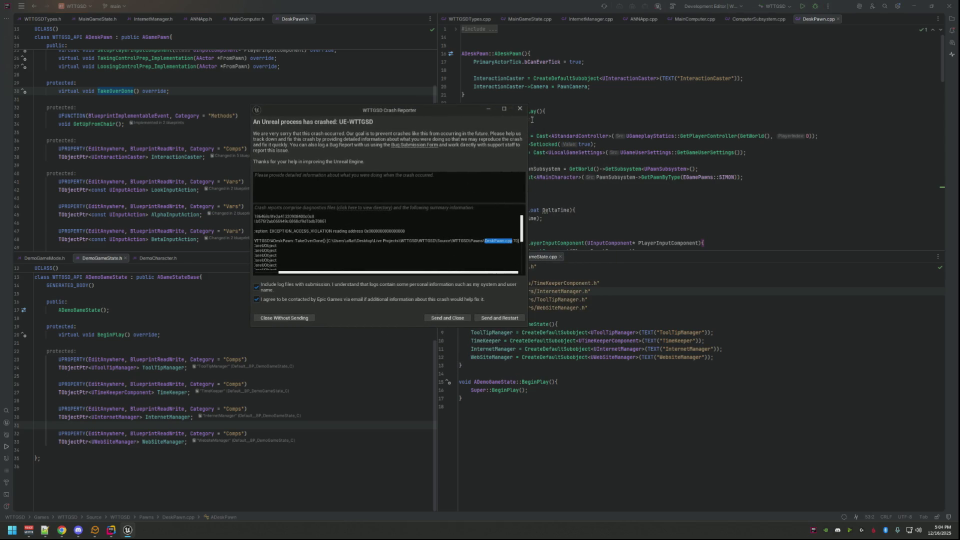
click(520, 108)
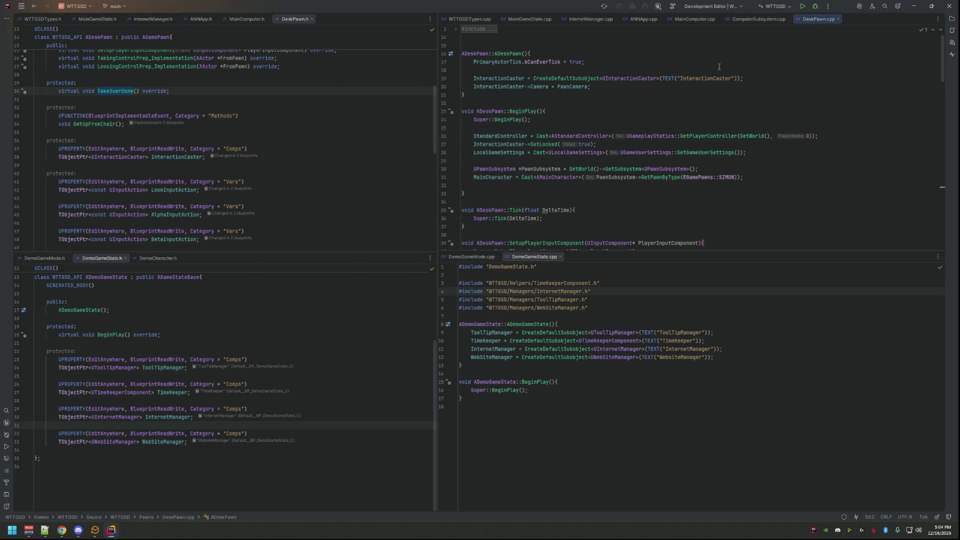
- Search DeskPawn.h for the SittingSimon declaration
scroll(605, 107, down, 13)
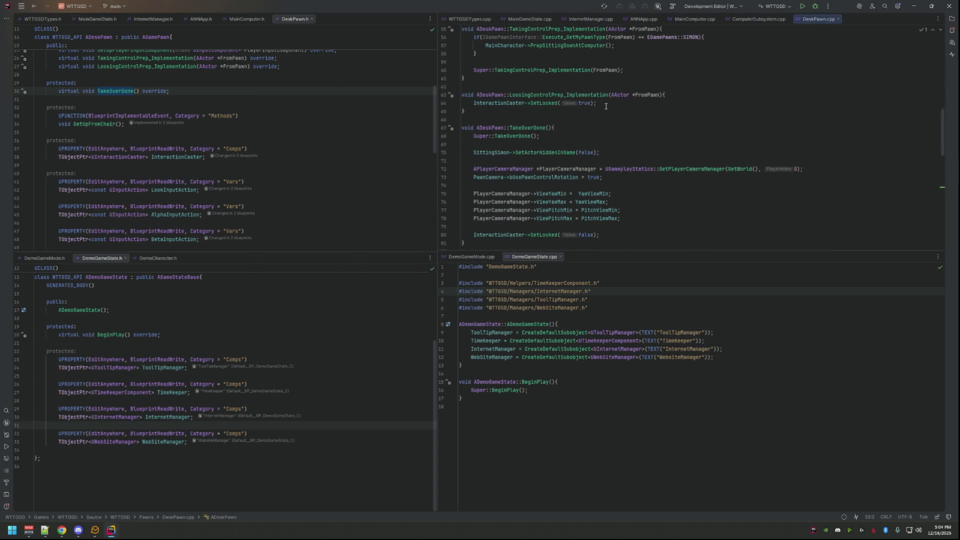
scroll(605, 106, down, 3)
double_click(551, 79)
click(609, 73)
scroll(609, 73, up, 2)
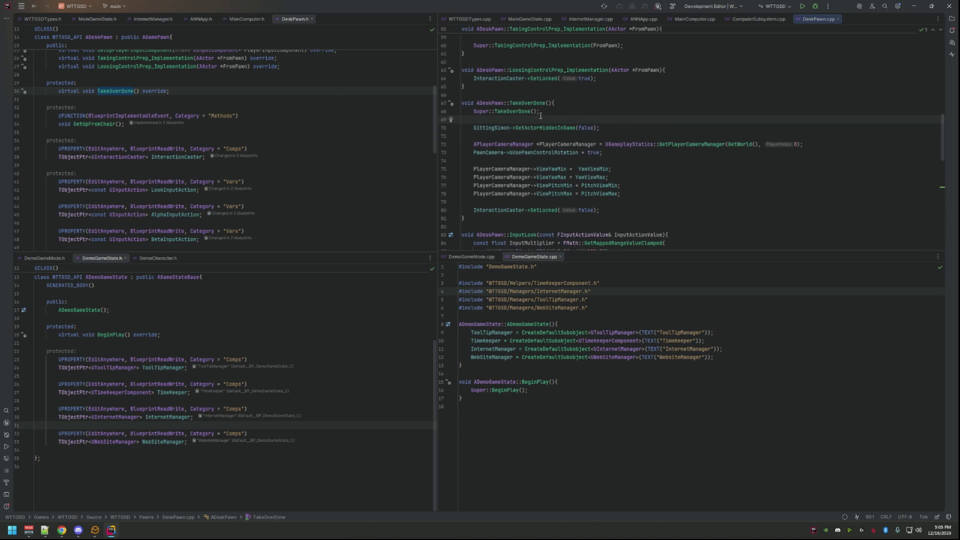
click(413, 140)
key(ctrl+f)
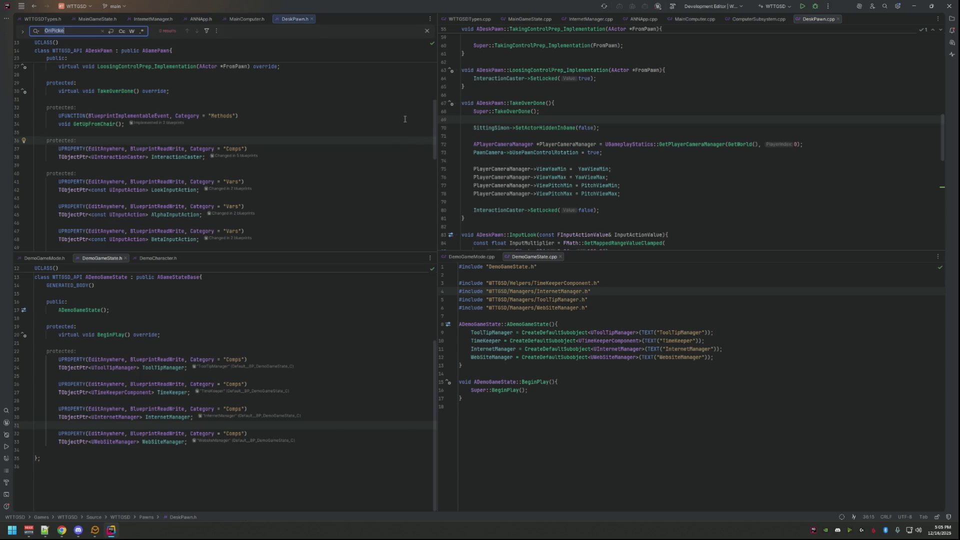
text(Sitt)
text(ingSimon)
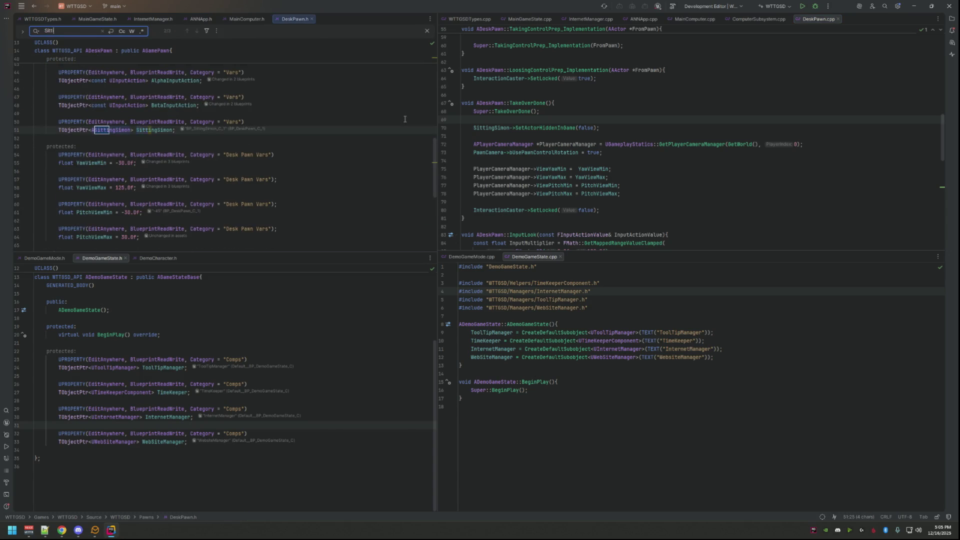
key(Return)
key(Return)
key(Return)
key(Return)
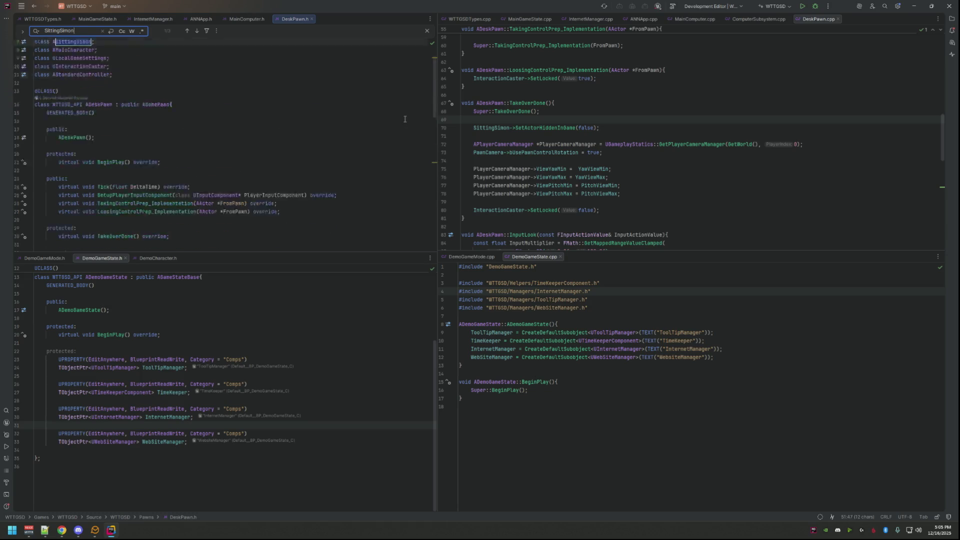
key(Escape)
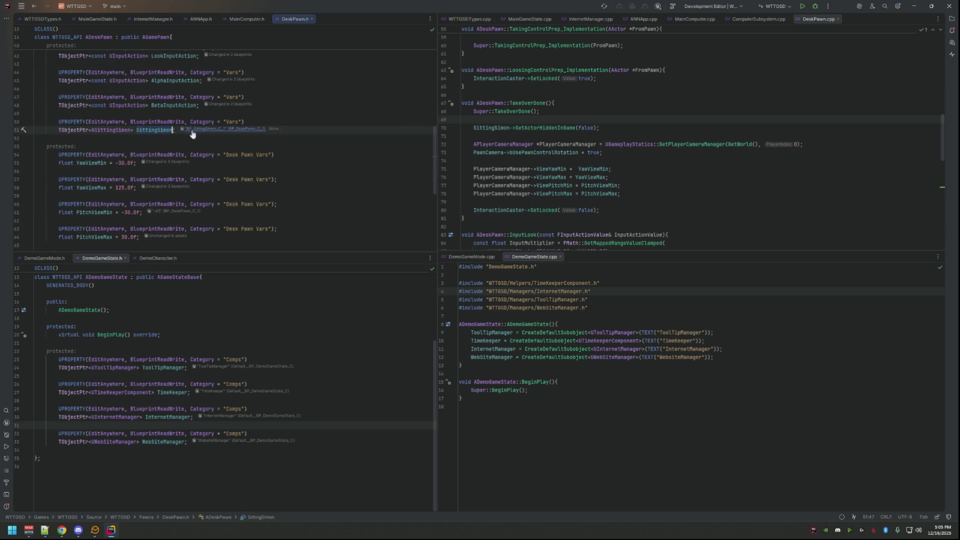
- List all usages of SittingSimon and check the ones on lines 70 and 123
right_click(160, 128)
click(210, 185)
double_click(188, 444)
double_click(188, 450)
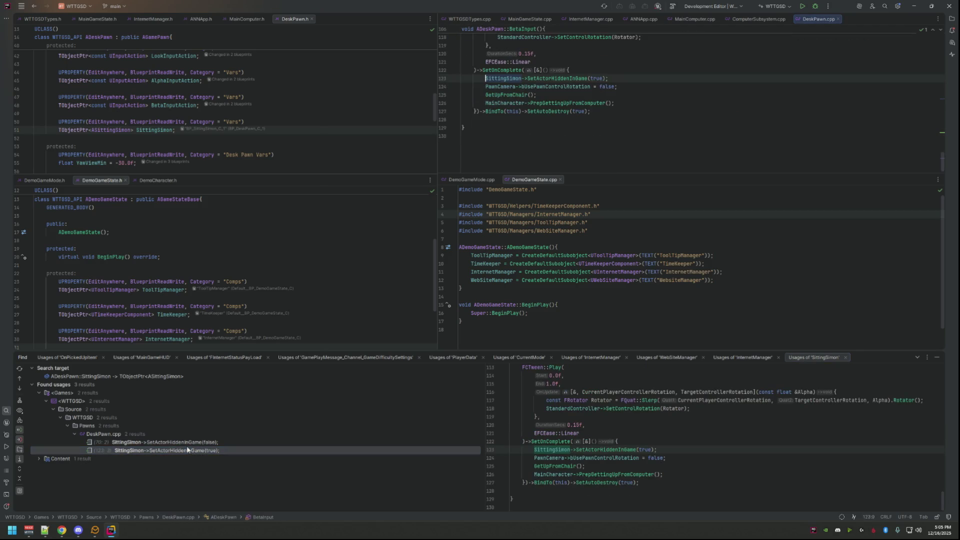
click(939, 357)
- Add an if(IsValid(SittingSimon)) { } block inside the completion callback near line 121
scroll(650, 150, up, 5)
click(586, 231)
click(587, 238)
scroll(694, 218, down, 2)
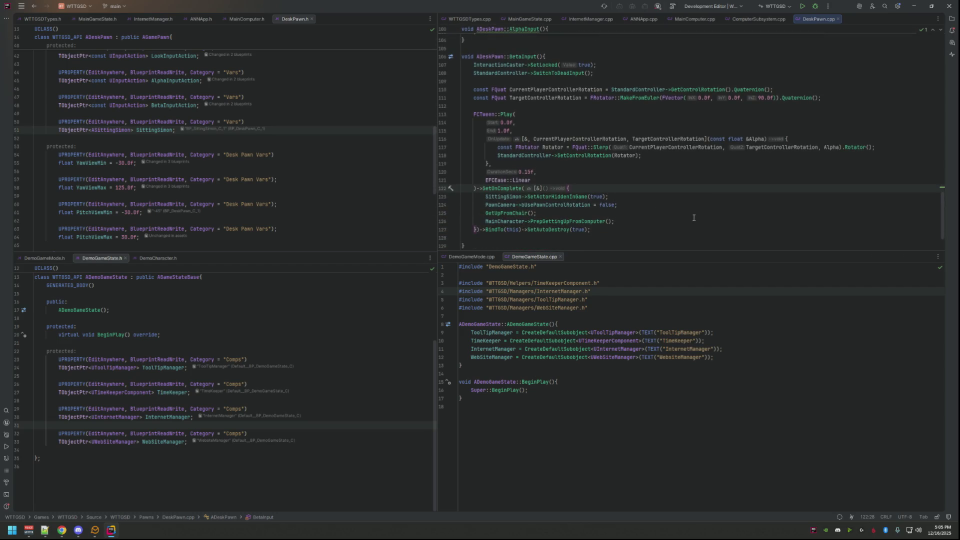
key(Return)
text(if(IsValid()
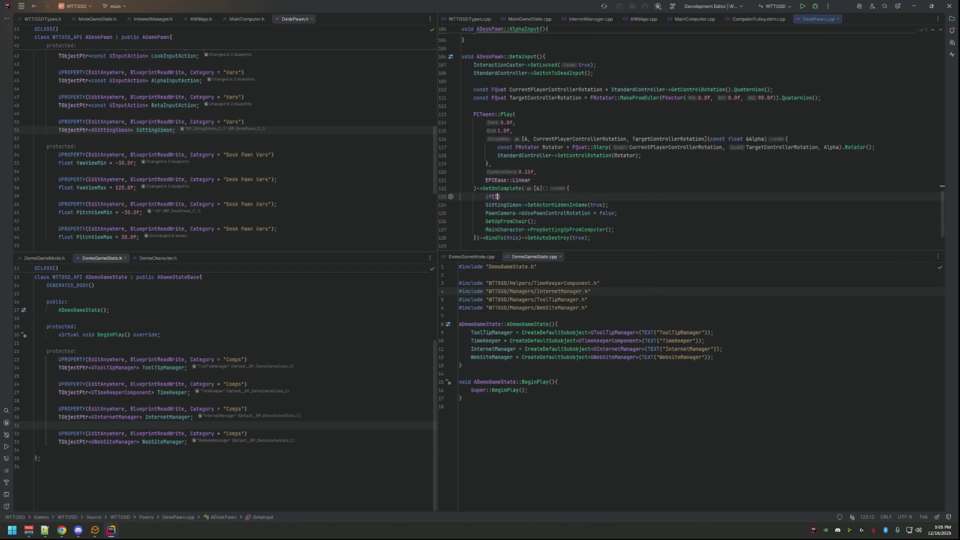
text(Sitt)
key(Return)
text()) {)
key(Return)
- Move the SittingSimon hide call into that if block and tidy the leftover blank lines
key(Down)
key(Down)
key(shift+End)
text(x)
key(ctrl+z)
key(ctrl+x)
key(Up)
key(Up)
key(ctrl+v)
key(Up)
key(Left)
key(BackSpace)
key(Down)
key(Down)
key(Delete)
key(Return)
key(Up)
key(Up)
- Step through the SittingSimon matches in DeskPawn.cpp
key(ctrl+f)
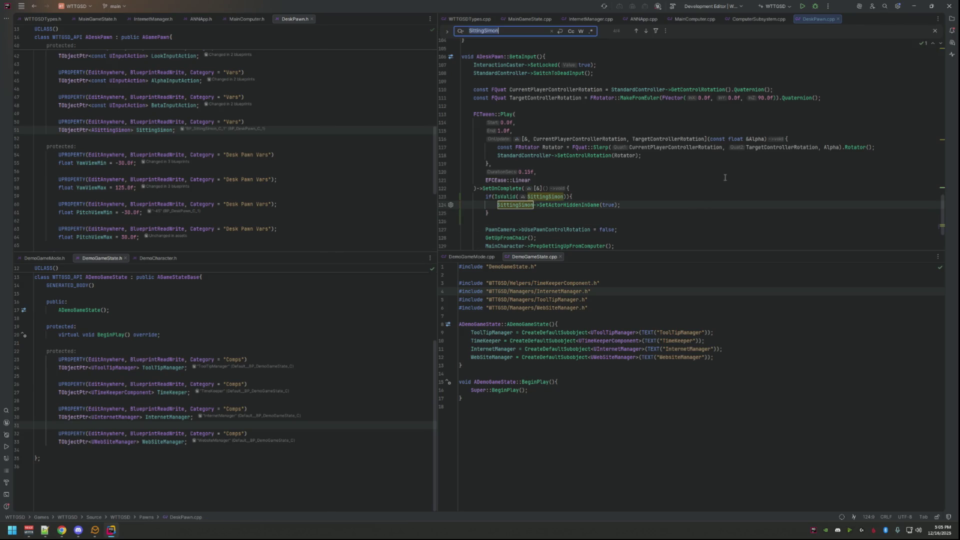
key(shift+Return)
key(shift+Return)
key(shift+Return)
key(Return)
key(Return)
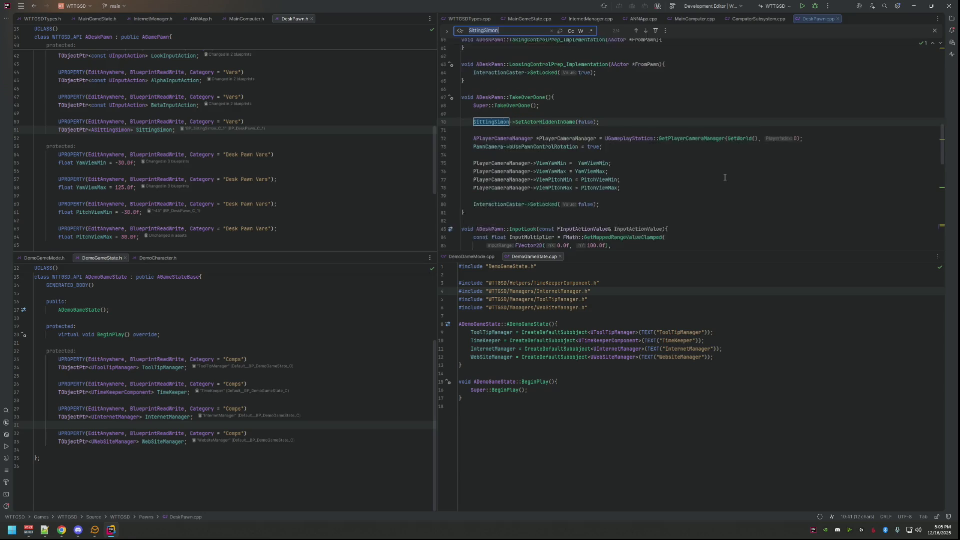
key(Escape)
key(Up)
- Add an if(IsValid(SittingSimon)){ } block below Super::TakeOverDone()
key(Return)
text(if)
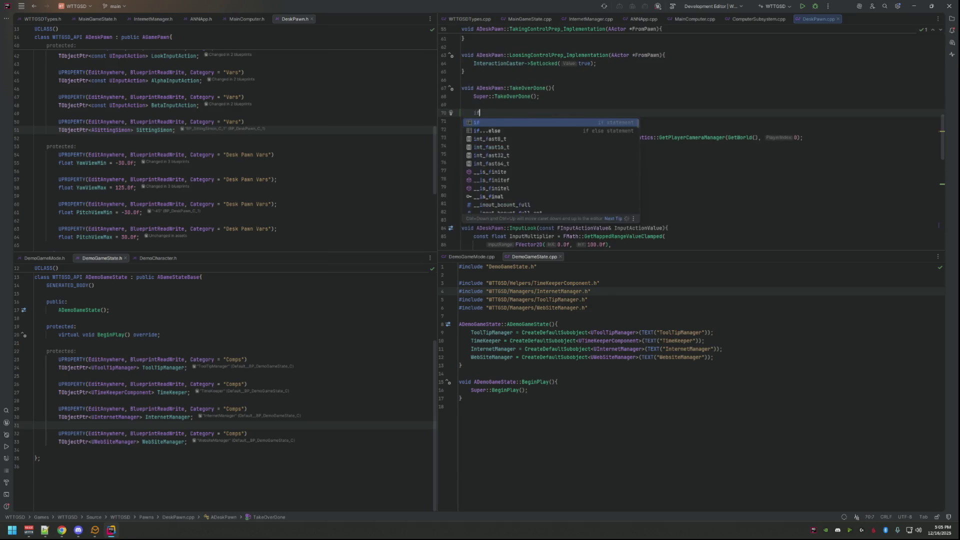
text((IsValid(Sit)
key(Return)
text()){)
key(Return)
- Move the SetActorHiddenInGame line into the new if block, delete the blank line, and build
key(Down)
key(Down)
key(shift+End)
key(ctrl+x)
key(Up)
key(Up)
key(ctrl+v)
key(Down)
key(Down)
key(Down)
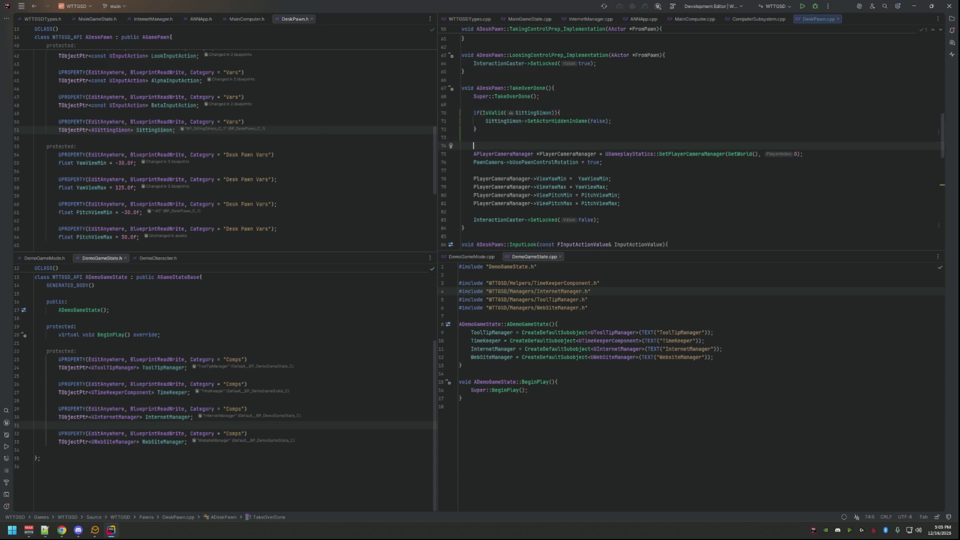
key(shift+Up)
key(BackSpace)
key(Up)
key(Up)
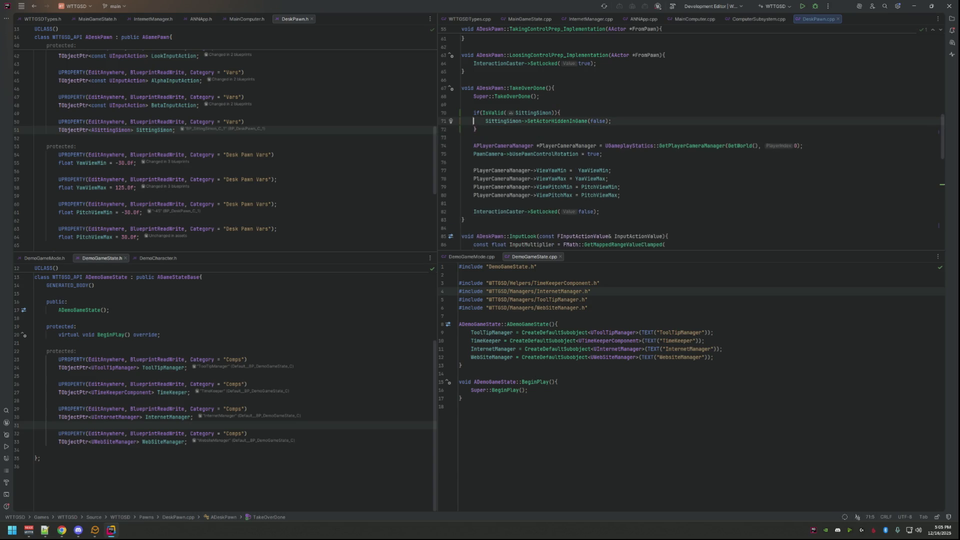
click(621, 96)
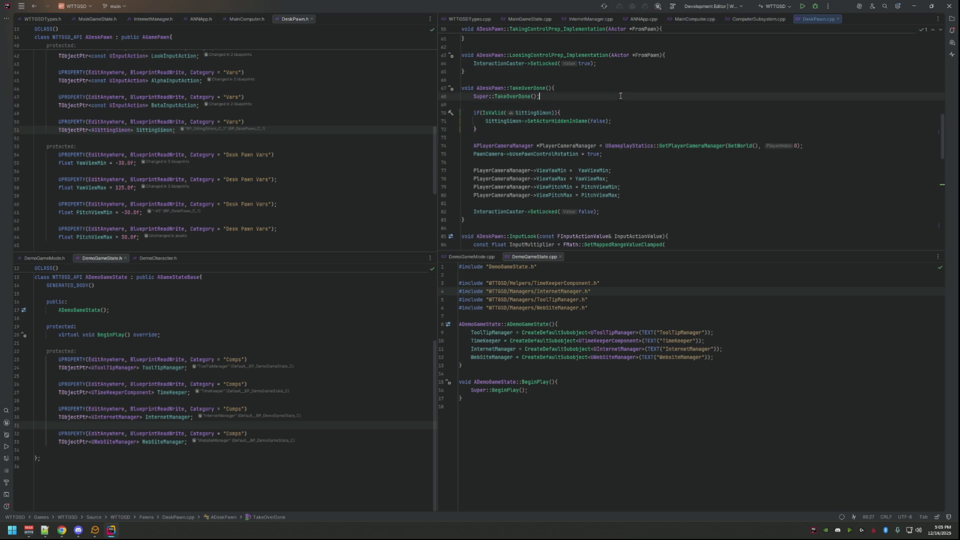
click(801, 7)
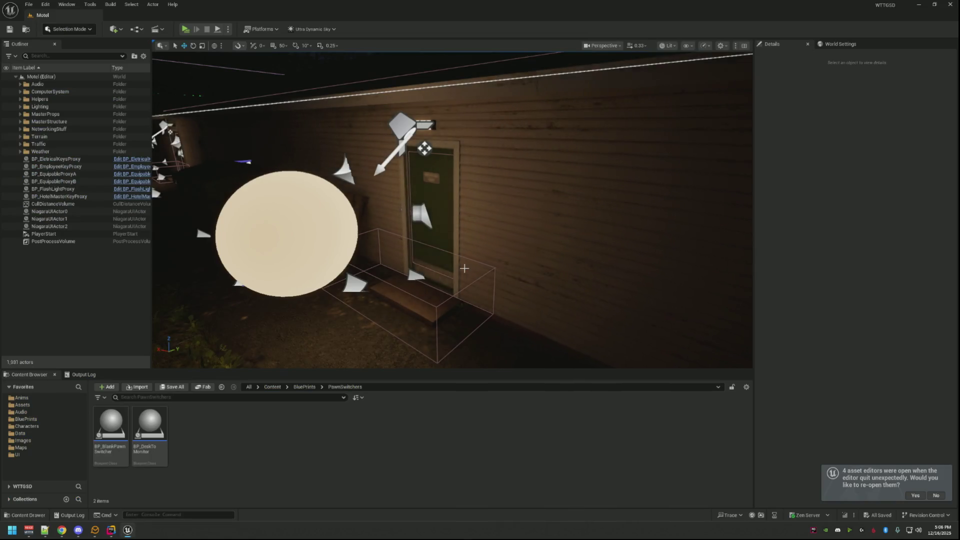
- Load the DEMO_Basement level from the Content/Maps folder
scroll(464, 269, up, 5)
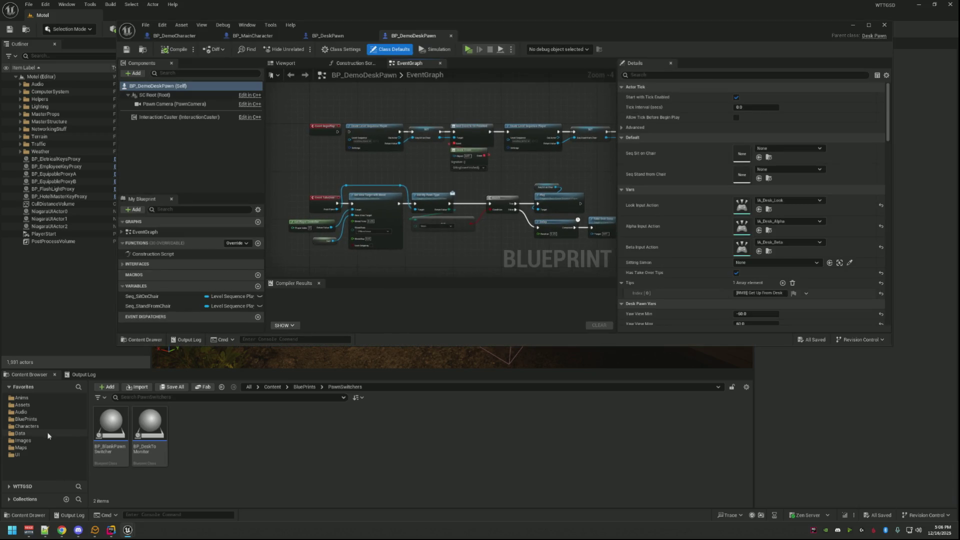
click(22, 448)
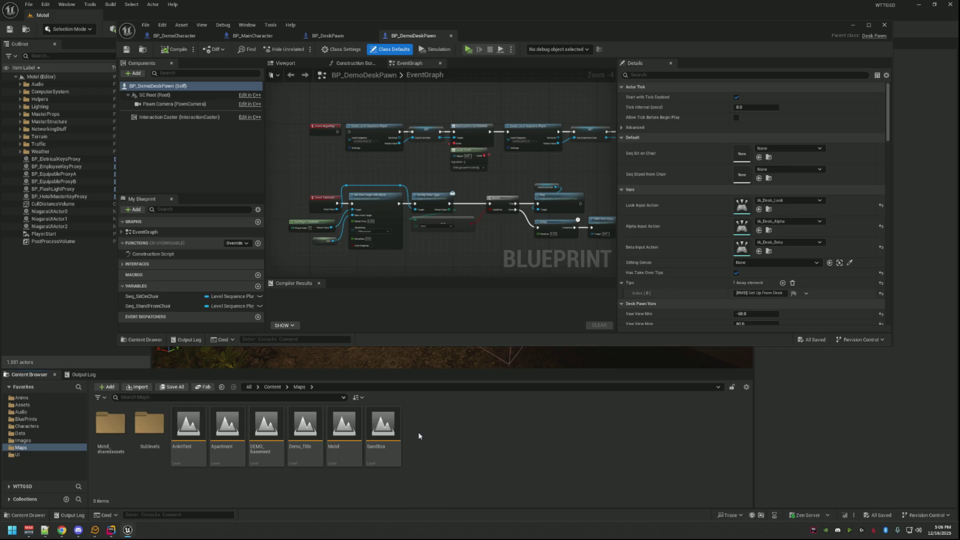
double_click(266, 427)
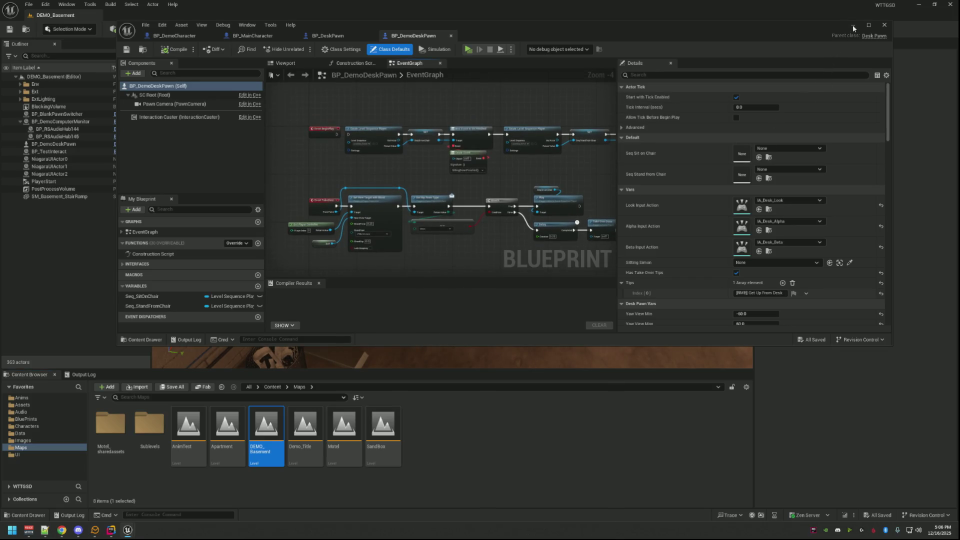
- Minimise the BP_DemoDeskPawn blueprint editor and bring up the Output Log's options
drag(652, 26, 657, 119)
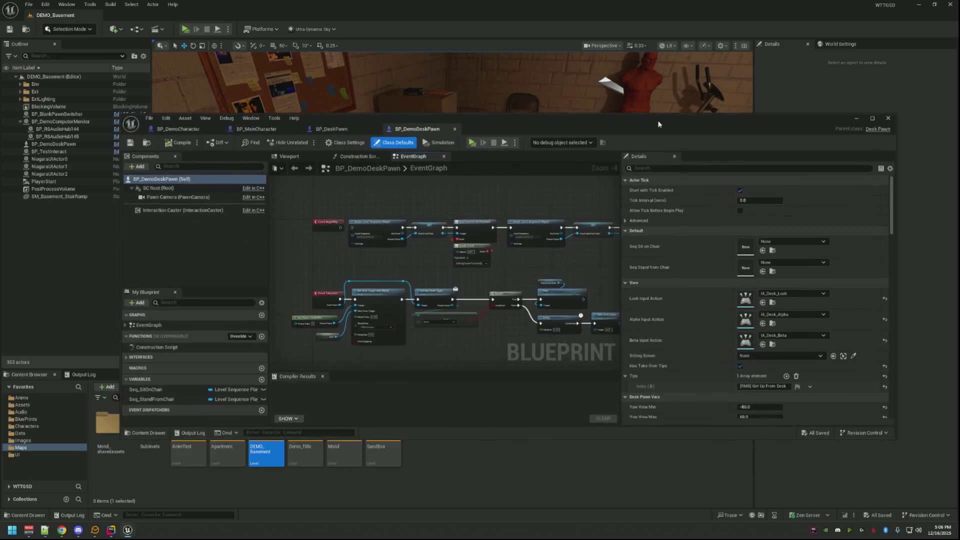
click(857, 119)
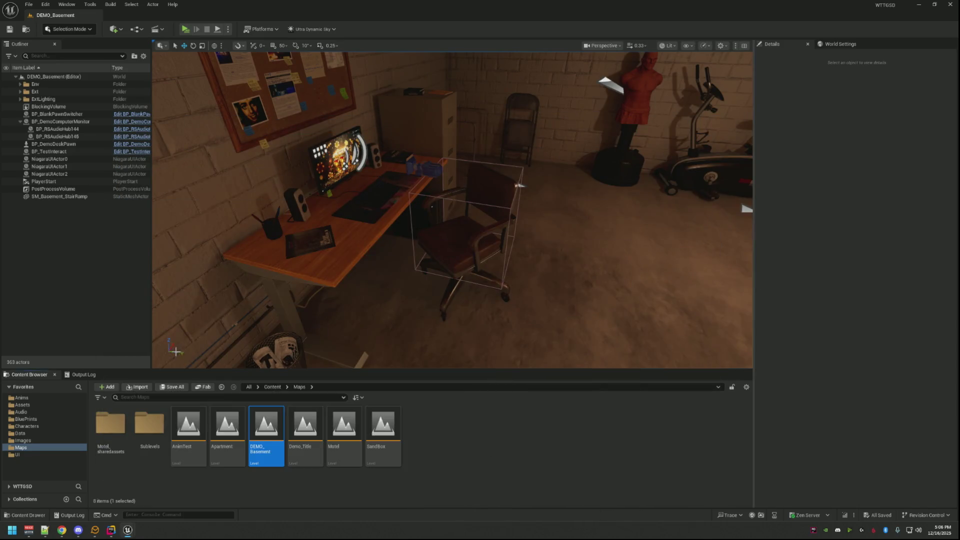
click(93, 376)
right_click(196, 413)
- Clear the Output Log, play, sit at the basement desk, stand up, then return to Rider
click(223, 502)
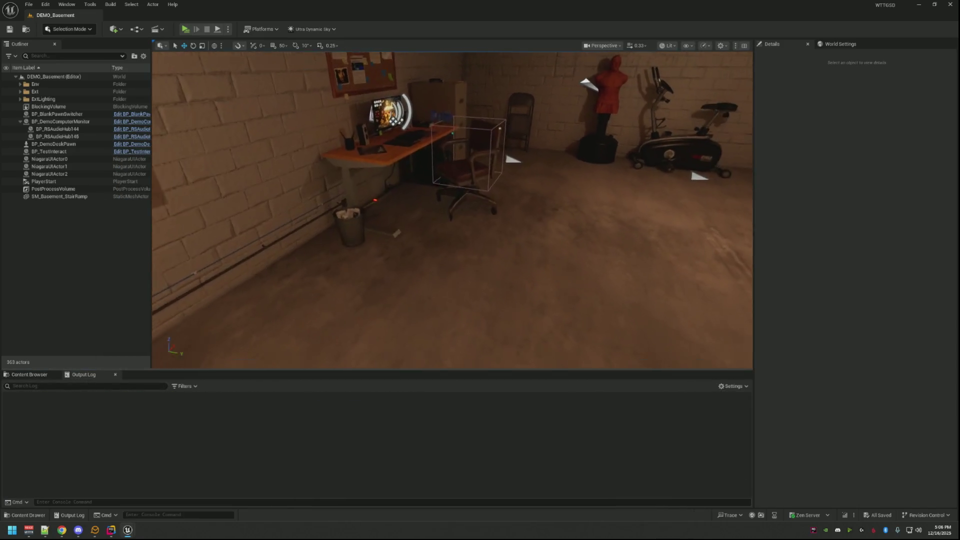
click(185, 29)
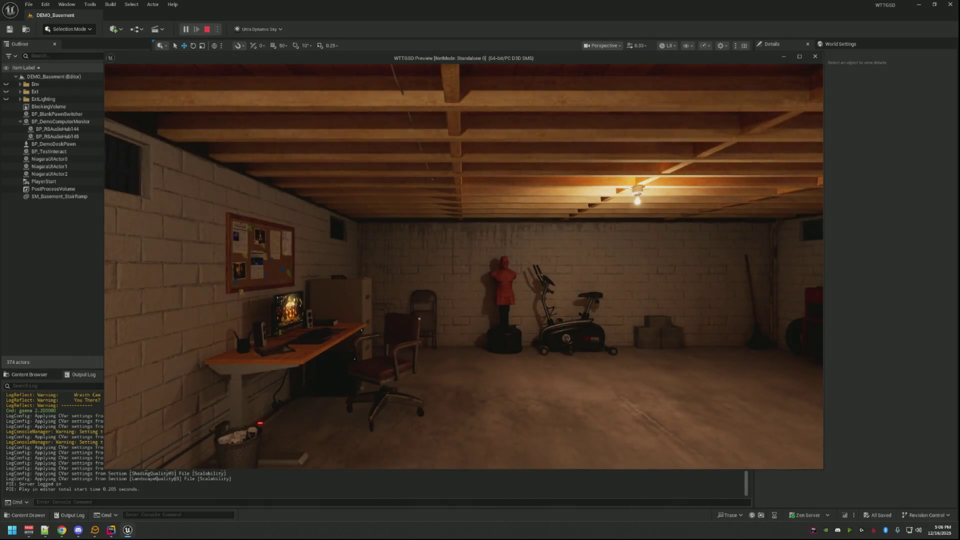
key(w)
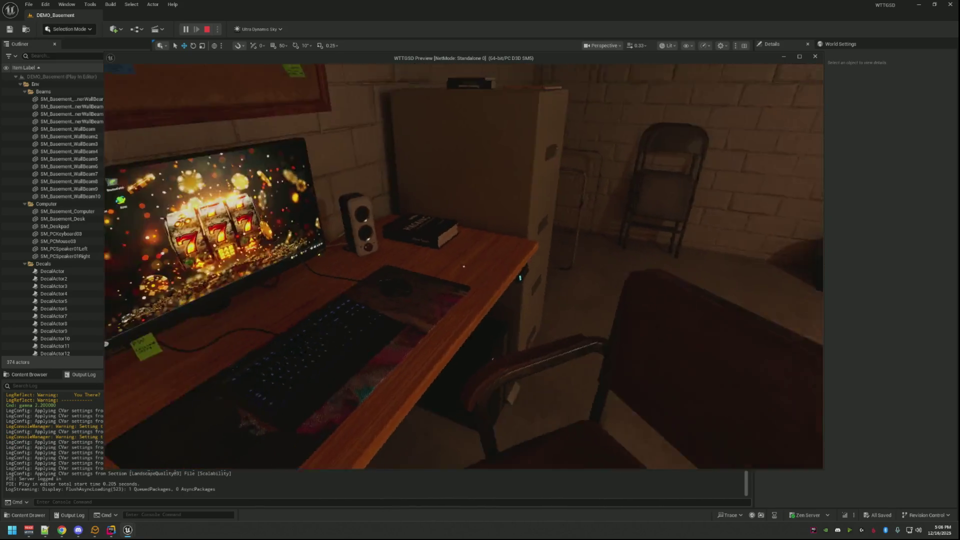
click(464, 266)
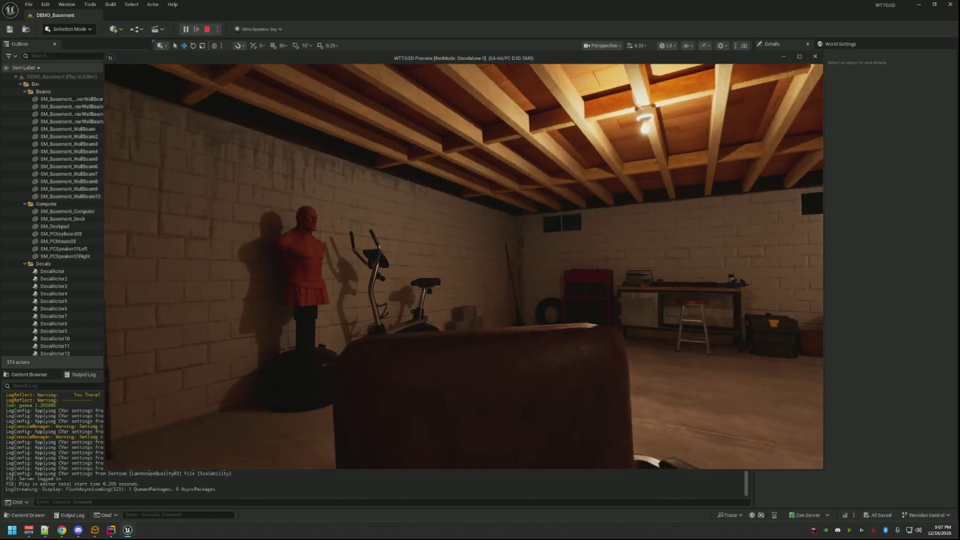
right_click(464, 267)
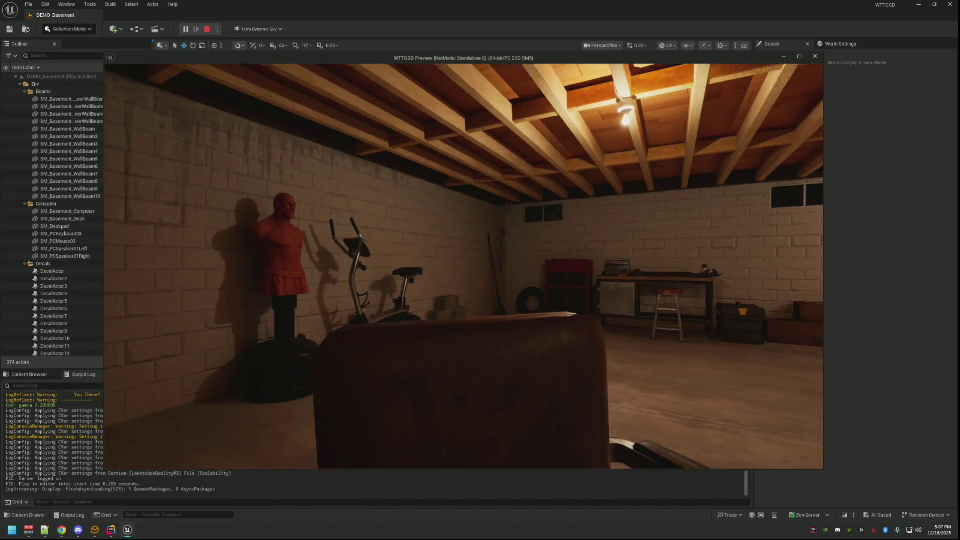
key(alt+Tab)
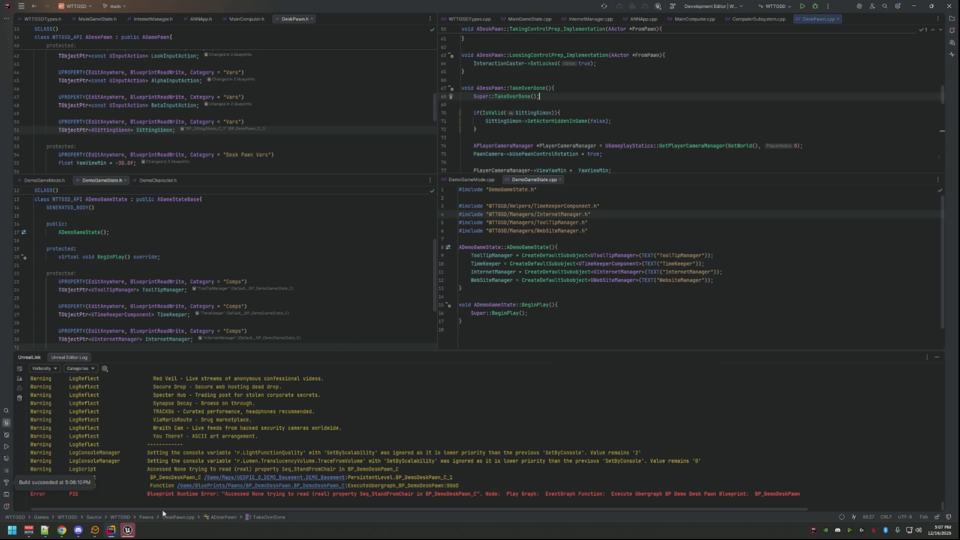
- Read through the Unreal crash summary and close the Crash Reporter without sending
drag(480, 319, 561, 320)
scroll(546, 268, down, 2)
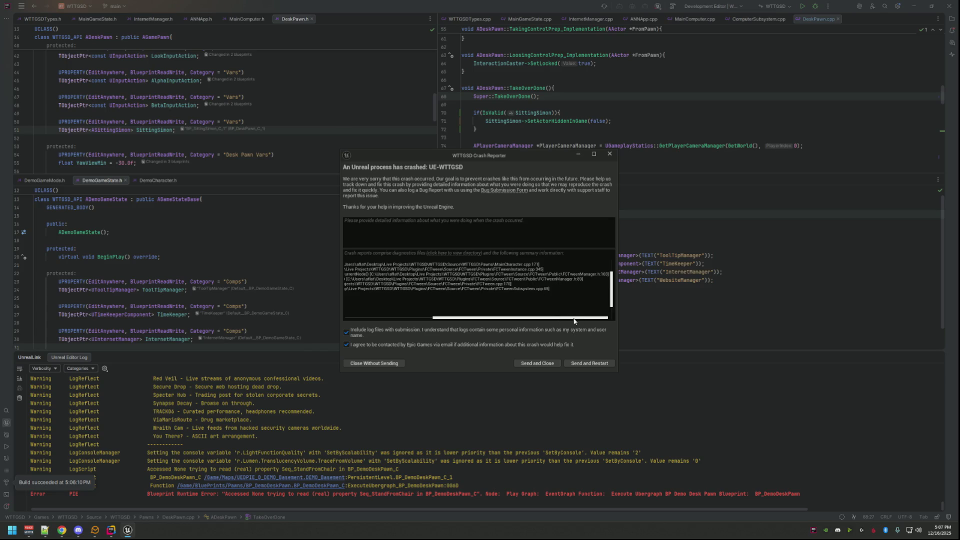
scroll(570, 304, up, 2)
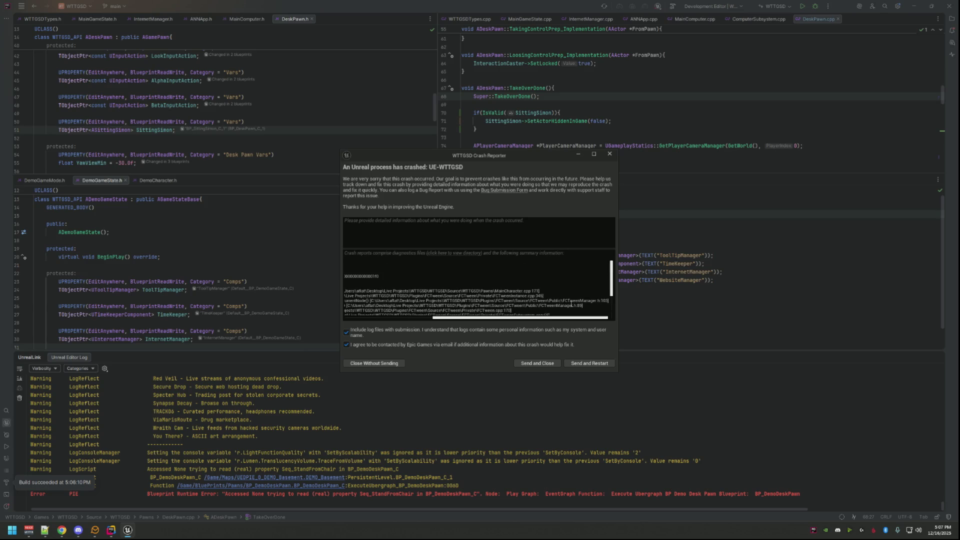
scroll(569, 304, down, 2)
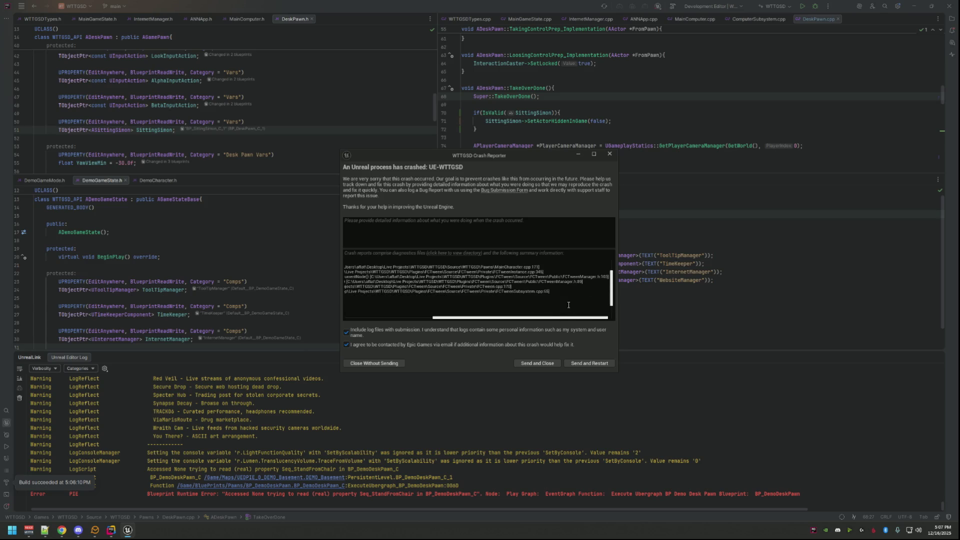
click(609, 154)
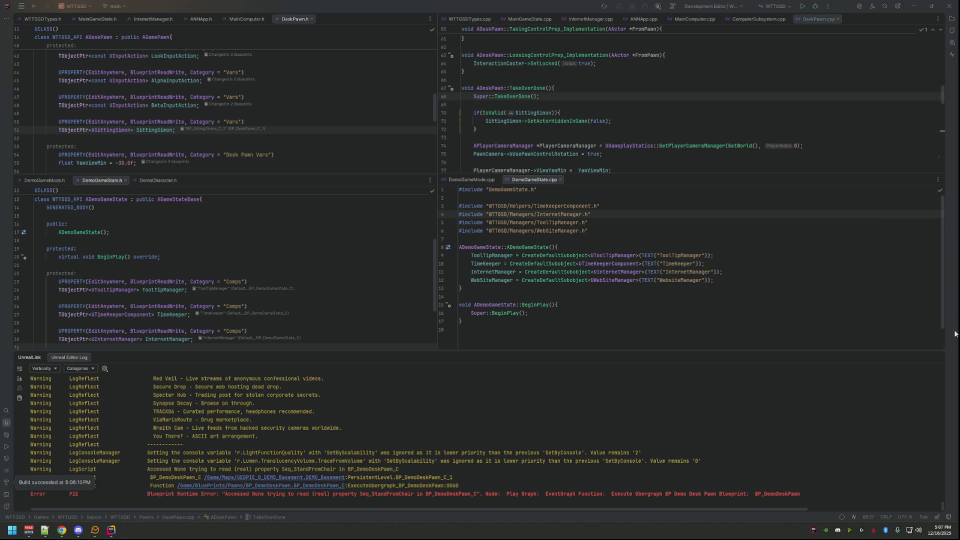
- Close the Unreal log panel and go to the BetaInput handler's definition in DeskPawn.cpp
click(925, 357)
click(620, 115)
scroll(621, 119, up, 7)
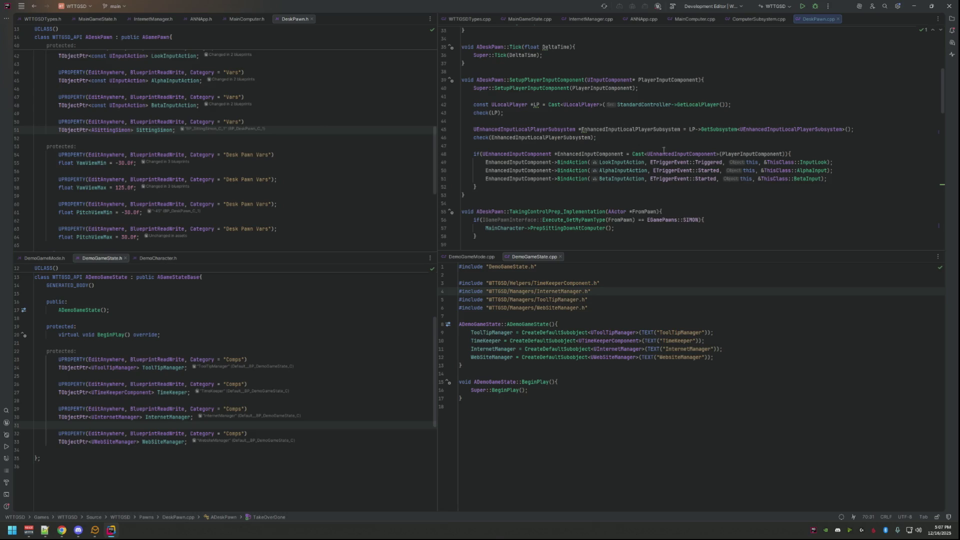
click(807, 180)
double_click(809, 180)
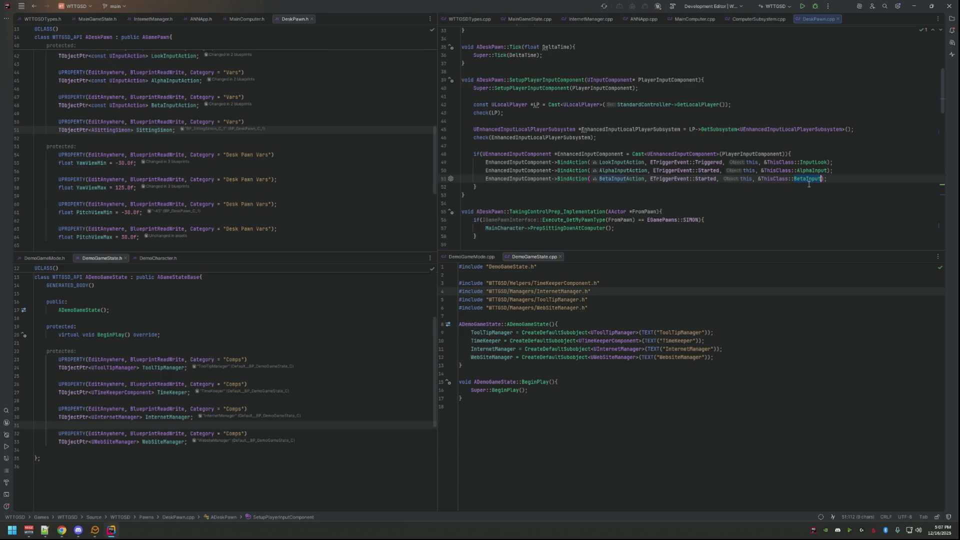
ctrl+click(809, 181)
click(626, 109)
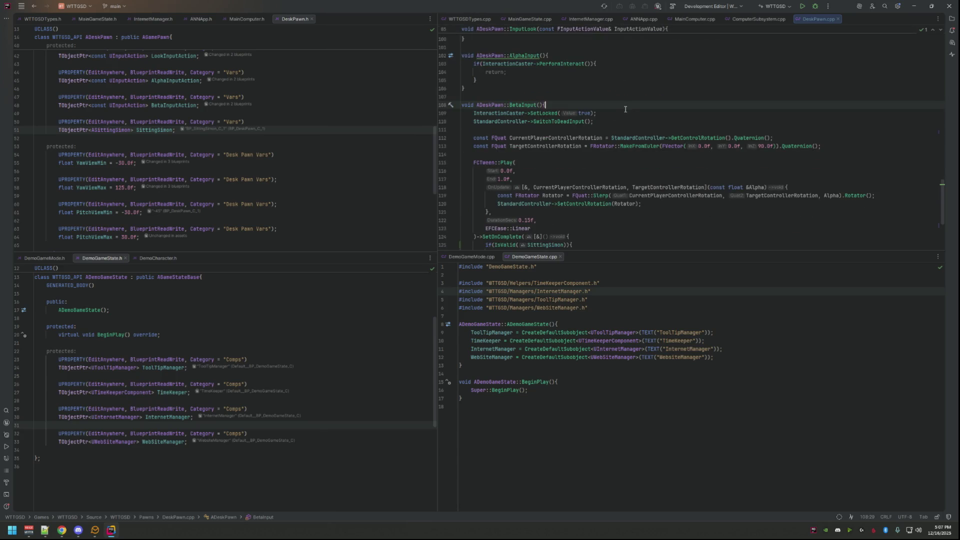
- Follow GetUpFromChair to its BlueprintImplementableEvent declaration, then into TObjectPtr's operator->
scroll(622, 112, down, 3)
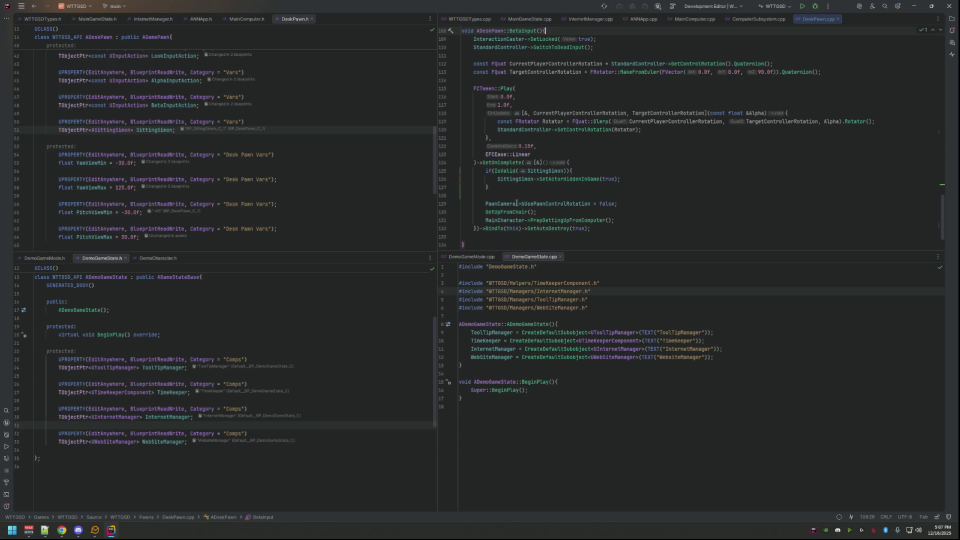
triple_click(505, 220)
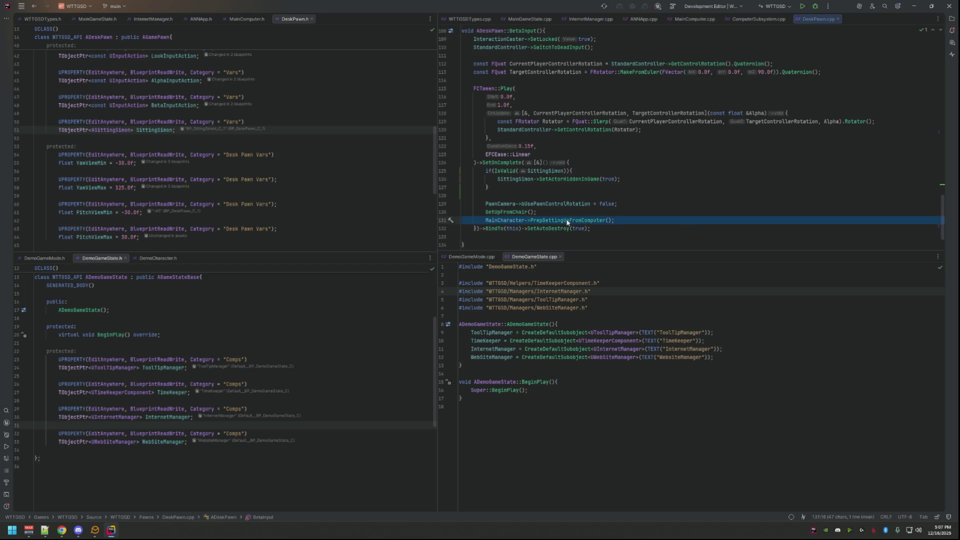
double_click(510, 213)
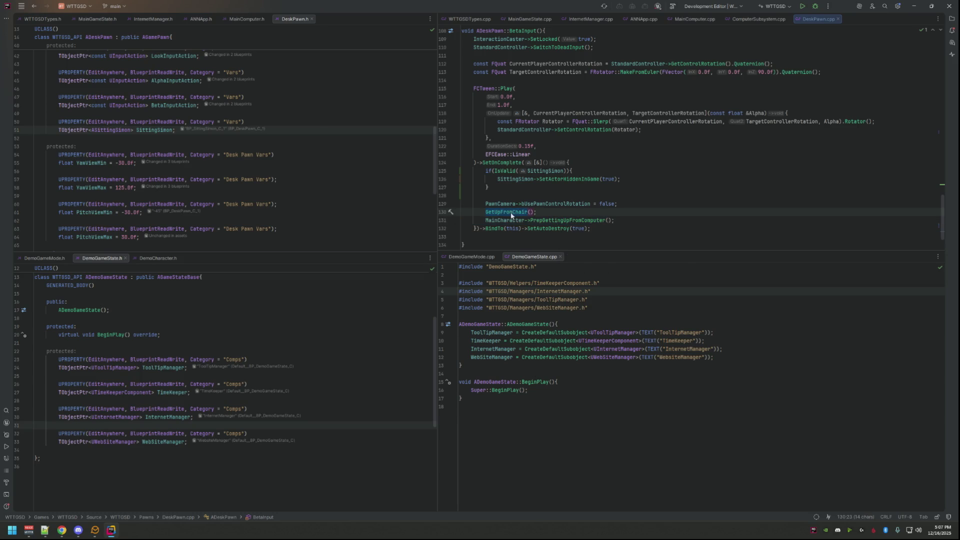
ctrl+click(510, 213)
click(318, 113)
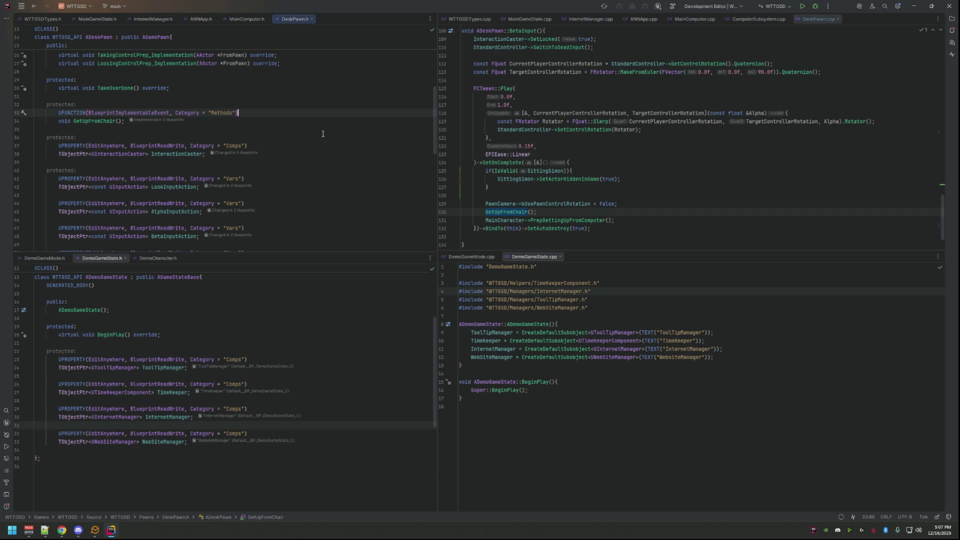
ctrl+click(498, 218)
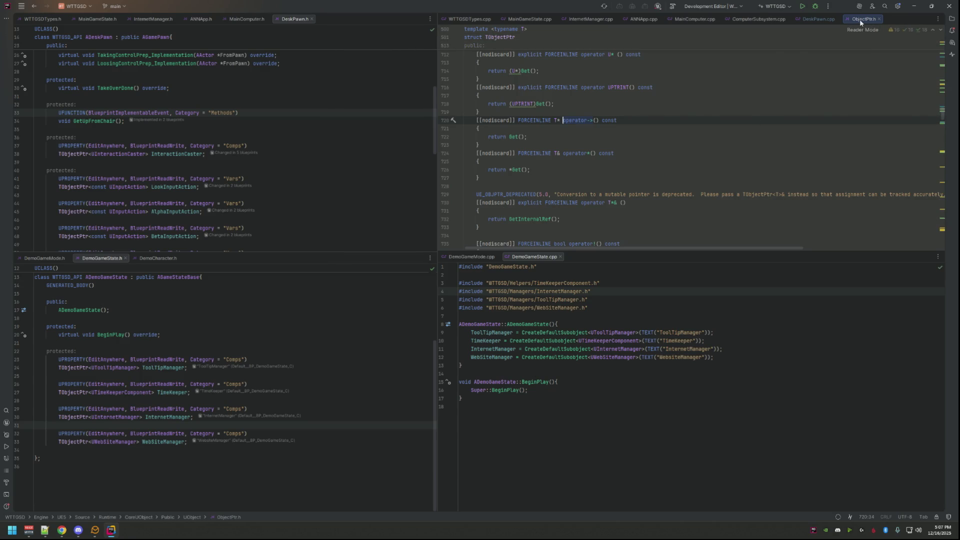
- Close ObjectPtr.h and step through the MainChar matches in DeskPawn.cpp
click(879, 19)
click(656, 139)
scroll(620, 143, up, 3)
click(579, 146)
key(ctrl+f)
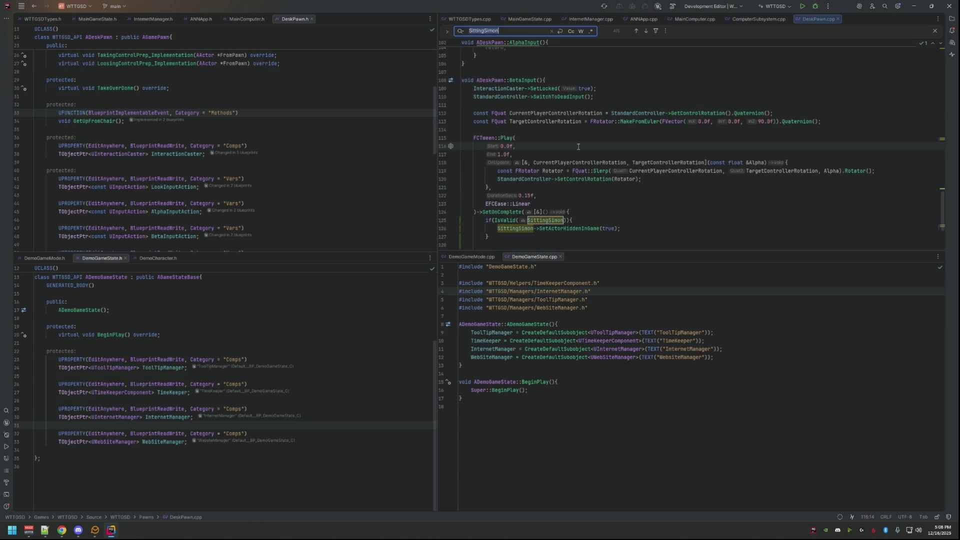
text(MainChar)
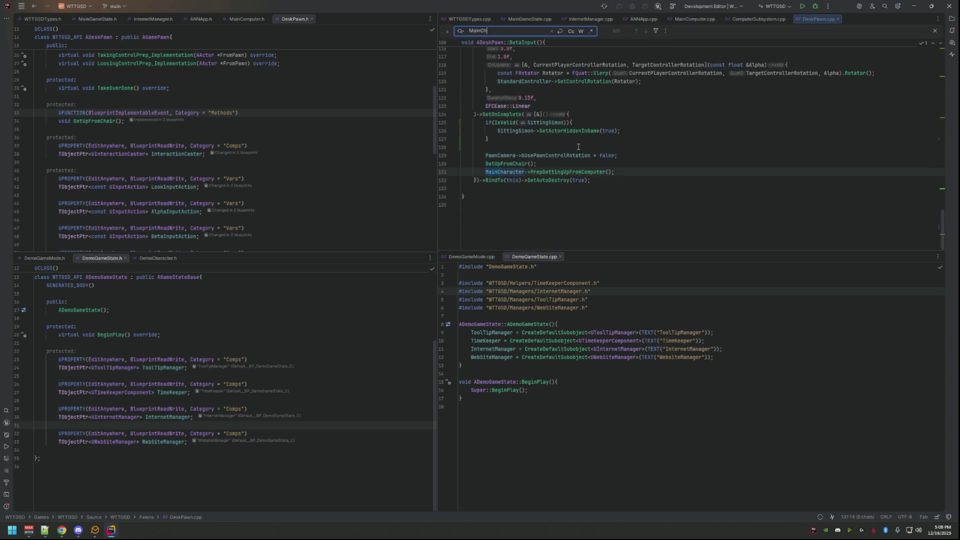
key(Return)
key(Return)
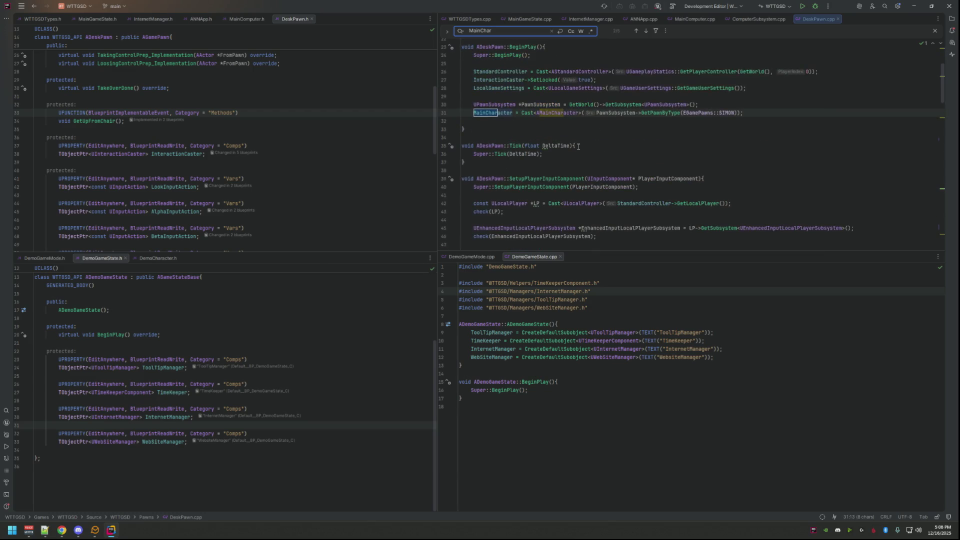
key(Return)
key(Return)
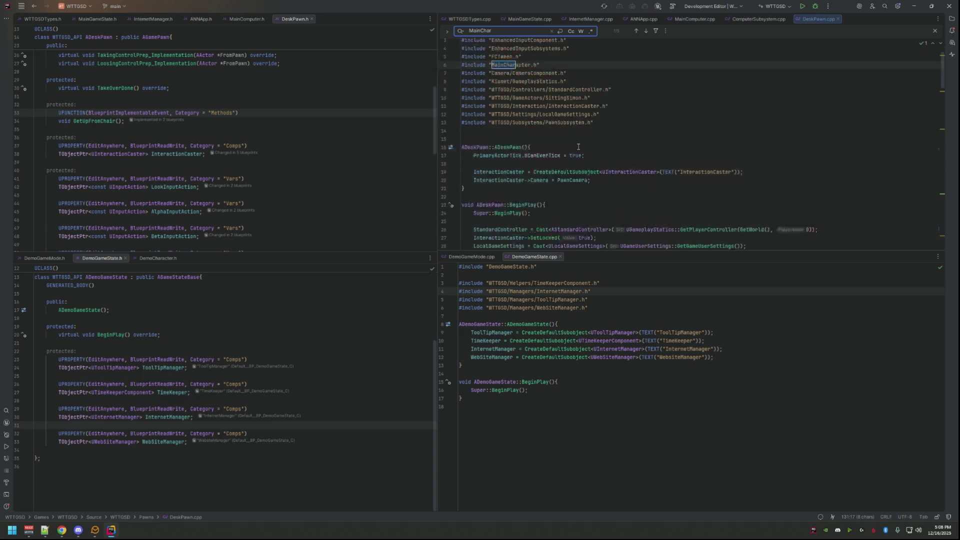
key(Return)
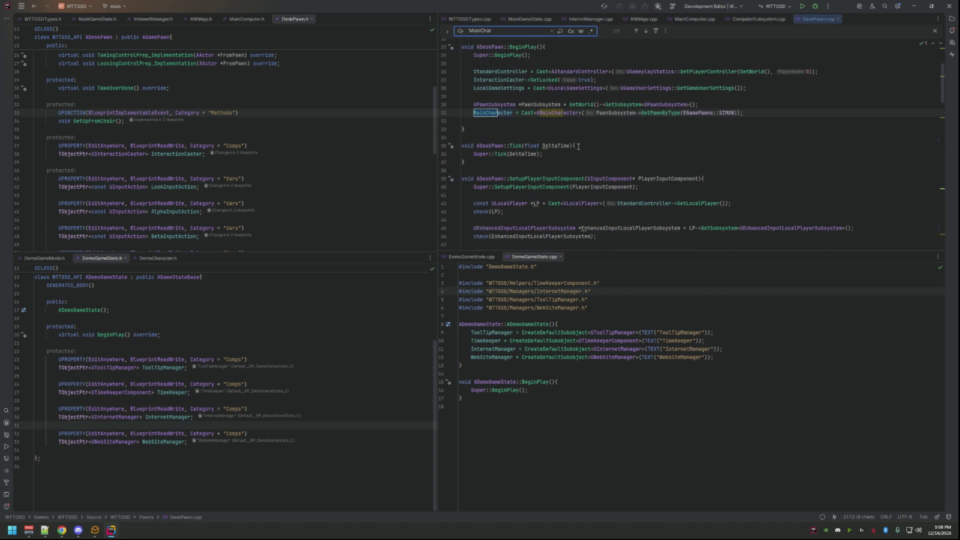
key(Return)
key(Return)
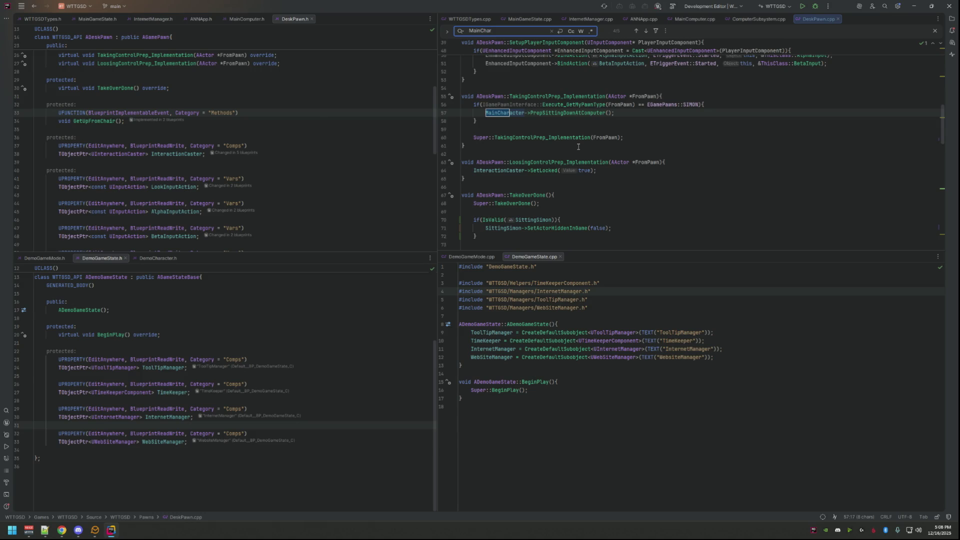
scroll(583, 136, down, 15)
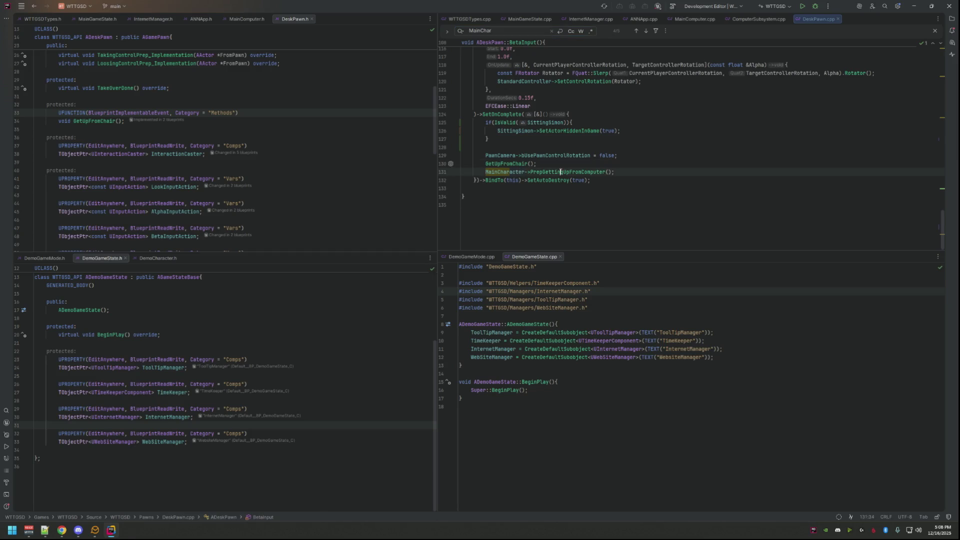
- Check PrepGettingUpFromComputer's definition in MainCharacter.cpp, then close that tab
ctrl+click(599, 170)
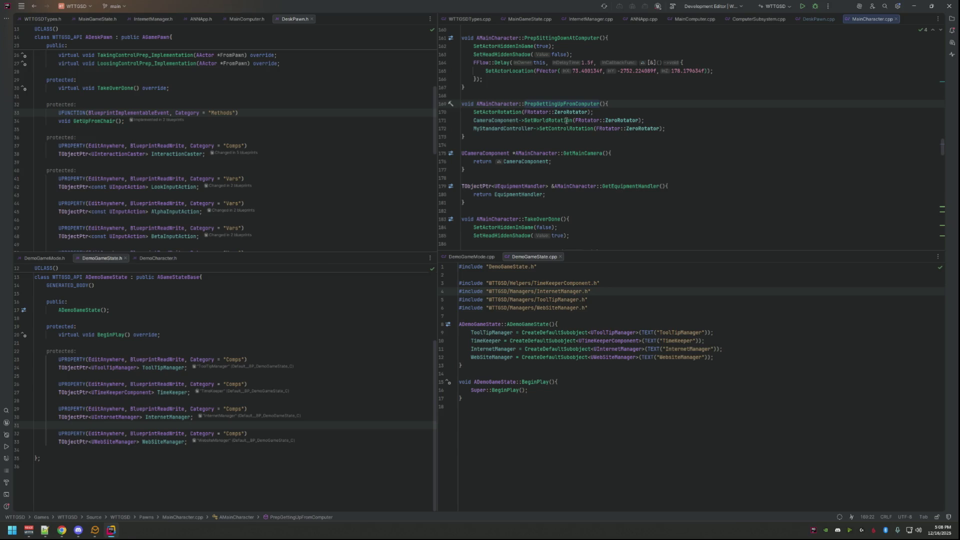
click(681, 129)
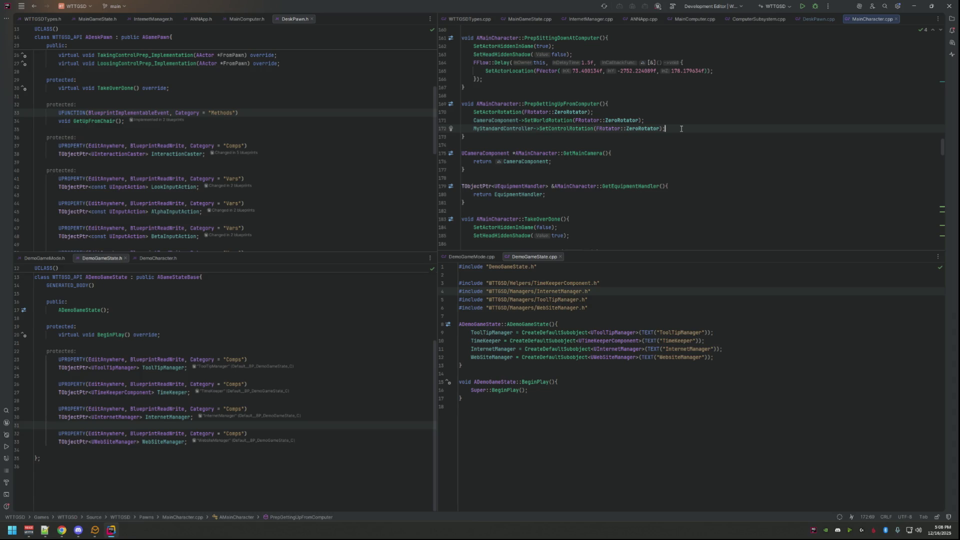
middle_click(862, 20)
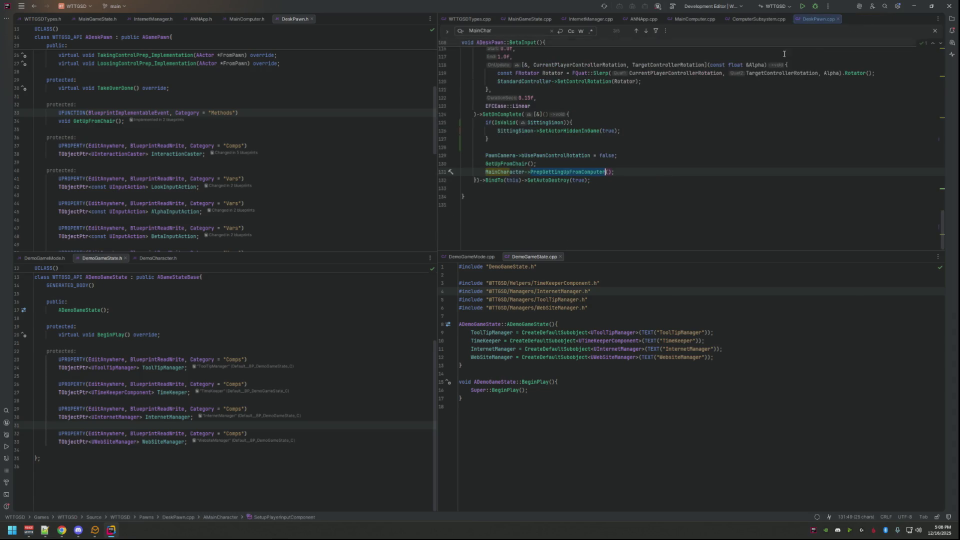
- Add blank lines around the MainCharacter call after GetUpFromChair() and close the search
click(610, 164)
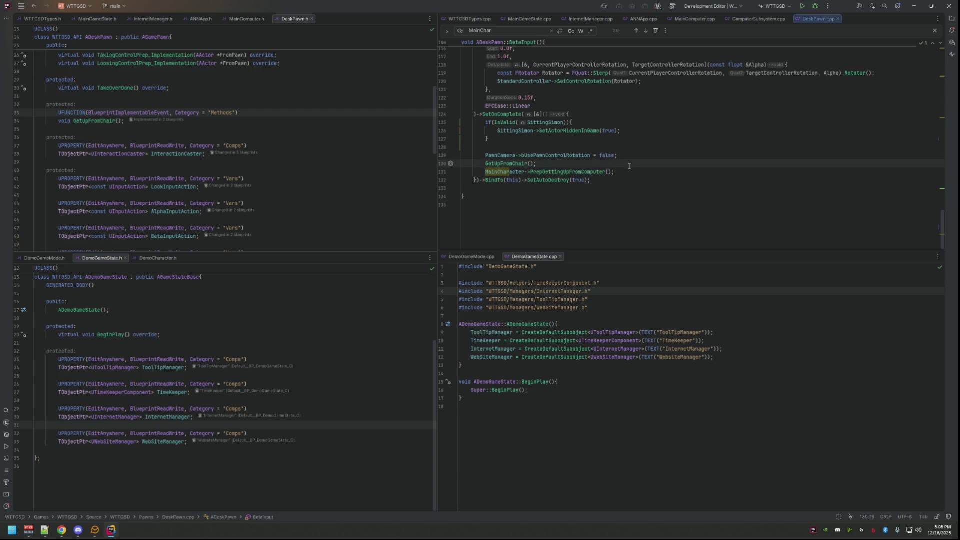
key(Return)
key(Down)
key(End)
key(Return)
key(Up)
key(Up)
key(Escape)
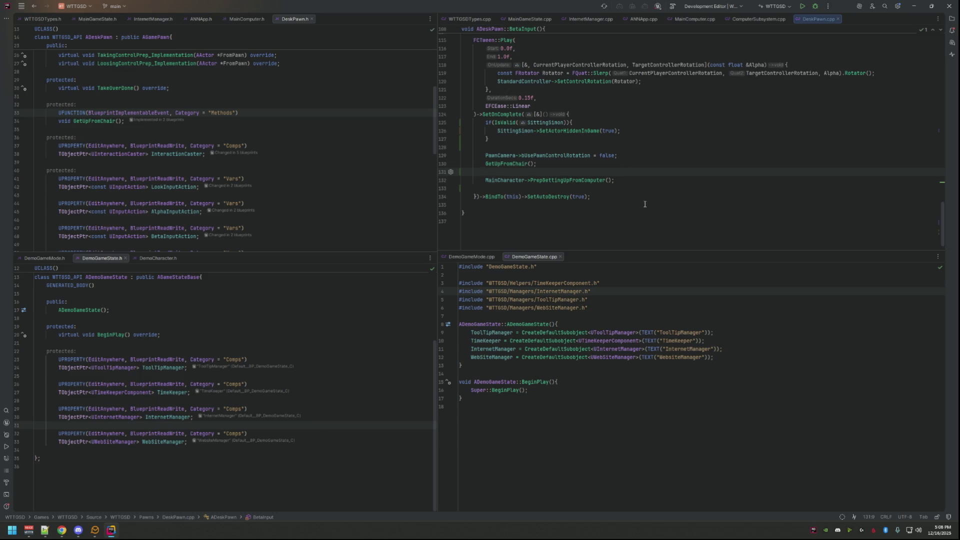
key(Down)
- Copy the SIMON pawn-type check from lines 56–58 and paste it into BetaInput
scroll(625, 135, up, 10)
scroll(619, 140, up, 10)
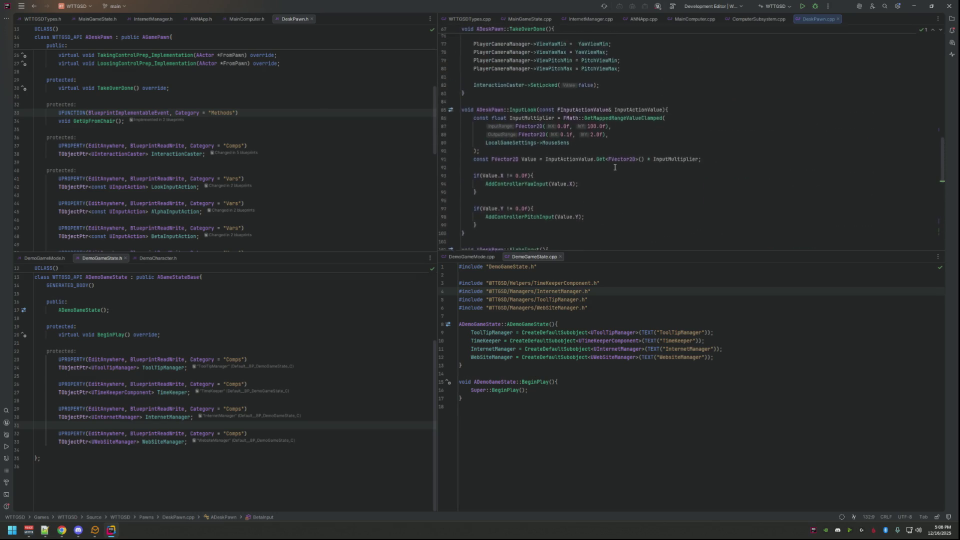
scroll(619, 140, up, 4)
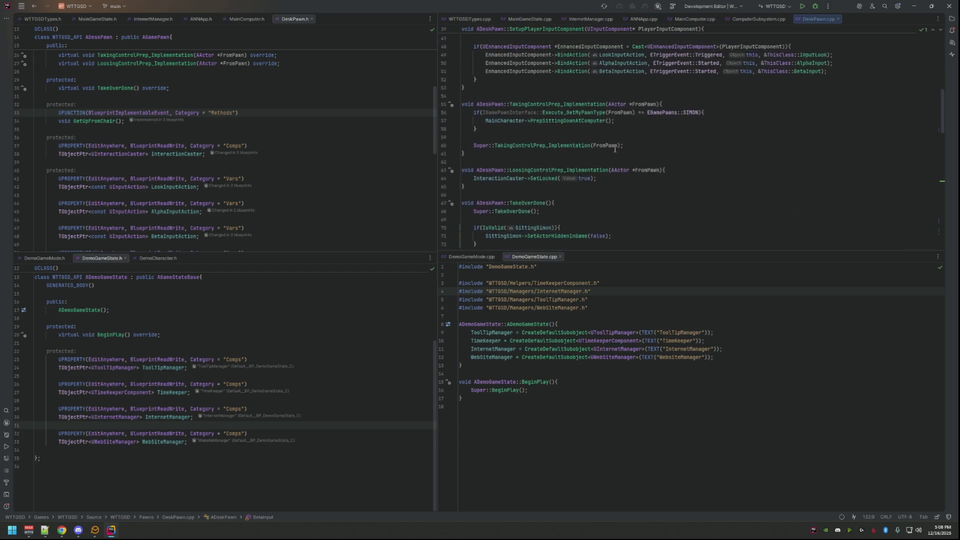
click(444, 130)
drag(444, 130, 438, 123)
key(ctrl+c)
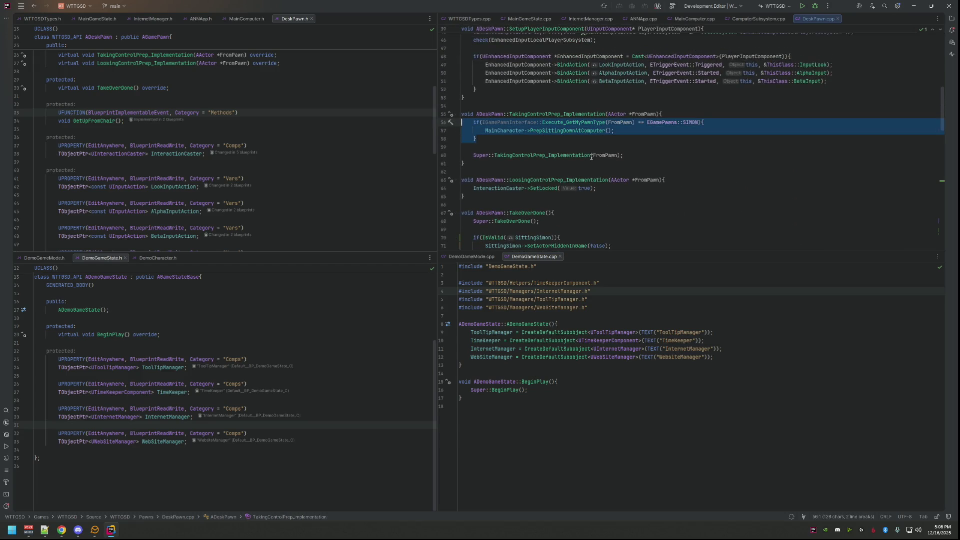
scroll(604, 153, down, 20)
click(544, 153)
key(ctrl+v)
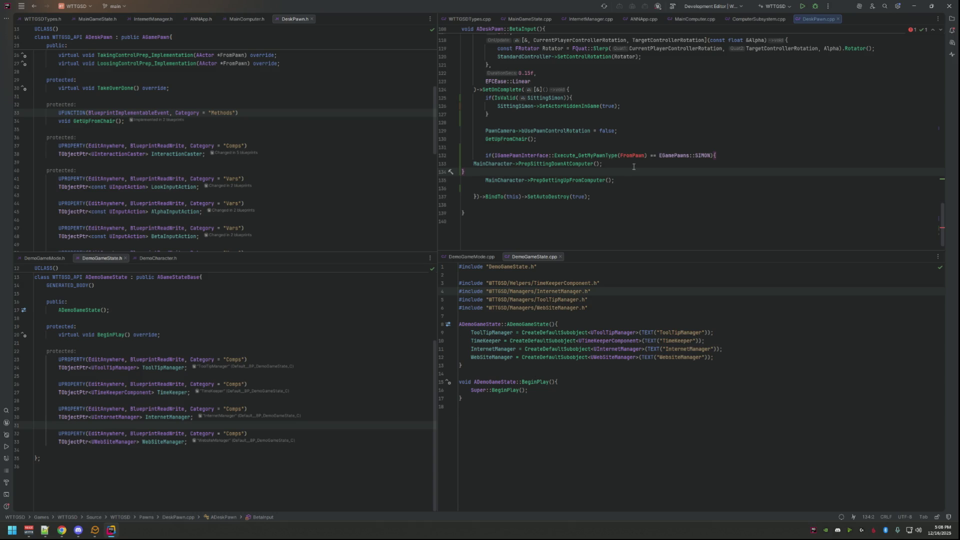
- Select the pasted SIMON check block and delete it
scroll(633, 167, up, 3)
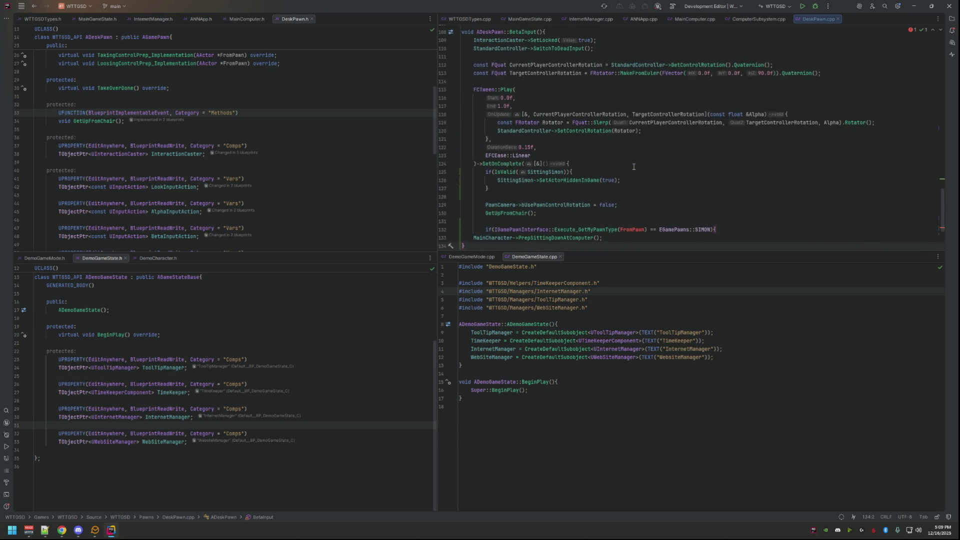
scroll(633, 167, down, 3)
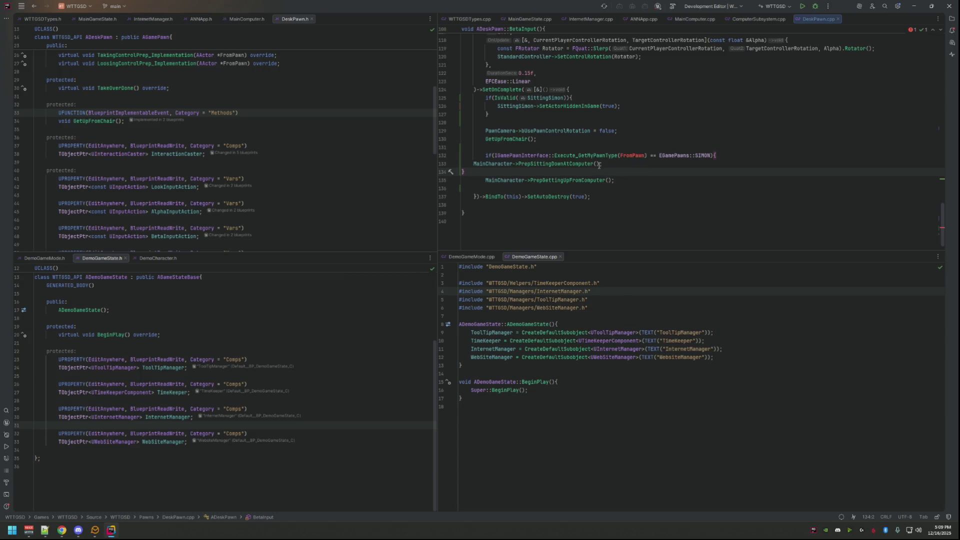
key(ctrl+w)
key(ctrl+w)
key(ctrl+w)
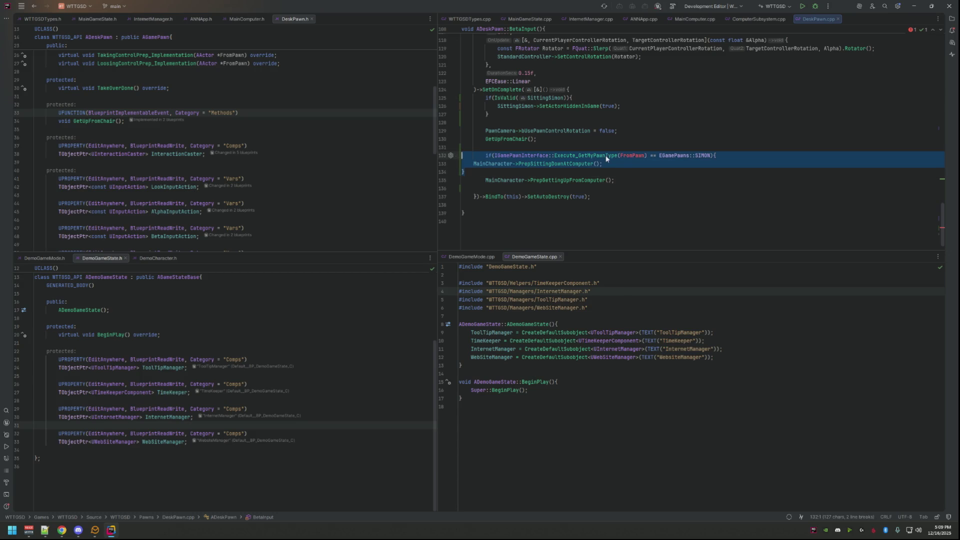
mouse_move(606, 159)
key(BackSpace)
key(BackSpace)
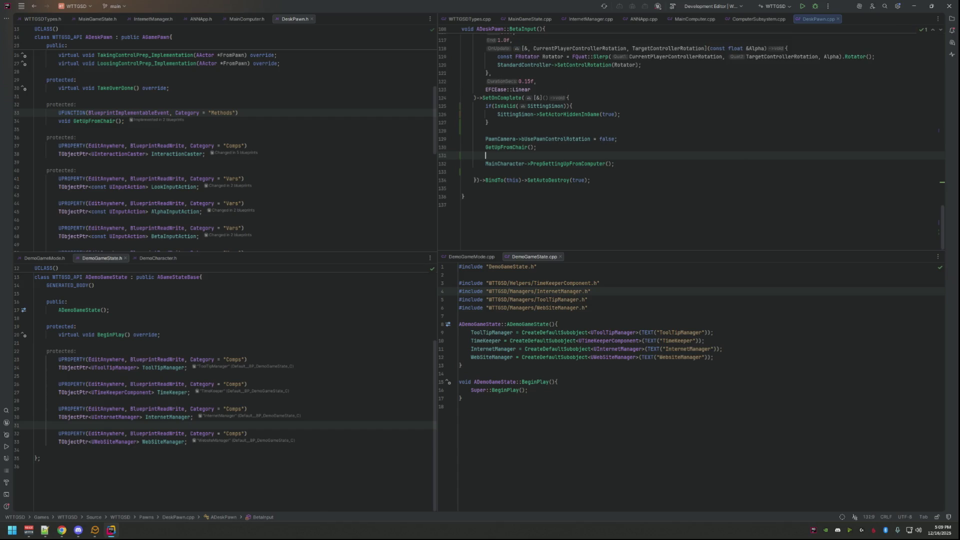
- Restore the semicolon after GetUpFromChair() and remove the extra blank line below it
key(Return)
key(Up)
key(Up)
key(End)
text(;)
key(Down)
key(Down)
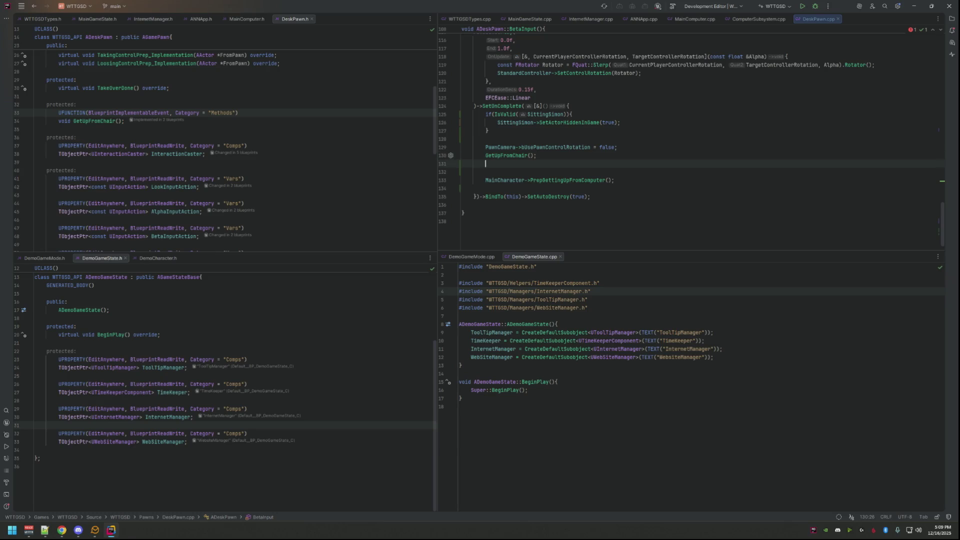
key(Up)
key(BackSpace)
key(Up)
key(Up)
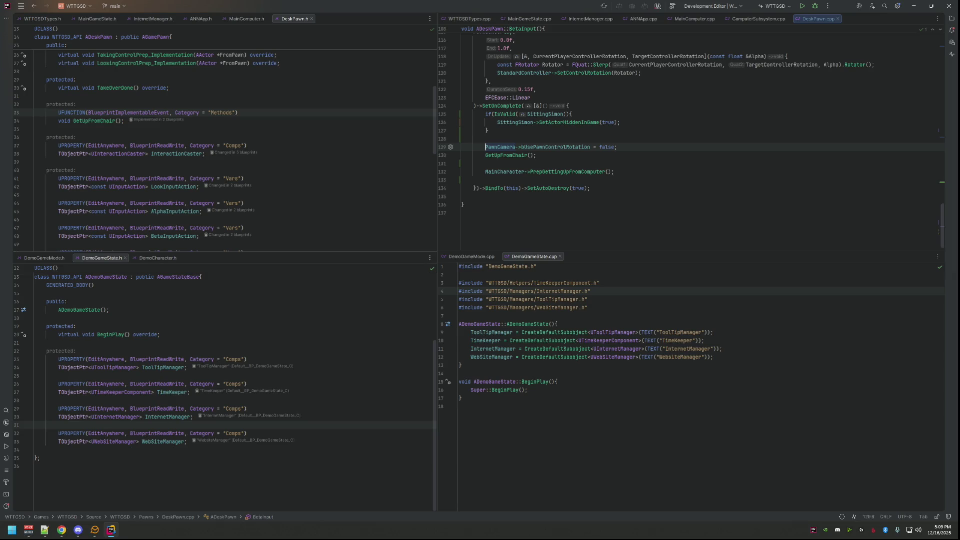
- Check the GetUpFromChair declaration, review lines 130–134 of DeskPawn.cpp, and enlarge the editor pane
click(355, 112)
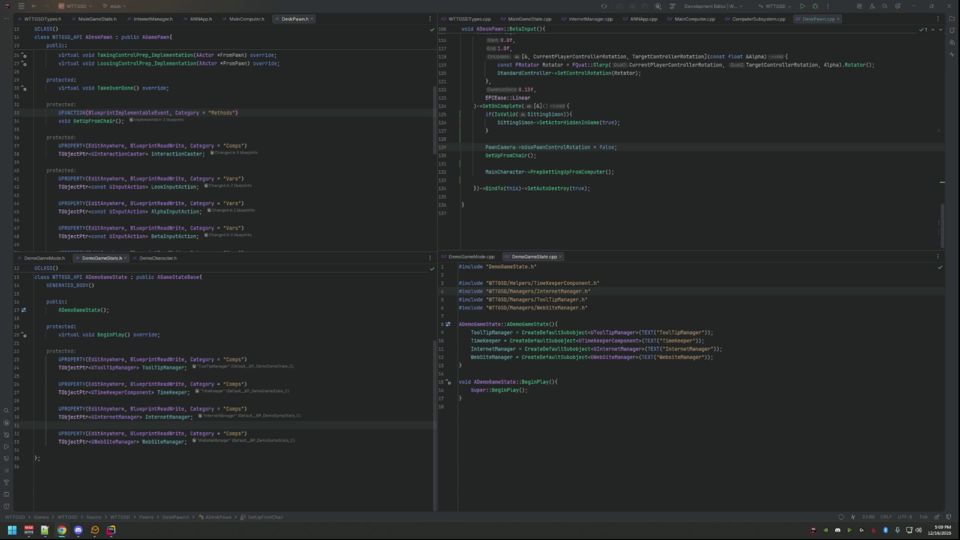
click(703, 174)
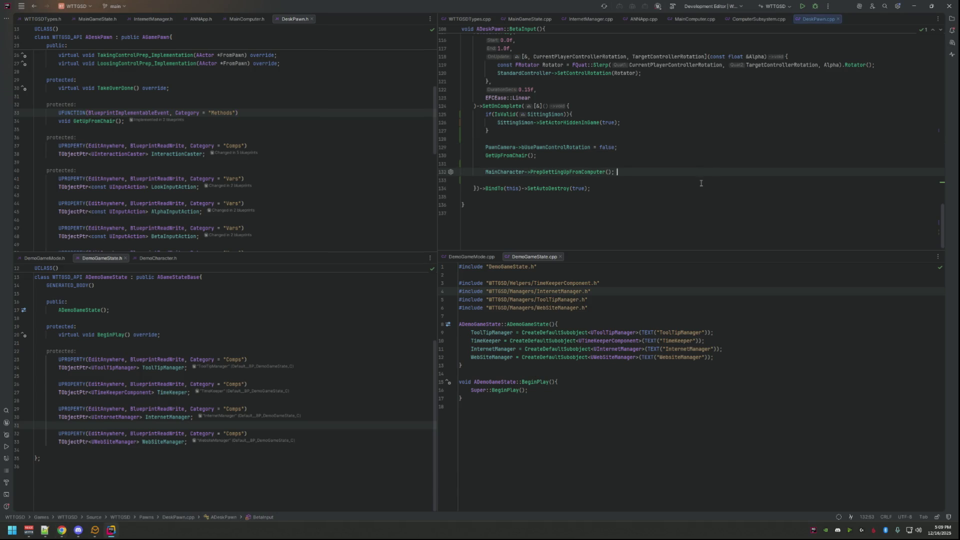
click(618, 189)
click(648, 156)
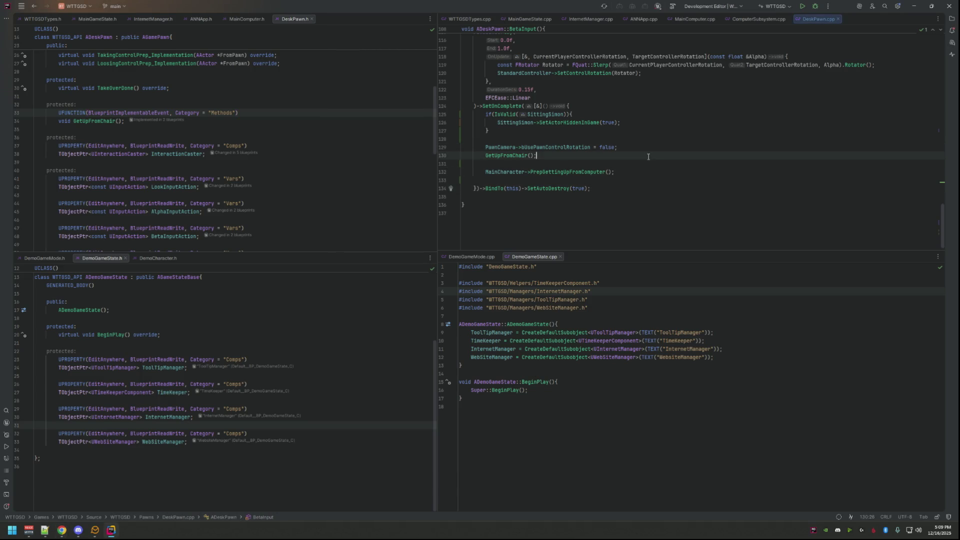
click(646, 167)
click(638, 187)
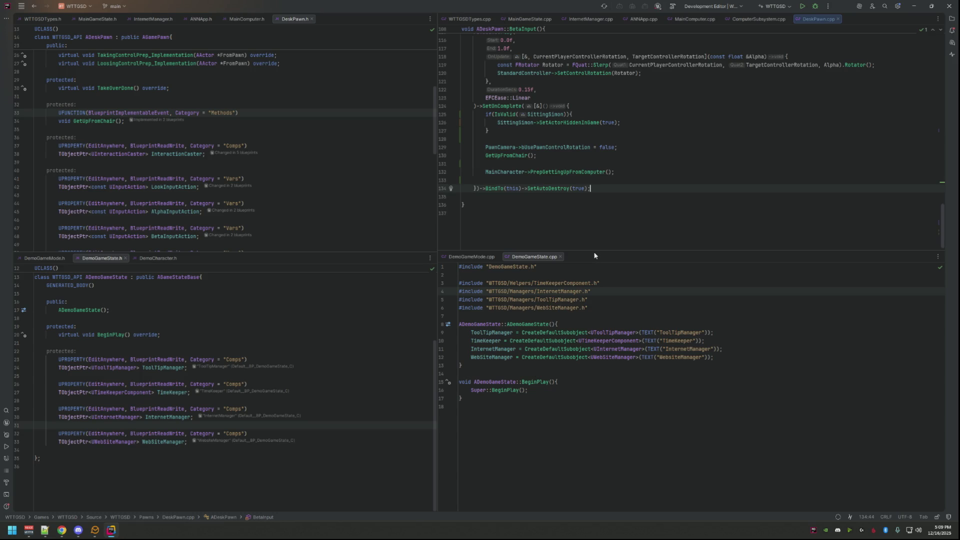
drag(595, 253, 592, 362)
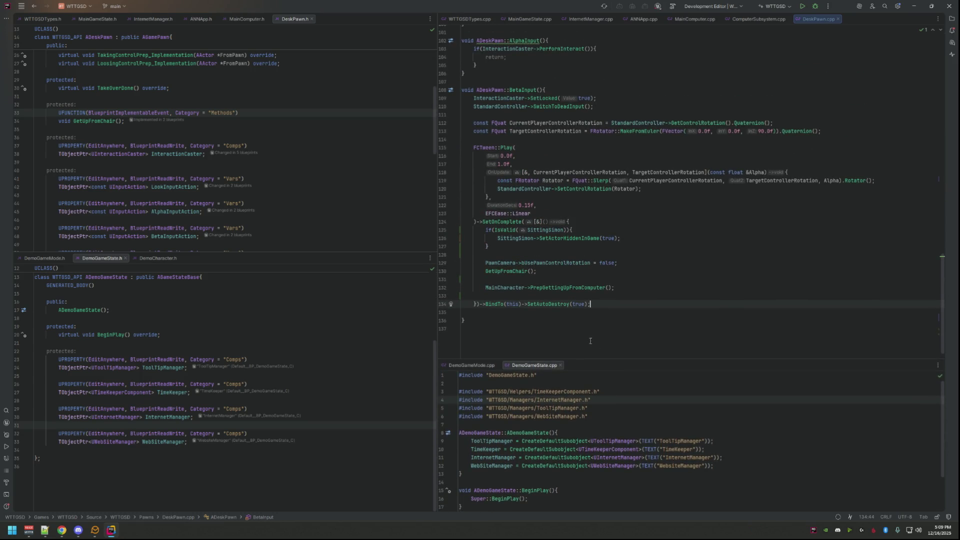
mouse_move(385, 253)
mouse_down()
mouse_move(416, 375)
mouse_move(417, 353)
mouse_up()
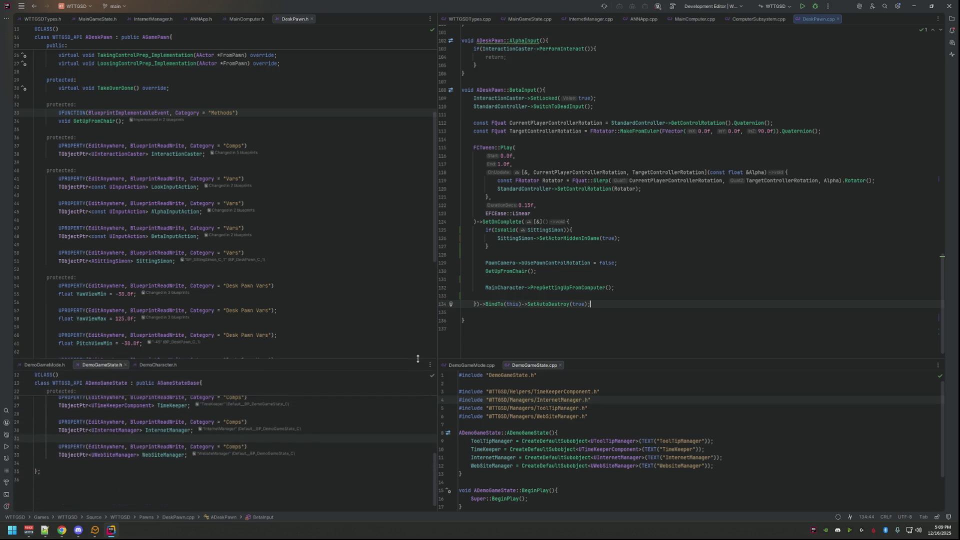
click(574, 277)
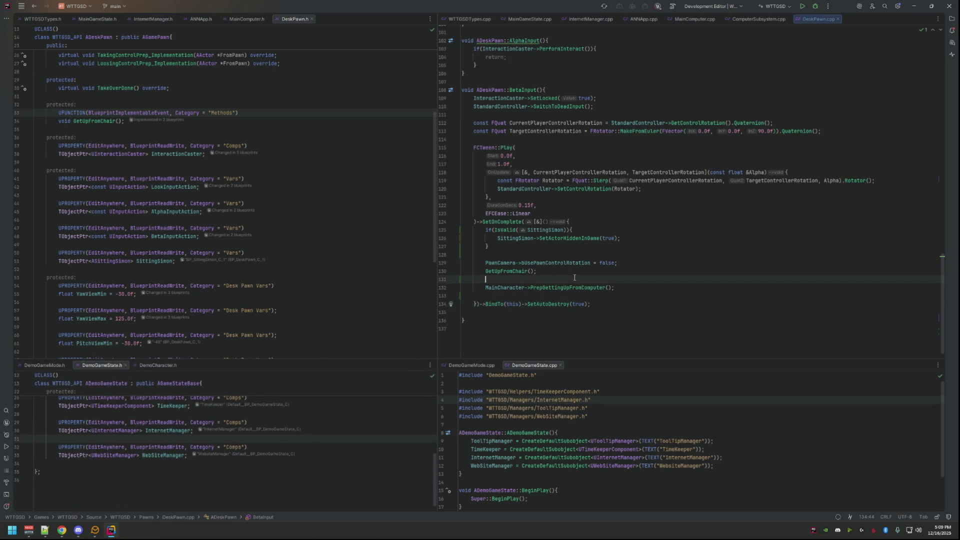
scroll(587, 273, down, 1)
key(Return)
text(if)
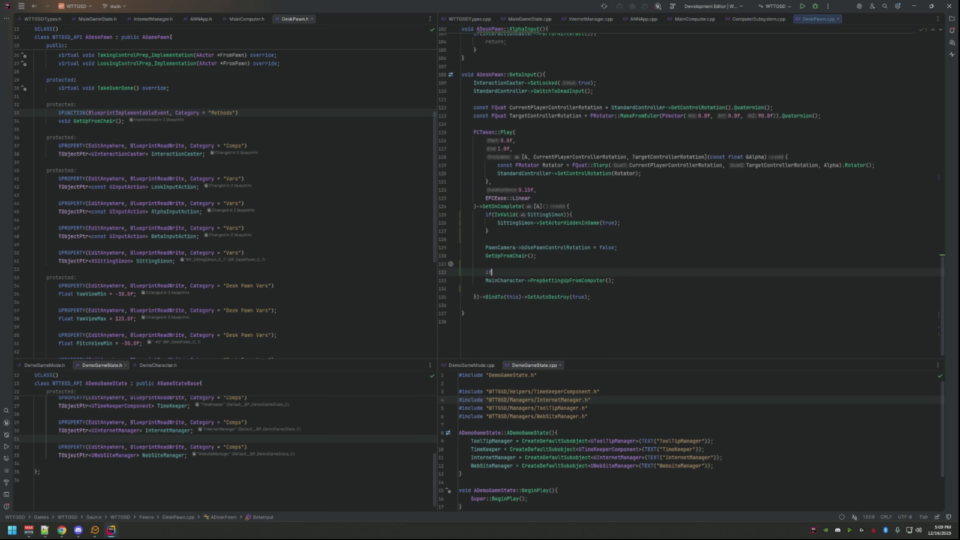
text((IsValid(Main)
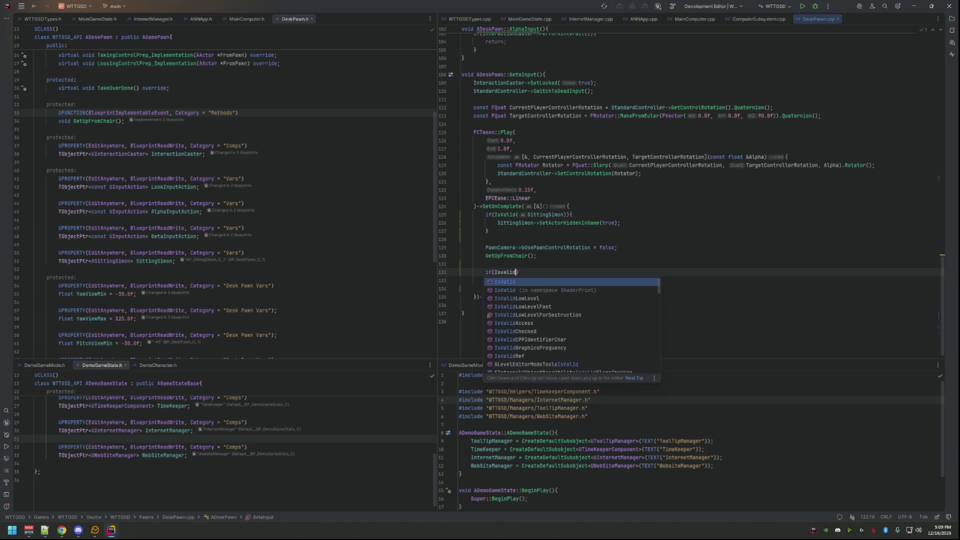
key(Return)
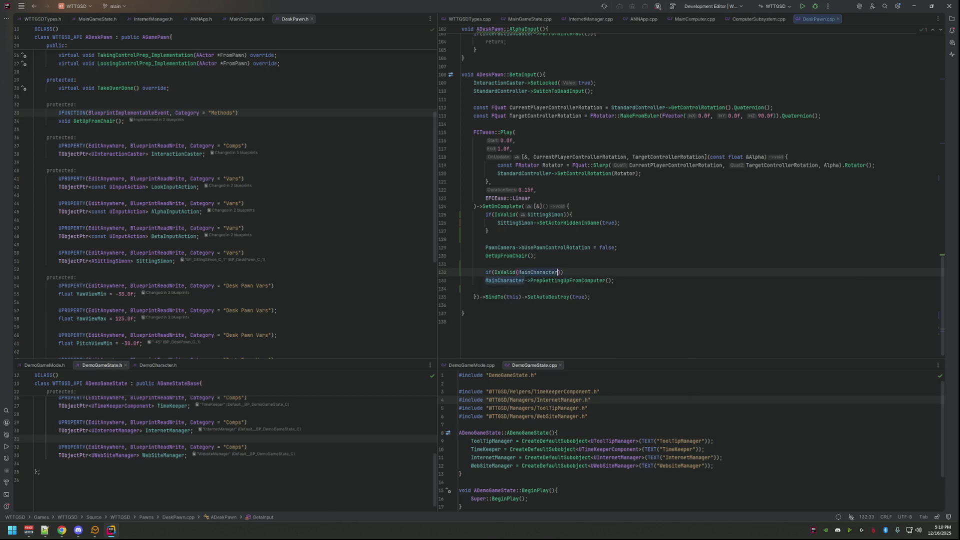
text() {)
key(Return)
key(Down)
key(Down)
key(alt+shift+Up)
key(alt+shift+Up)
key(Up)
key(BackSpace)
key(Down)
key(Down)
key(Down)
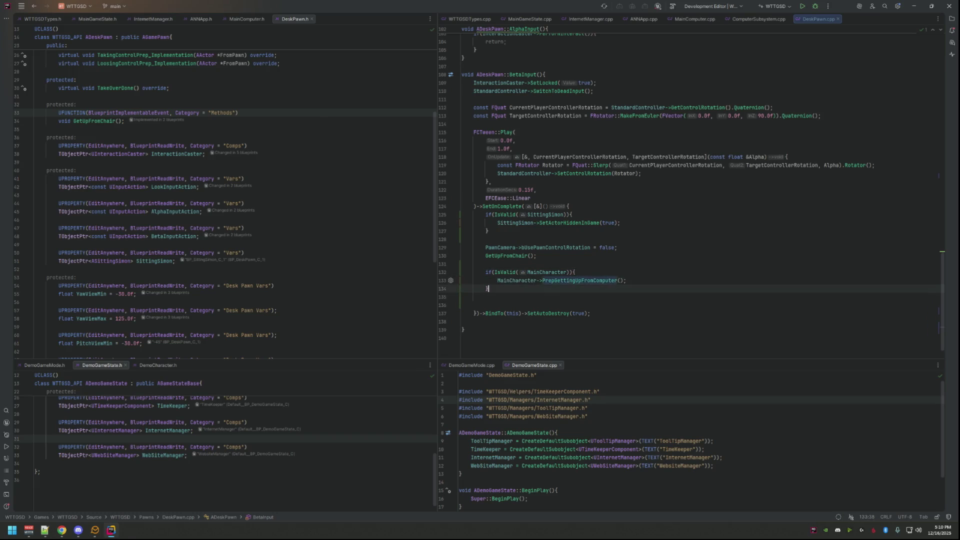
key(shift+Up)
key(BackSpace)
key(Up)
key(Up)
key(Up)
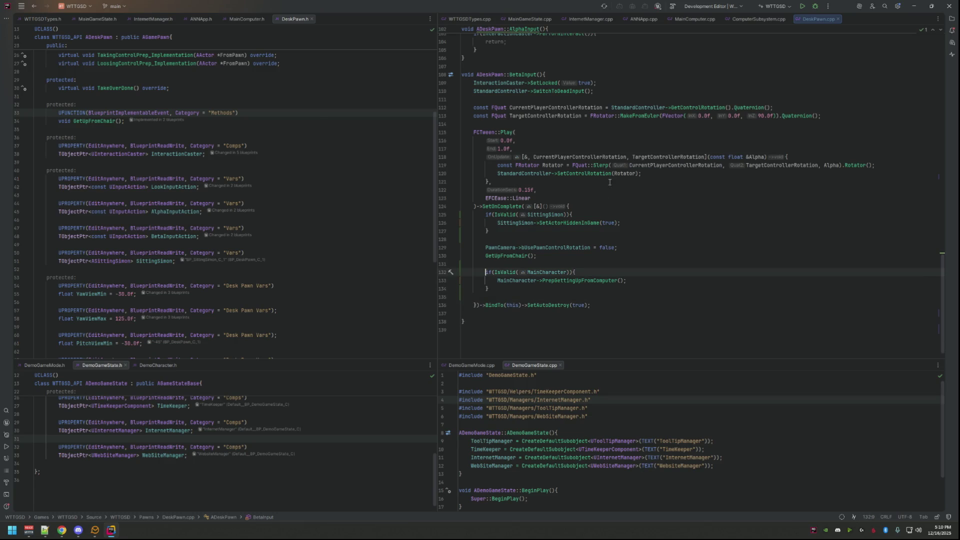
click(630, 231)
- Build the game project from DeskPawn.cpp with Ctrl+Shift+B, then bring up the Unreal Editor
click(747, 165)
key(ctrl+shift+b)
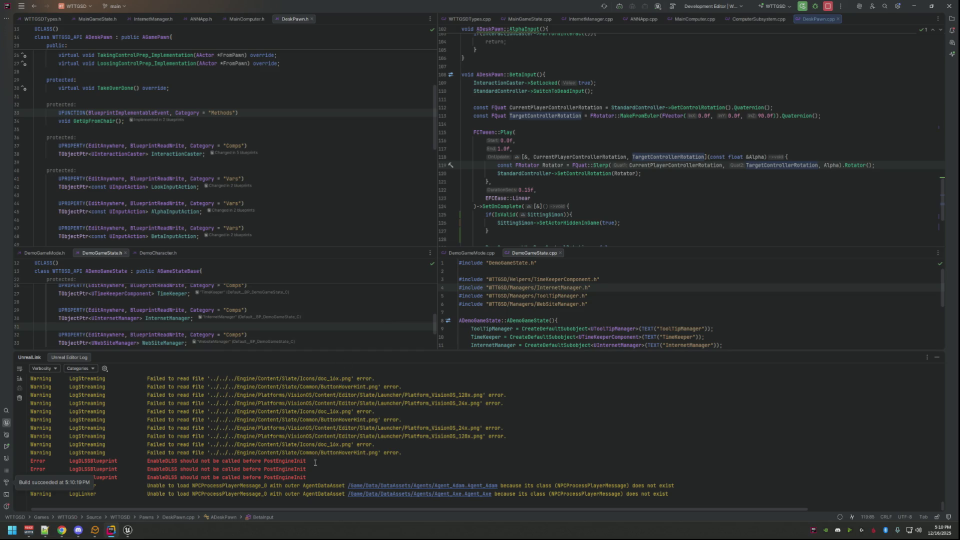
click(128, 531)
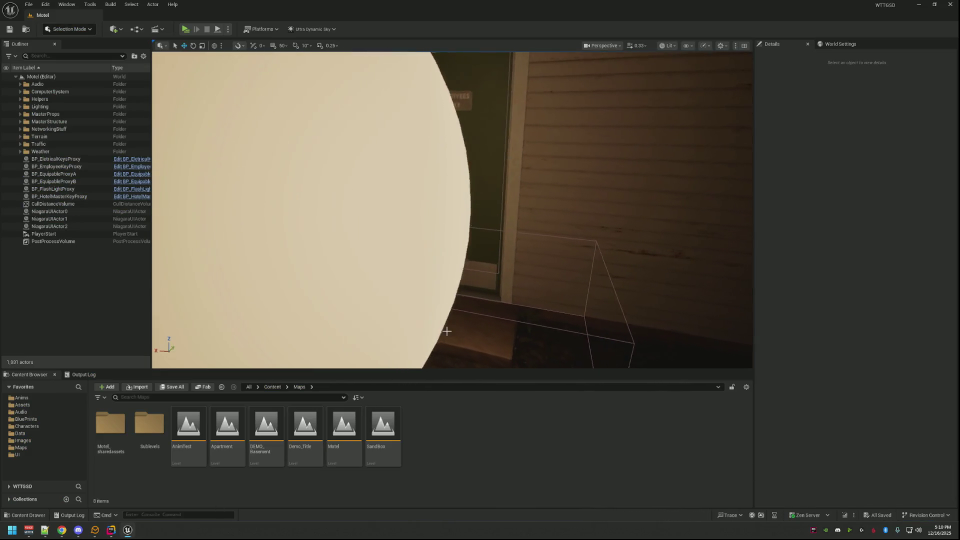
- Open the DEMO_Basement level and clear the Output Log
double_click(266, 425)
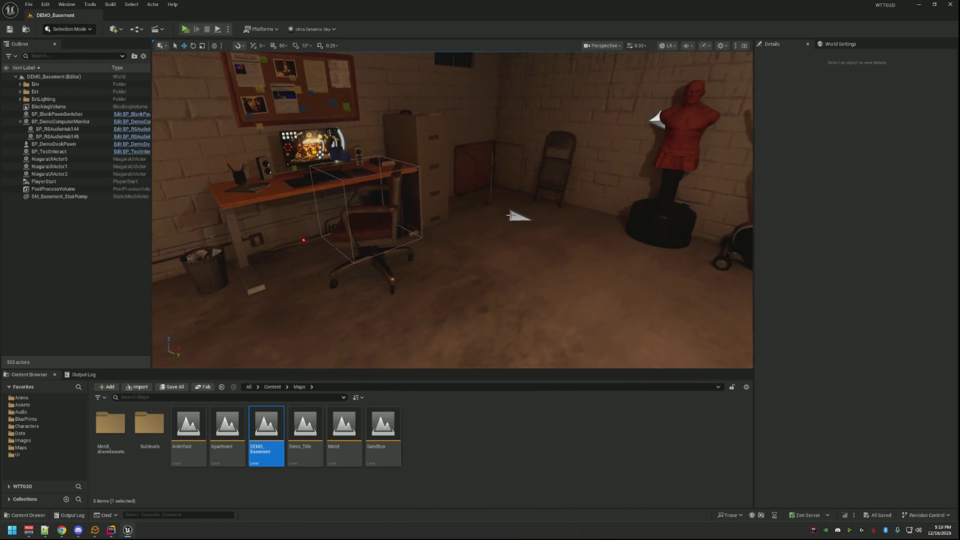
click(84, 374)
right_click(239, 395)
click(260, 416)
drag(400, 290, 351, 309)
- Play-test the level by sitting at the desk with E and getting up, then stop
click(185, 29)
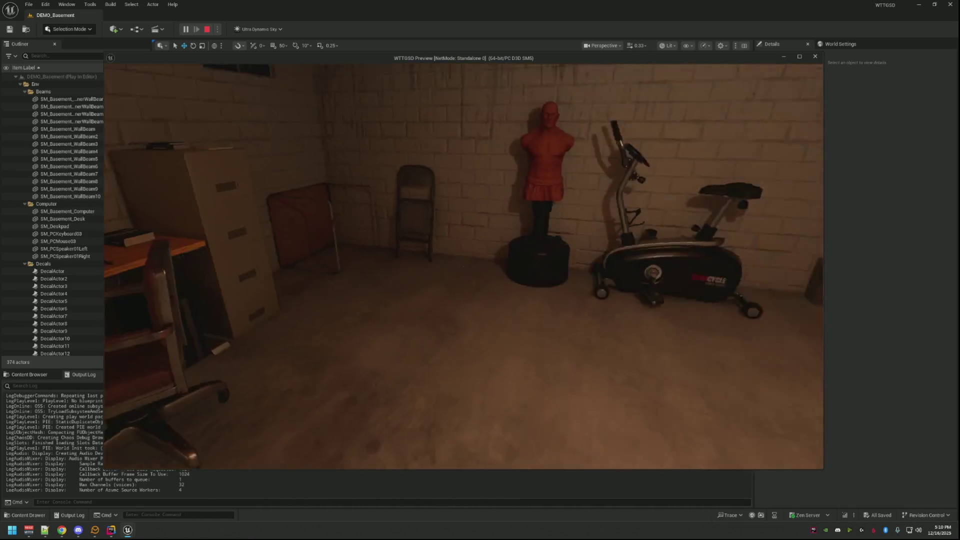
key(e)
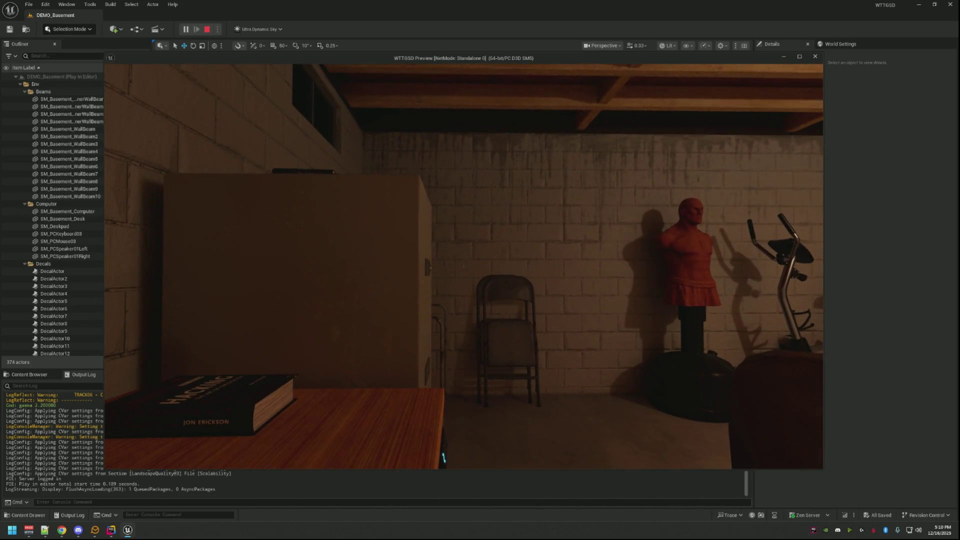
right_click(463, 266)
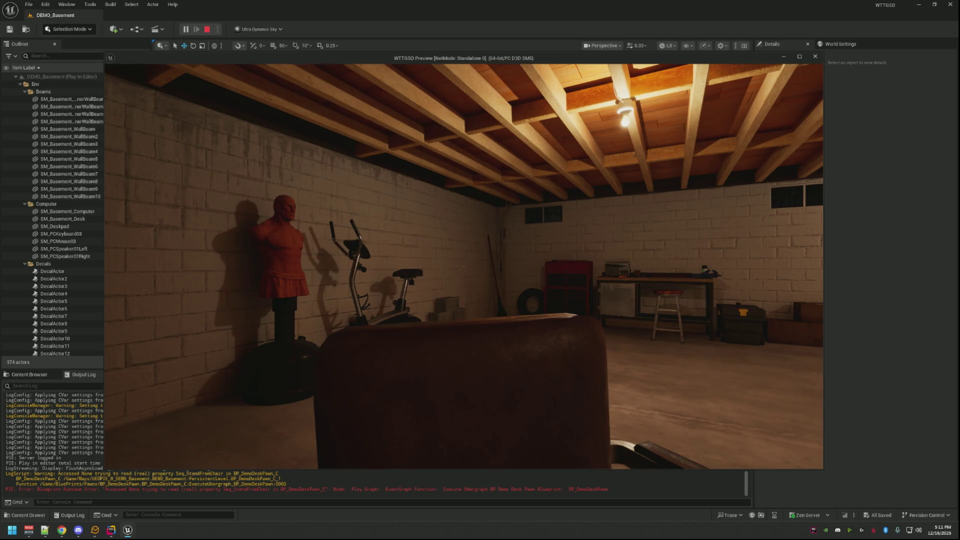
key(alt+Tab)
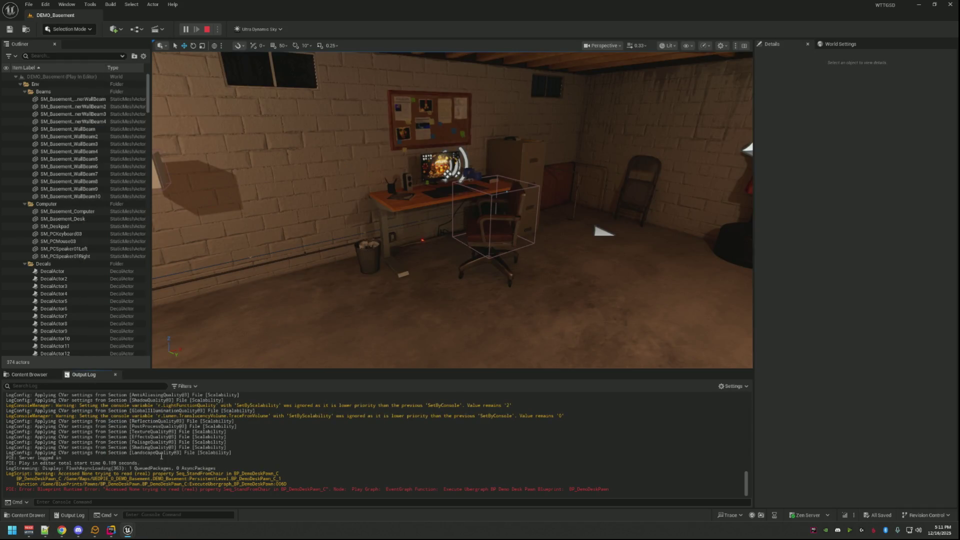
mouse_move(127, 530)
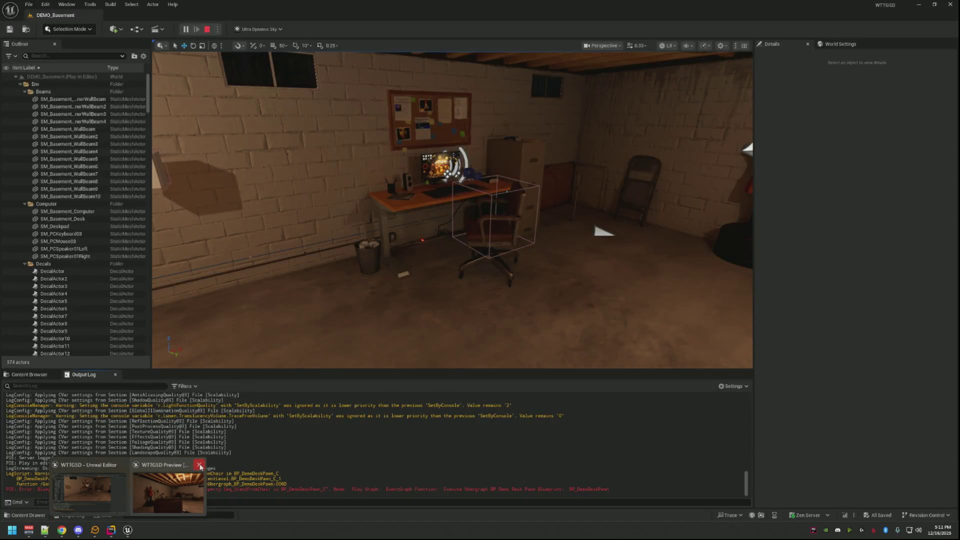
click(199, 465)
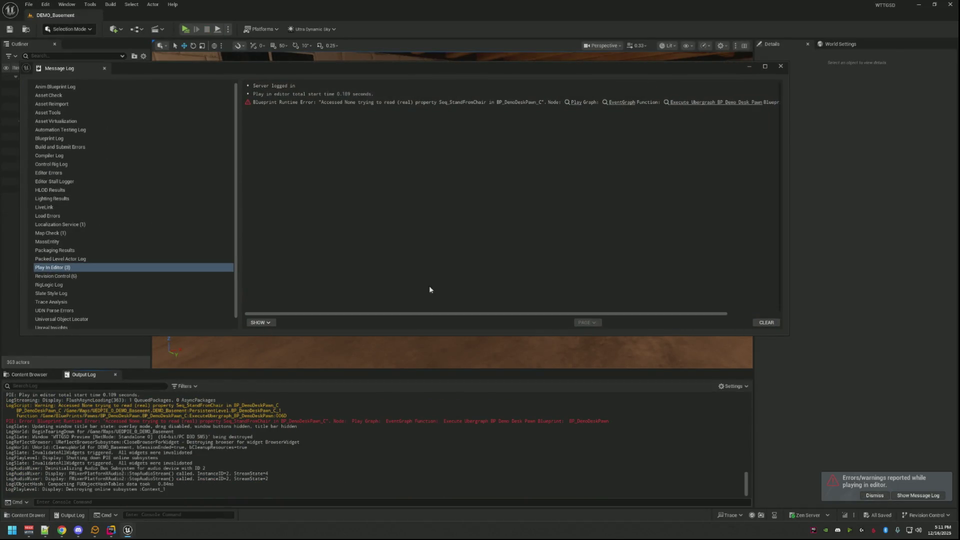
- Inspect the Seq_StandFromChair runtime error in the Message Log, then close it
click(543, 103)
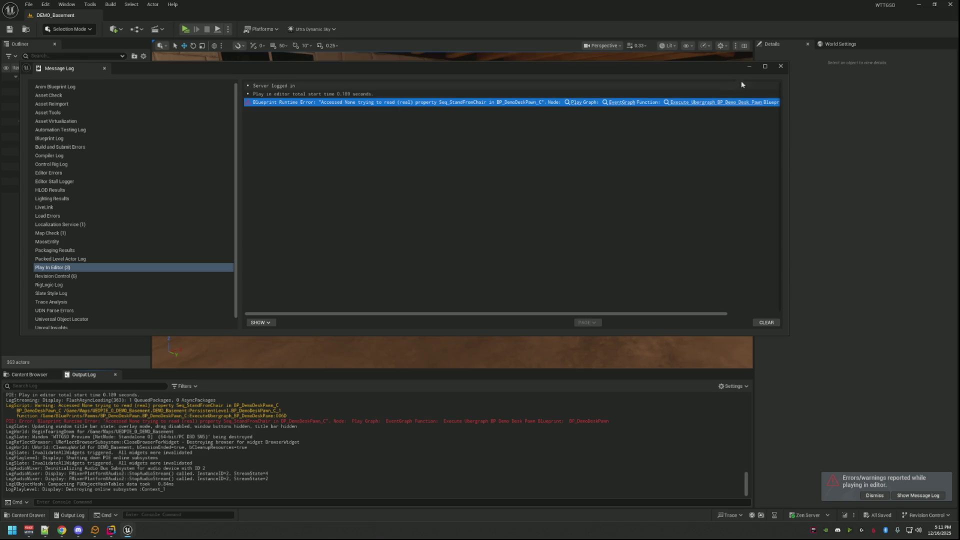
click(780, 66)
click(111, 530)
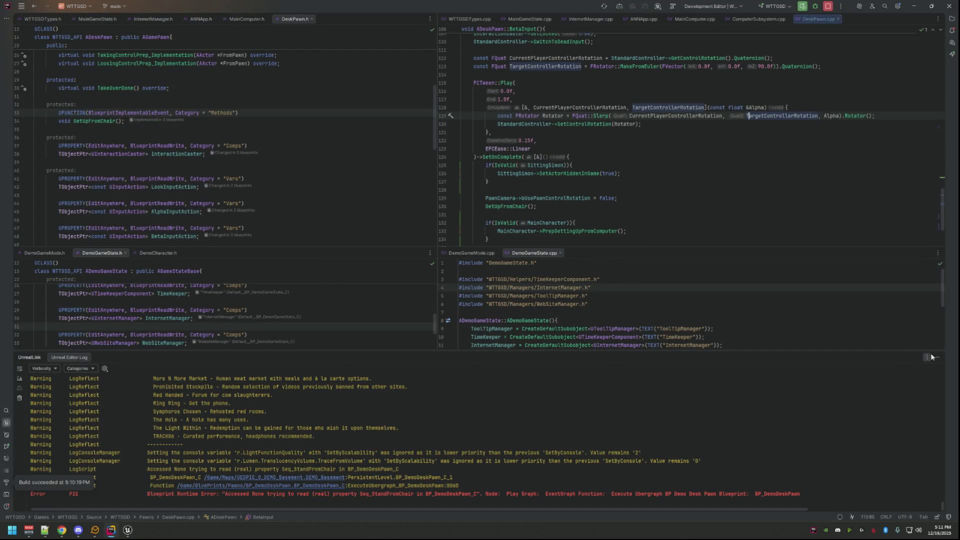
- Cut the GetUpFromChair(); line and paste it inside the if(IsValid(MainCharacter)) block
click(938, 357)
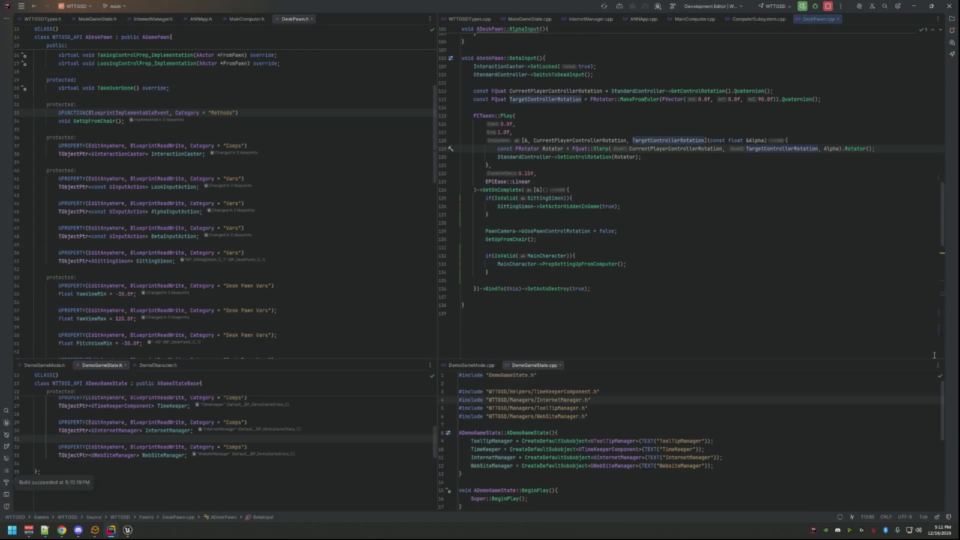
ctrl+click(520, 240)
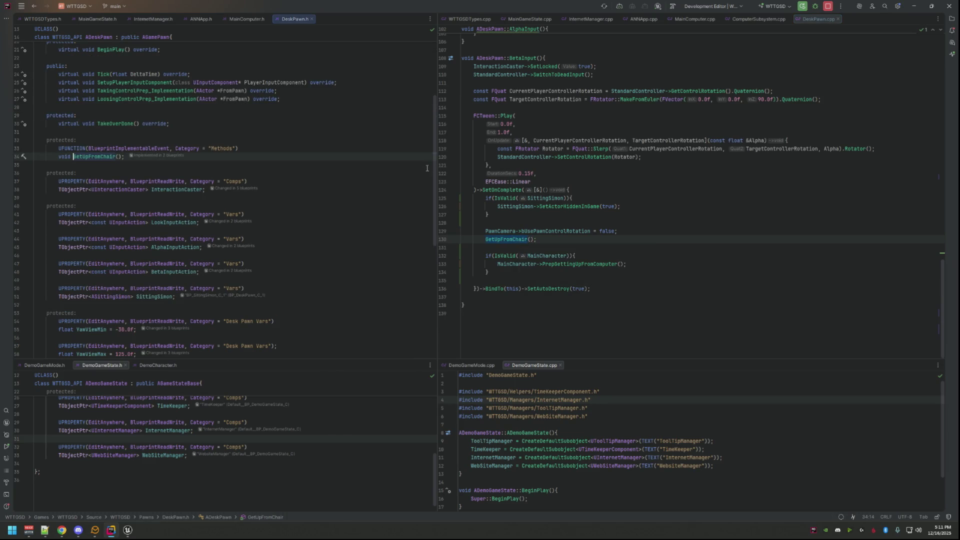
click(538, 240)
key(shift+Home)
key(ctrl+x)
click(576, 256)
key(Return)
key(ctrl+v)
- Delete the leftover blank line in BetaInput and check the GetUpFromChair header declaration
key(Up)
key(Up)
key(shift+Up)
key(shift+Home)
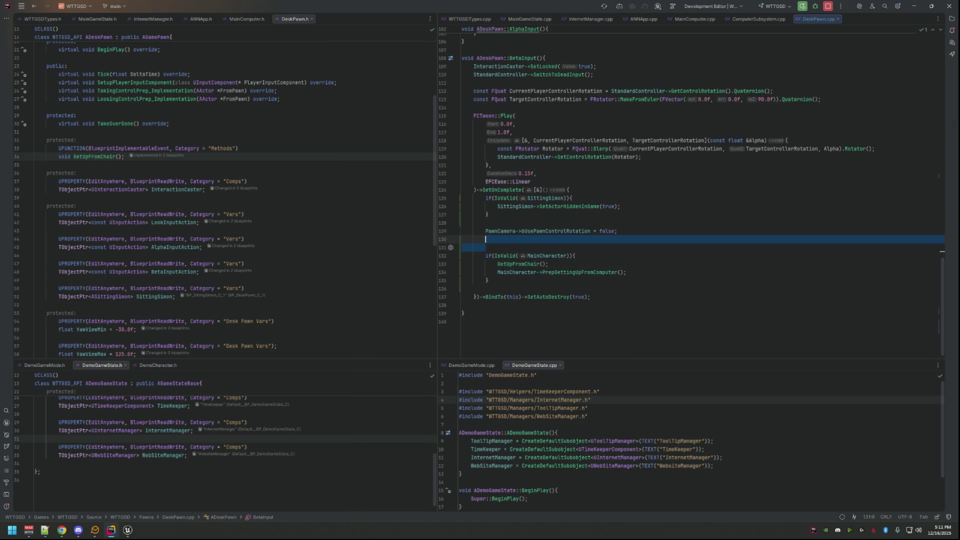
key(BackSpace)
key(Up)
key(Up)
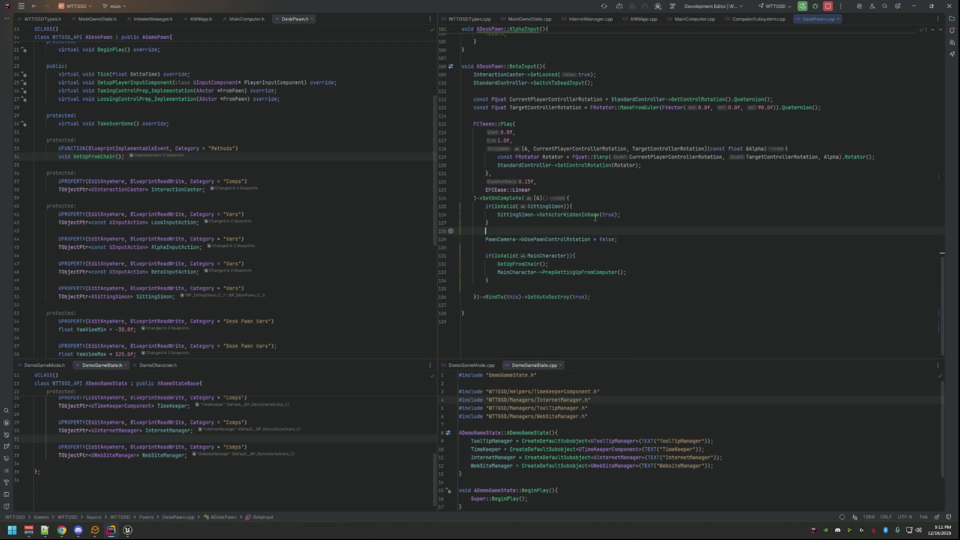
double_click(112, 157)
click(128, 530)
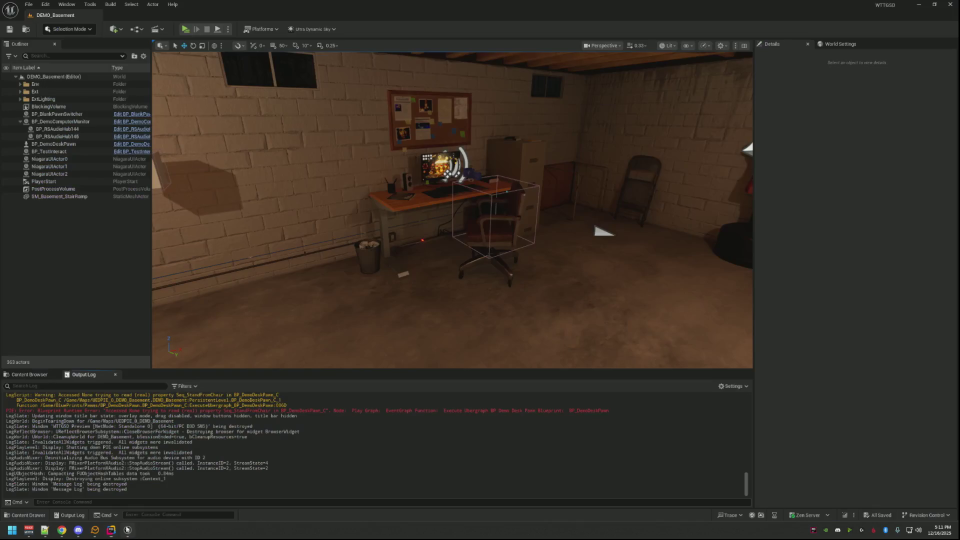
- Clear the Output Log for the live coding patch, then open BP_DemoDeskPawn with Ctrl+E
right_click(252, 403)
click(287, 415)
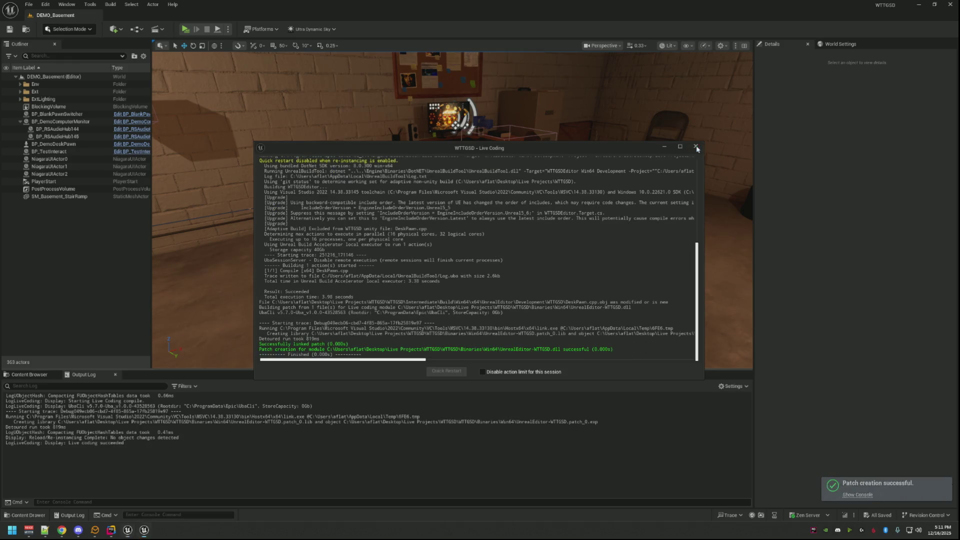
click(37, 376)
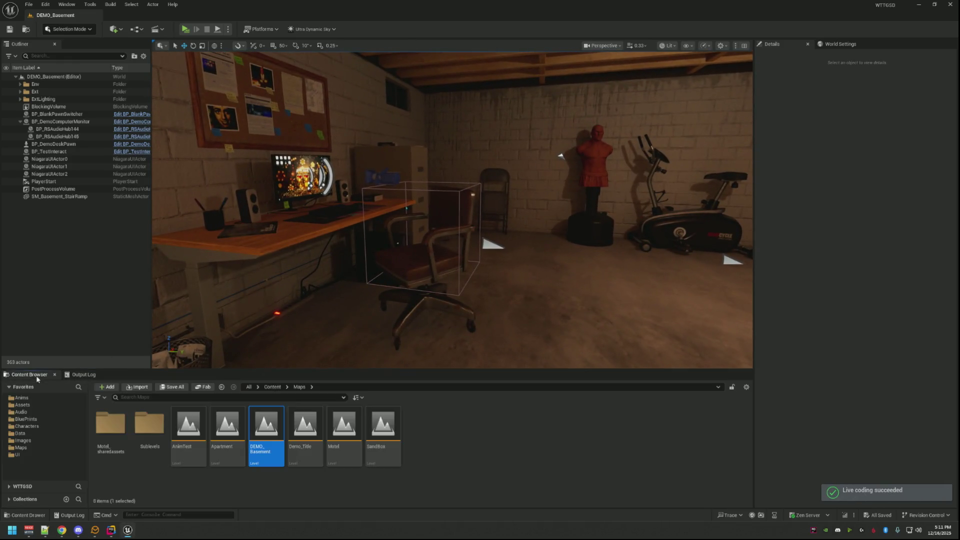
click(508, 459)
drag(424, 226, 425, 226)
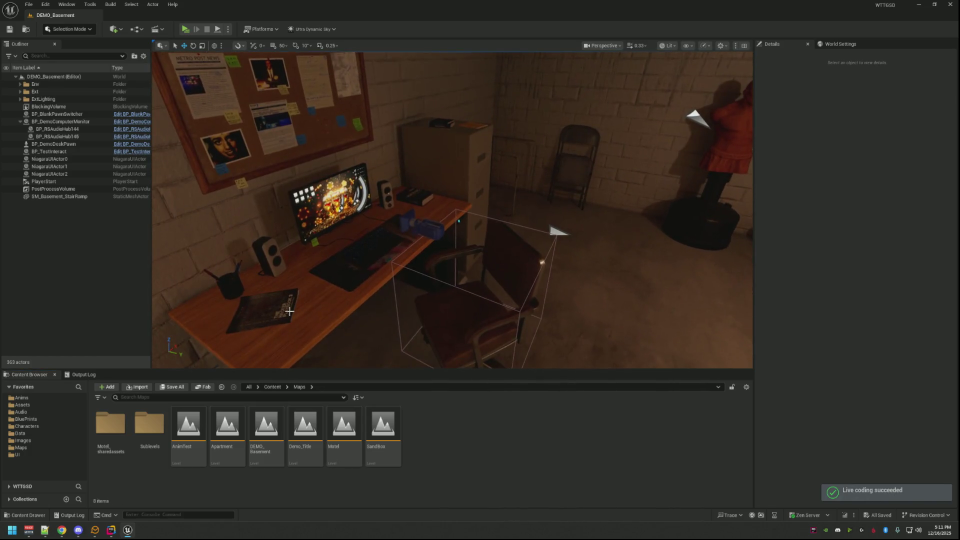
click(425, 226)
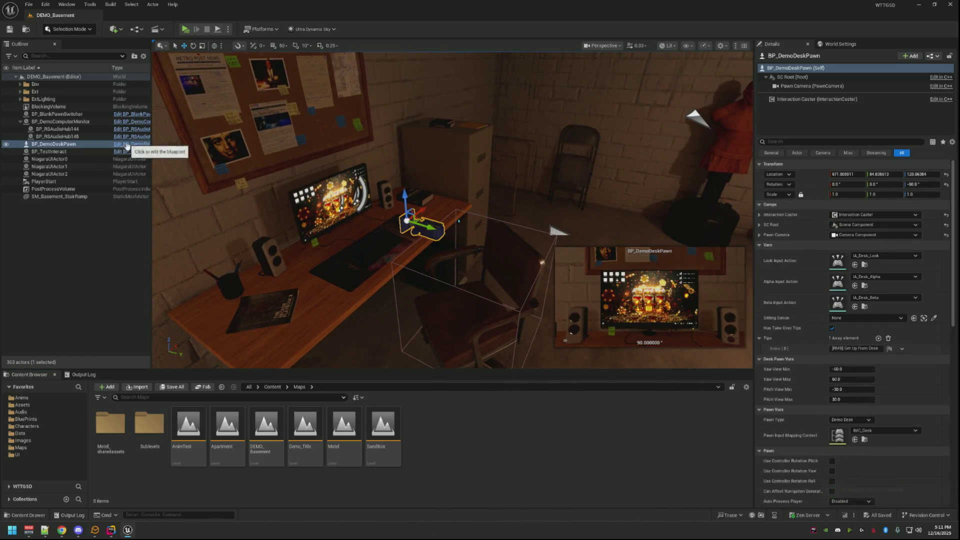
key(ctrl+e)
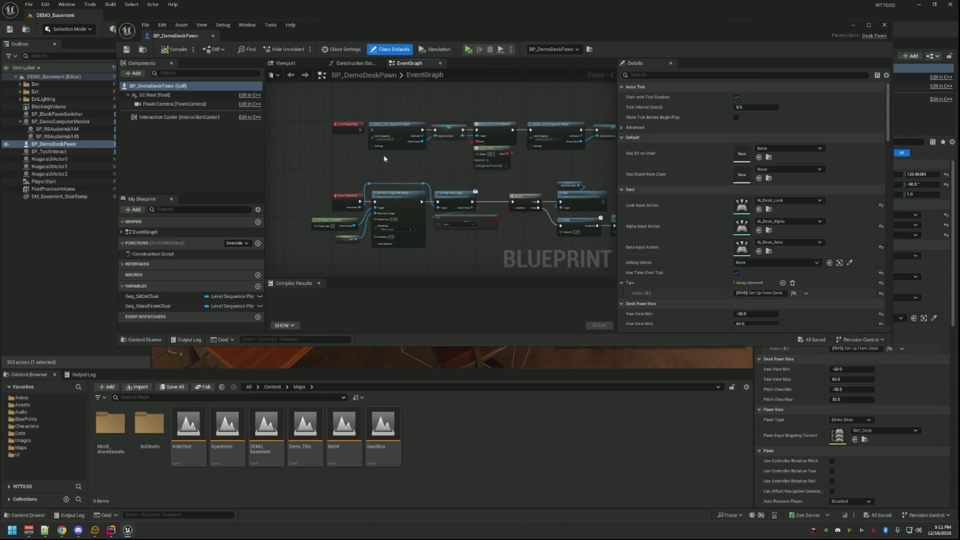
- Inspect the GetUpFromChair nodes in the event graph, then compile and save BP_DemoDeskPawn
scroll(359, 199, up, 4)
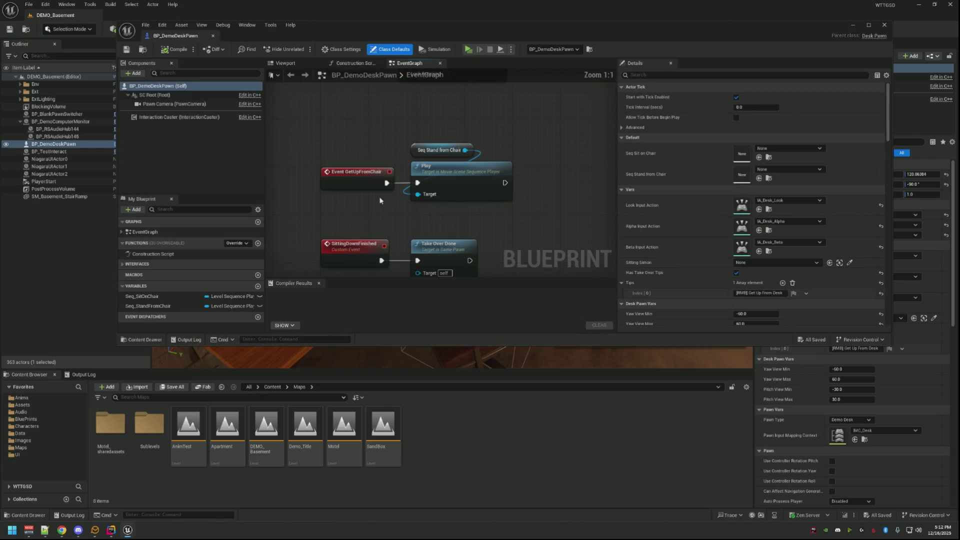
drag(540, 169, 382, 168)
mouse_move(437, 223)
mouse_down()
mouse_move(450, 172)
mouse_move(437, 194)
mouse_up()
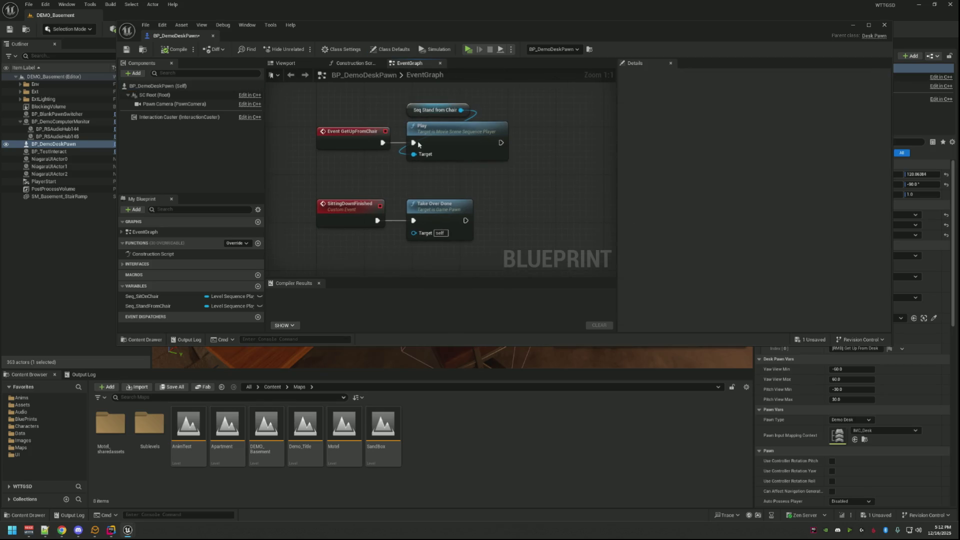
scroll(443, 157, down, 1)
mouse_move(445, 158)
mouse_down()
mouse_move(460, 205)
mouse_move(461, 173)
mouse_move(443, 219)
mouse_move(439, 155)
mouse_move(424, 217)
mouse_up()
click(174, 49)
click(80, 374)
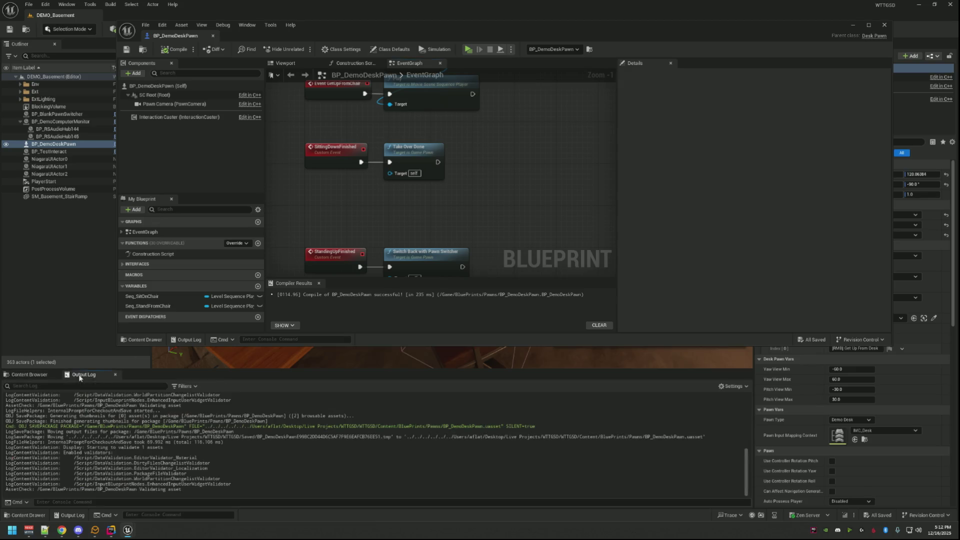
drag(447, 72, 445, 83)
- Play-test to the Get Up From Desk prompt, stop, and return to BetaInput in Rider
click(466, 49)
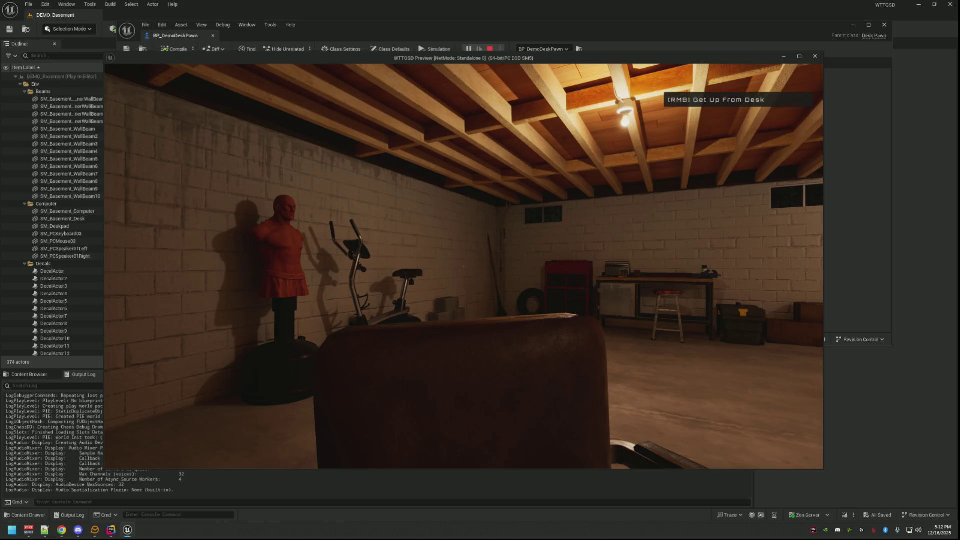
key(Escape)
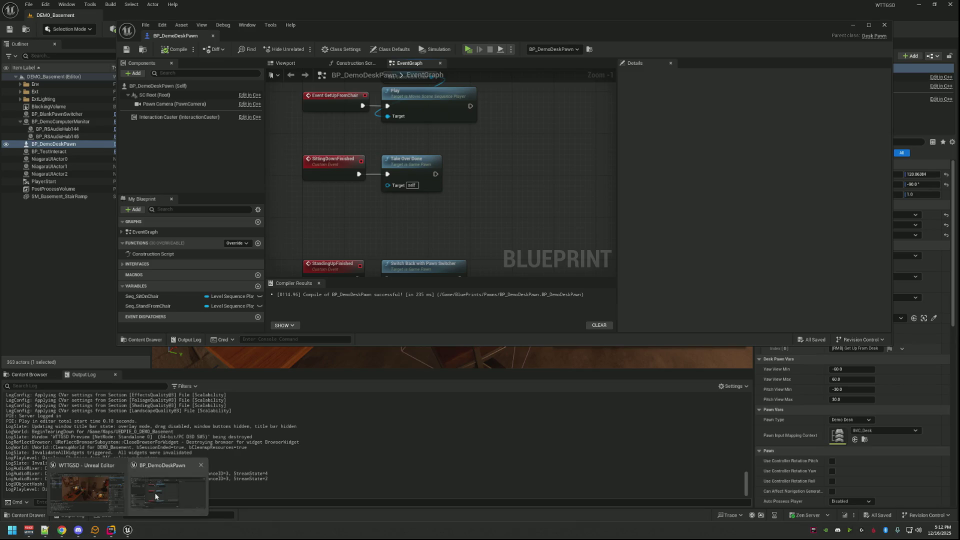
mouse_move(126, 533)
drag(430, 259, 440, 196)
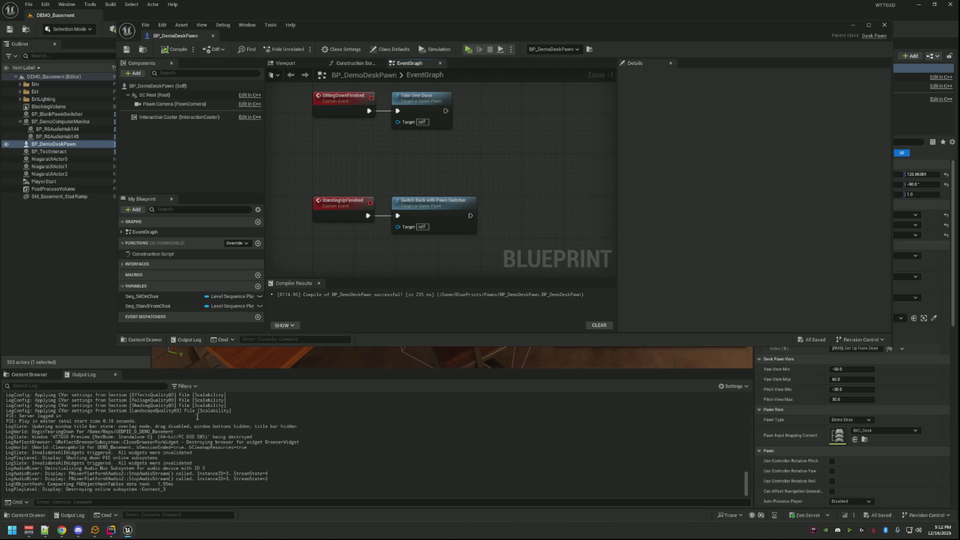
key(alt+Tab)
click(652, 240)
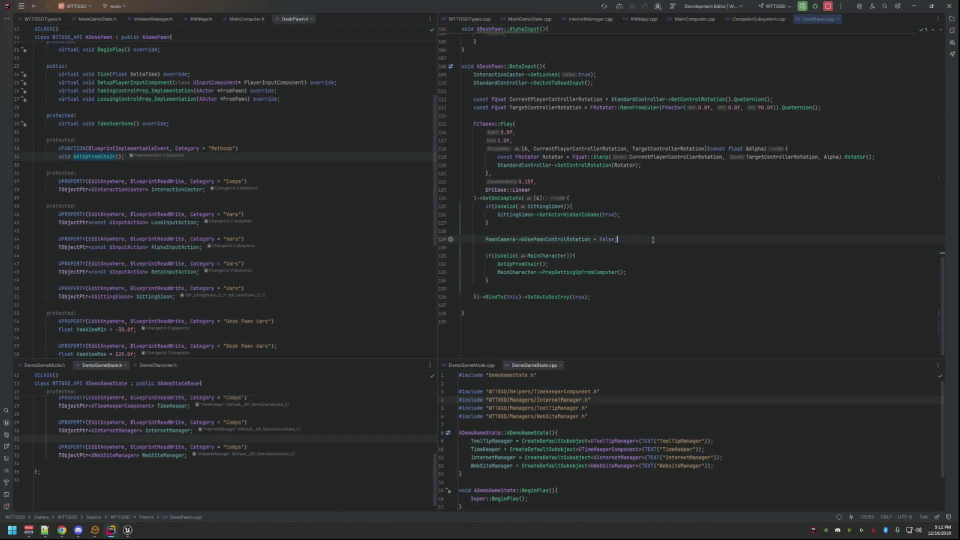
- Move the GetUpFromChair and PrepGettingUpFromComputer calls above the MainCharacter check and fix indentation
scroll(652, 240, up, 2)
click(625, 237)
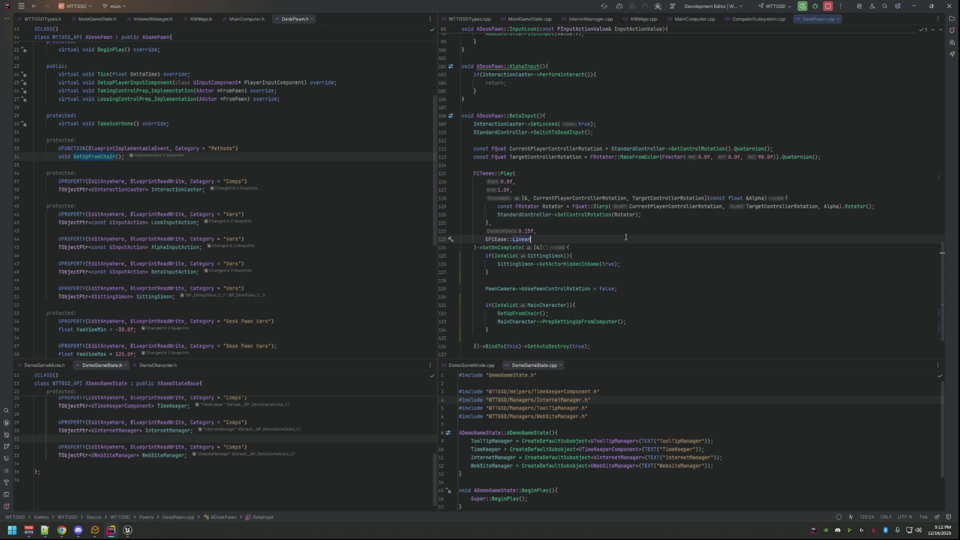
scroll(630, 235, down, 2)
click(663, 211)
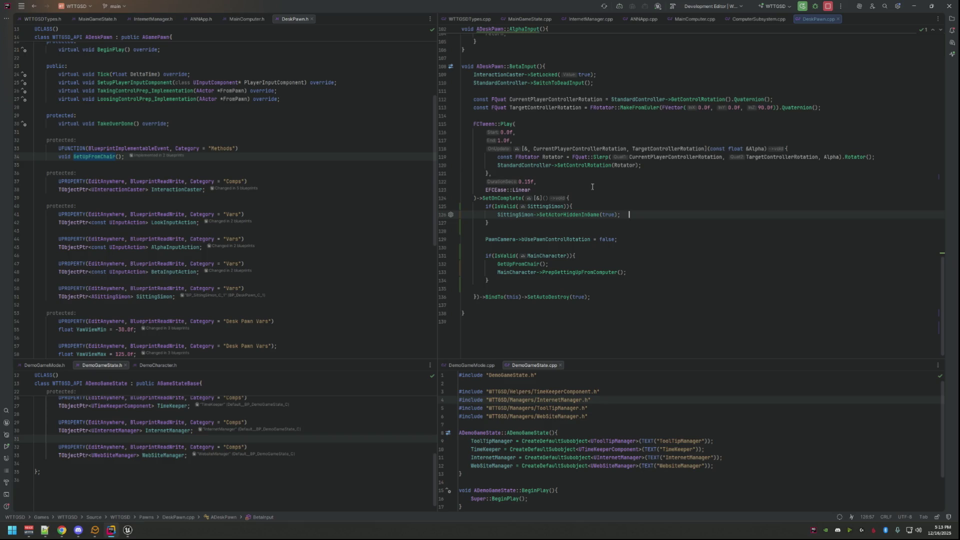
click(651, 274)
key(shift+Up)
key(alt+shift+Up)
key(alt+shift+Up)
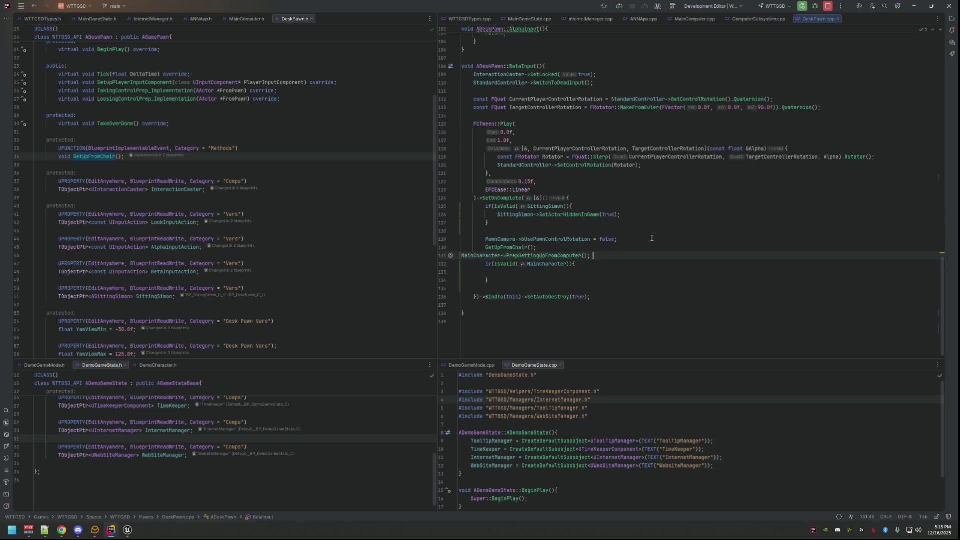
key(Tab)
key(Tab)
key(End)
key(Return)
- Delete the now-empty if(IsValid(MainCharacter)) block and its leftover blank lines
click(488, 288)
key(shift+Up)
key(shift+Up)
key(shift+Home)
key(BackSpace)
key(BackSpace)
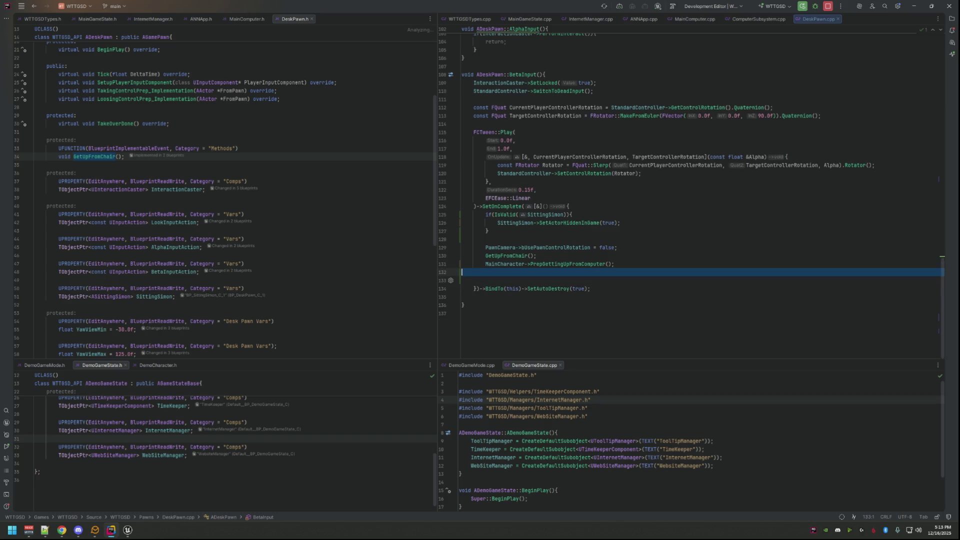
key(BackSpace)
key(Up)
key(Up)
key(Up)
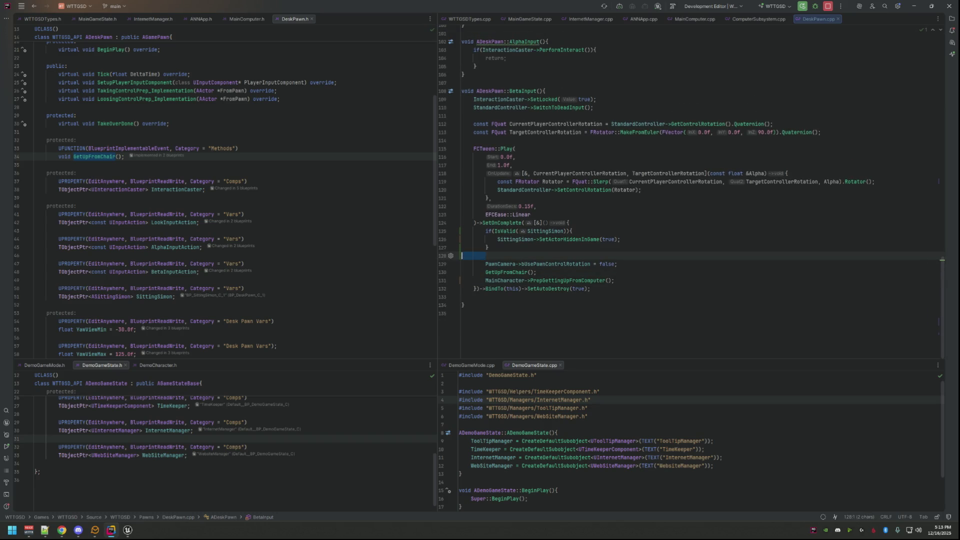
- Unwrap the IsValid(SittingSimon) check, leaving the bare hide-in-game call
key(Up)
key(Up)
key(End)
key(shift+Home)
key(BackSpace)
key(ctrl+z)
key(ctrl+z)
key(ctrl+z)
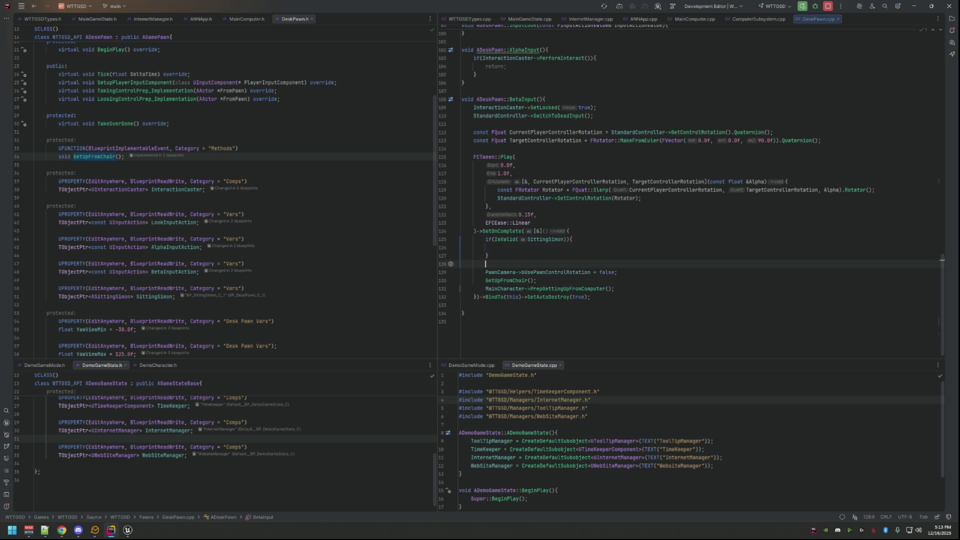
key(Up)
key(Up)
key(Up)
- Add an if(!IsValid(MainCharacter)) check with return; after SwitchToDeadInput() and reformat it
click(569, 149)
key(Down)
key(Up)
key(Up)
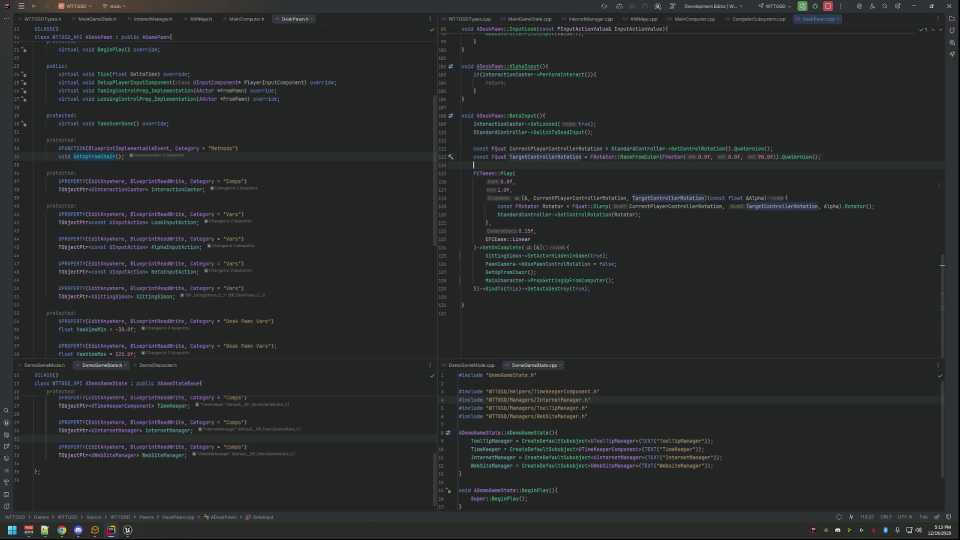
key(Return)
key(Return)
key(Up)
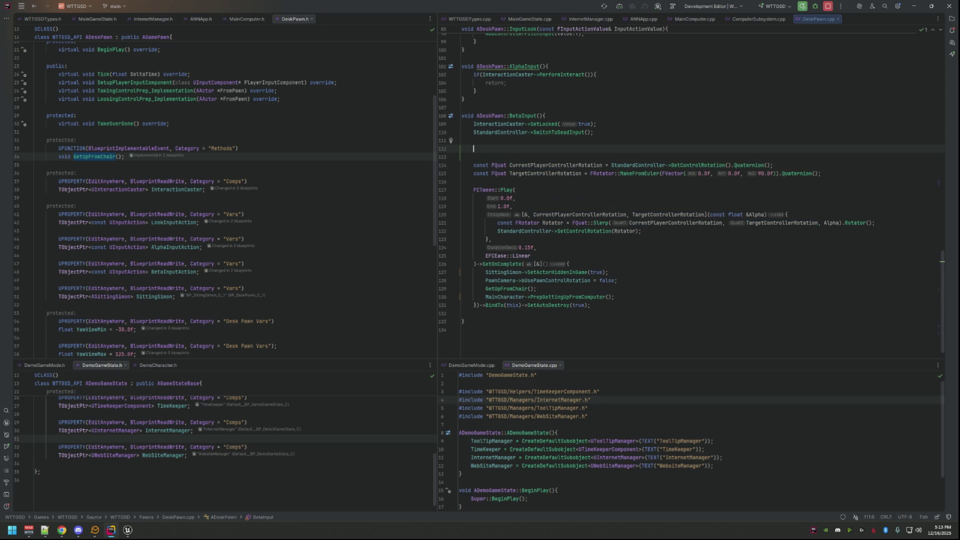
text(i)
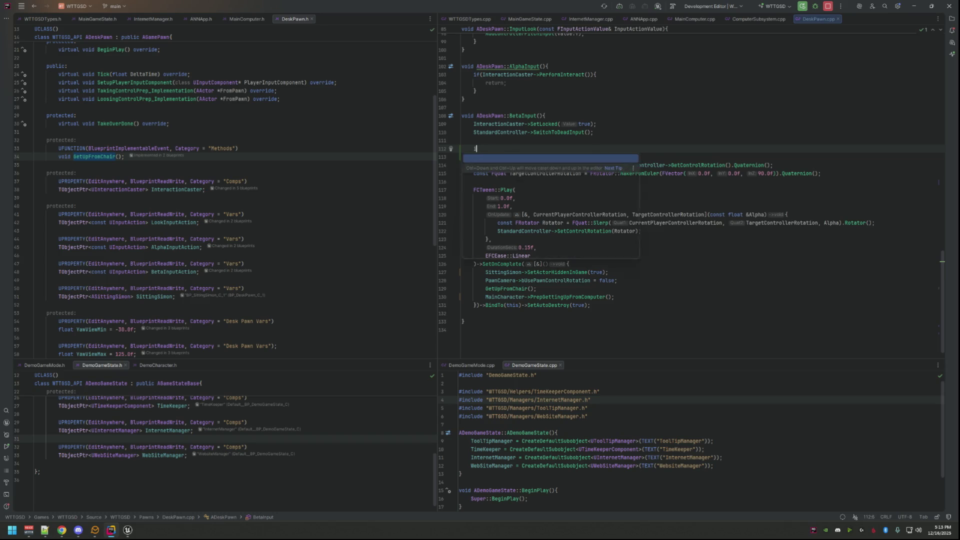
text(f(!IsValid(Main)
key(Return)
text()))
key(Return)
key(Return)
text(return;)
key(Up)
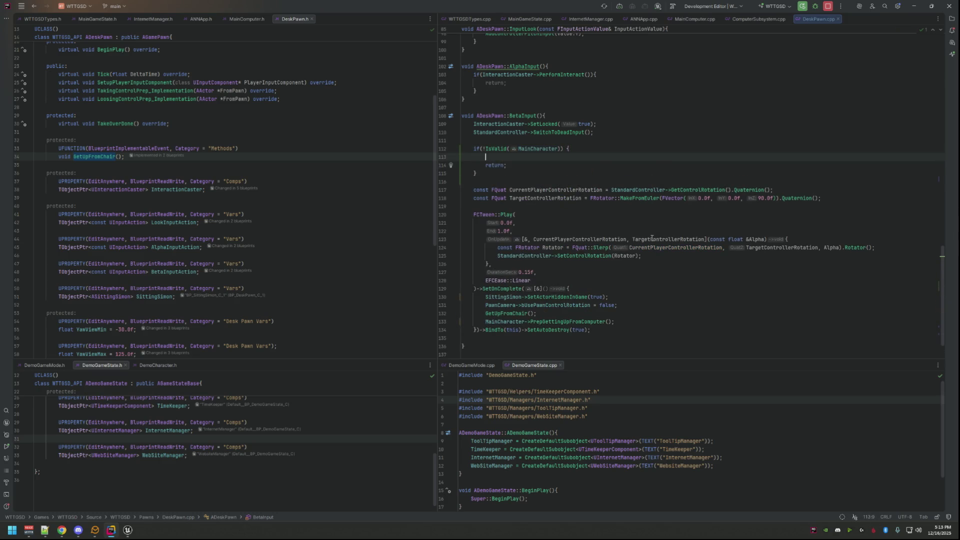
key(ctrl+alt+l)
- Copy the bUsePawnControlRotation-disabling line into the new check's body
drag(624, 306, 486, 307)
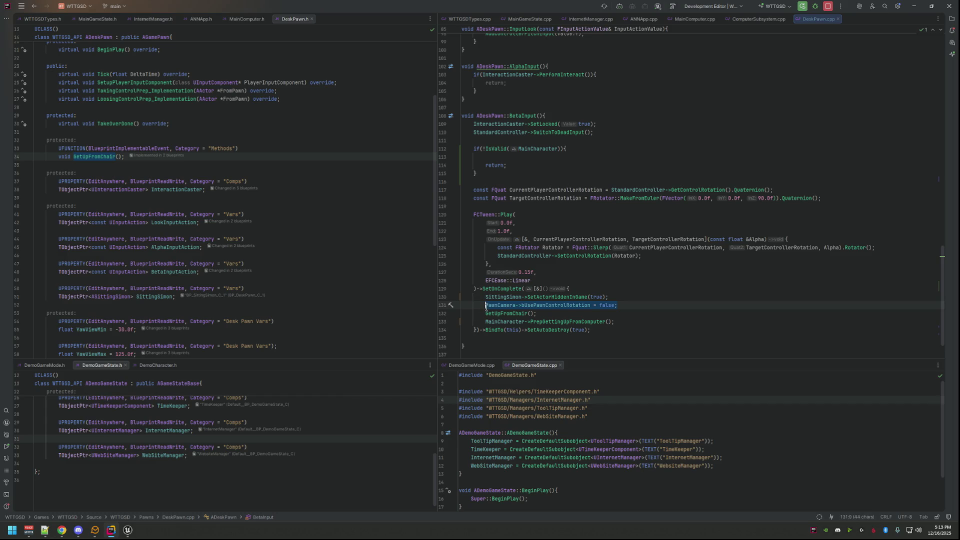
key(ctrl+c)
click(660, 150)
key(Down)
key(ctrl+v)
key(Return)
key(Return)
key(Up)
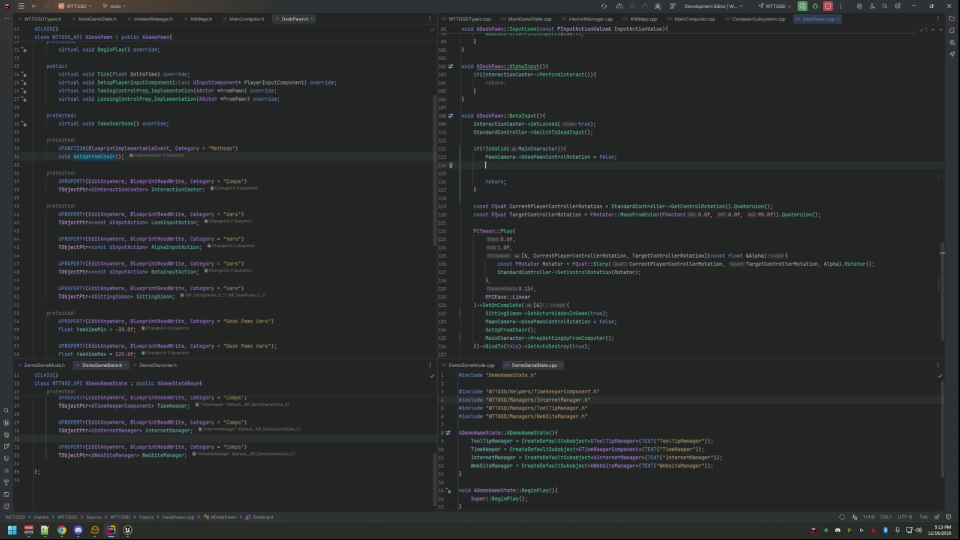
- Add a SwitchBackWithPawnSwitcher() call before the return and review the function
text(Switch)
key(Return)
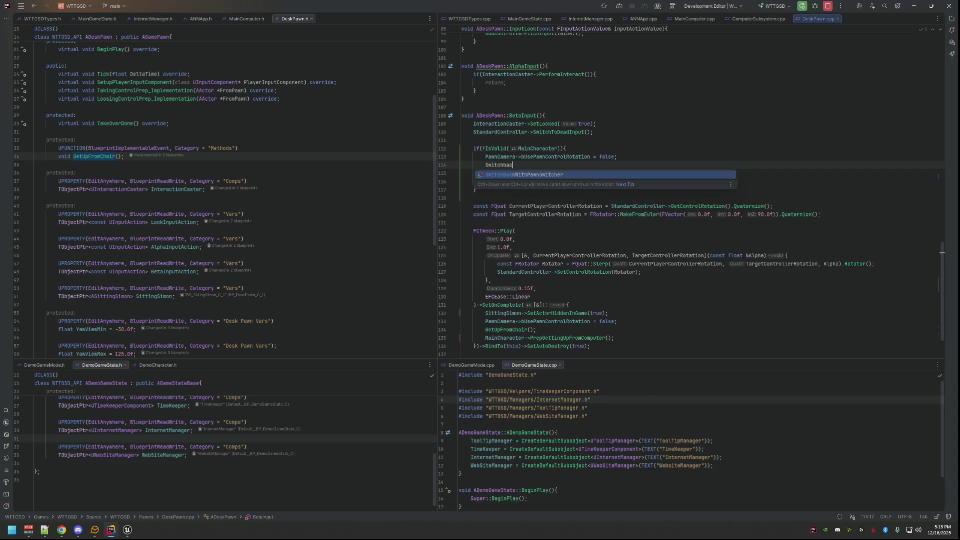
key(Down)
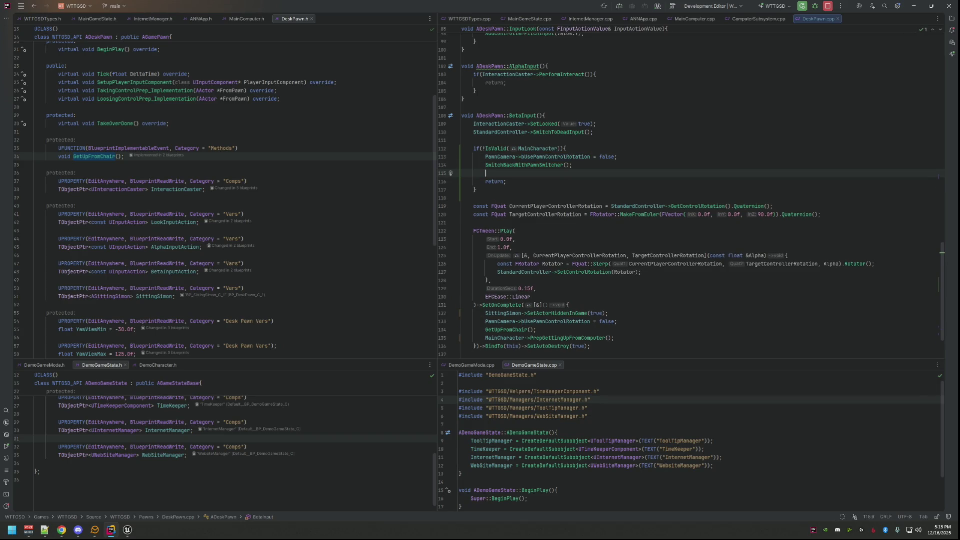
scroll(645, 235, down, 2)
scroll(640, 234, up, 4)
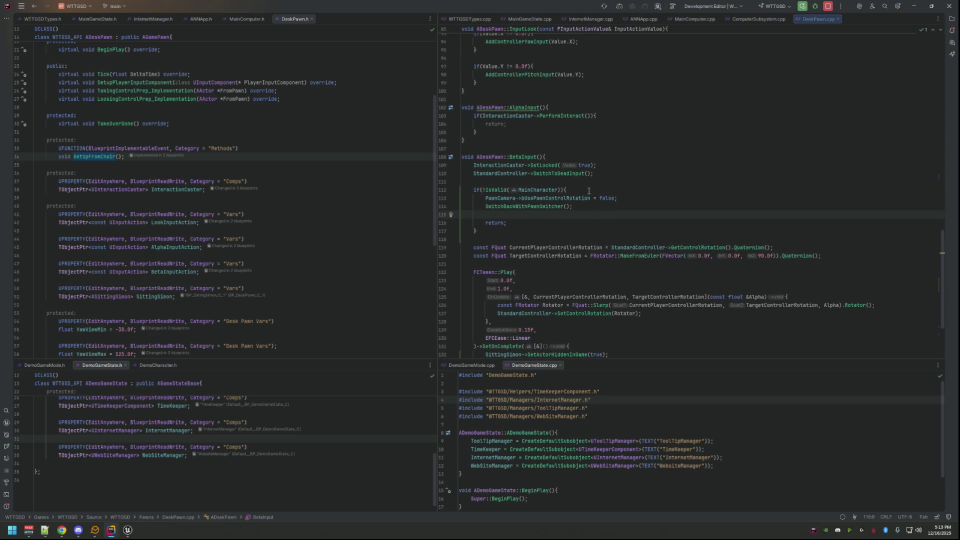
scroll(589, 222, down, 4)
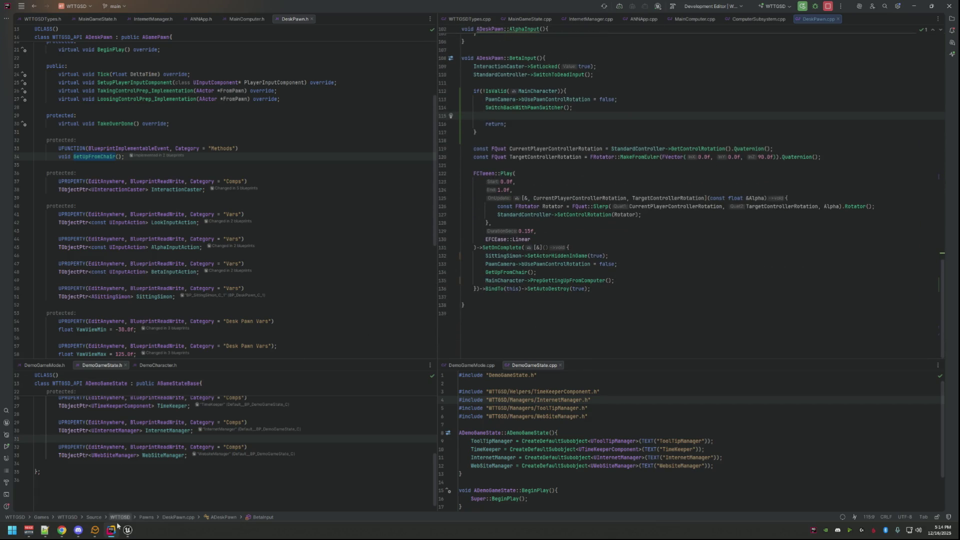
mouse_move(128, 530)
click(171, 488)
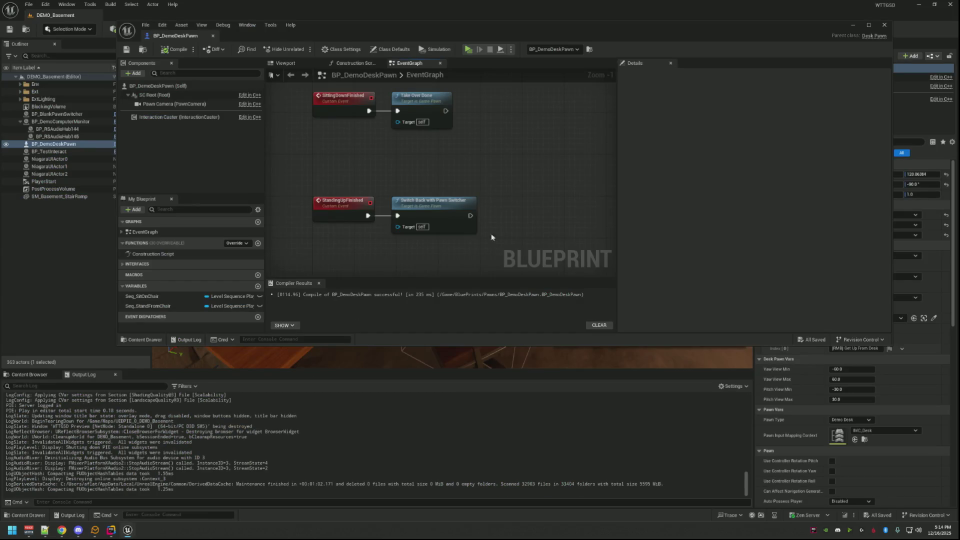
- Close the blueprint window and recompile the DeskPawn change with Live Coding
click(884, 25)
key(Escape)
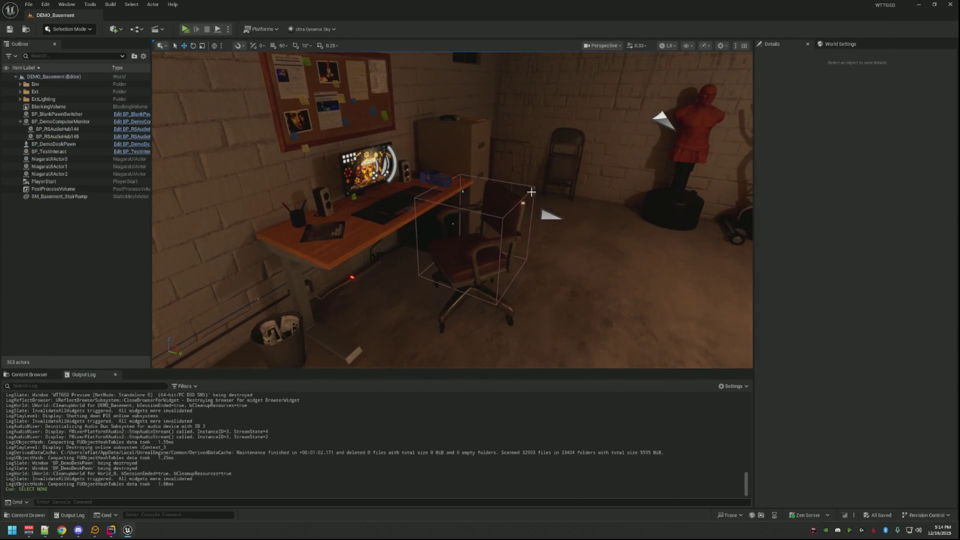
click(844, 515)
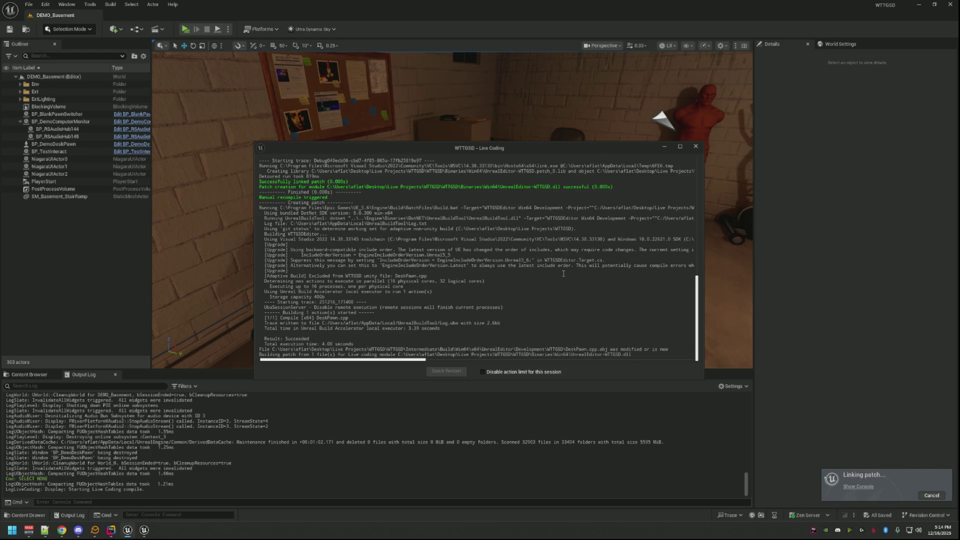
- Play-test by walking to the desk and sitting down, then stop the session
click(185, 29)
click(511, 246)
key(w)
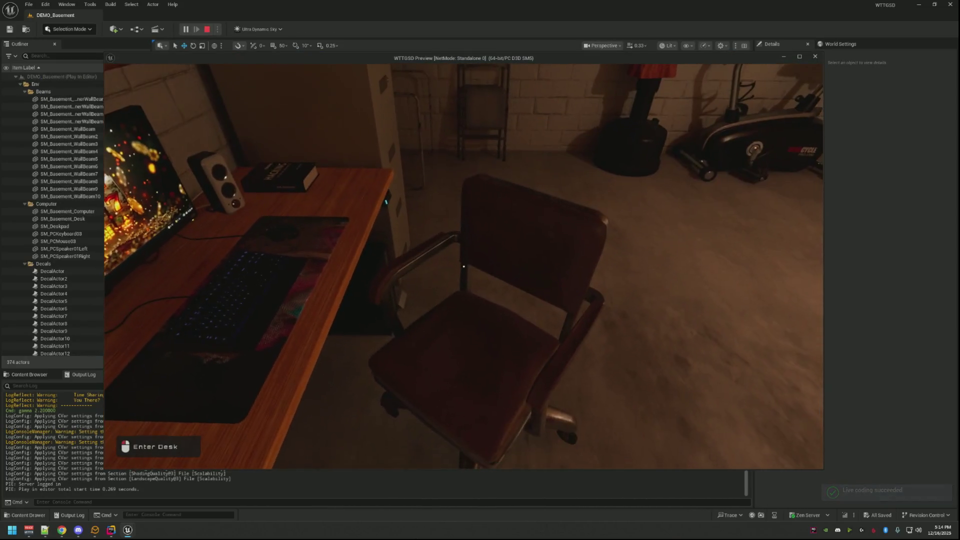
click(464, 266)
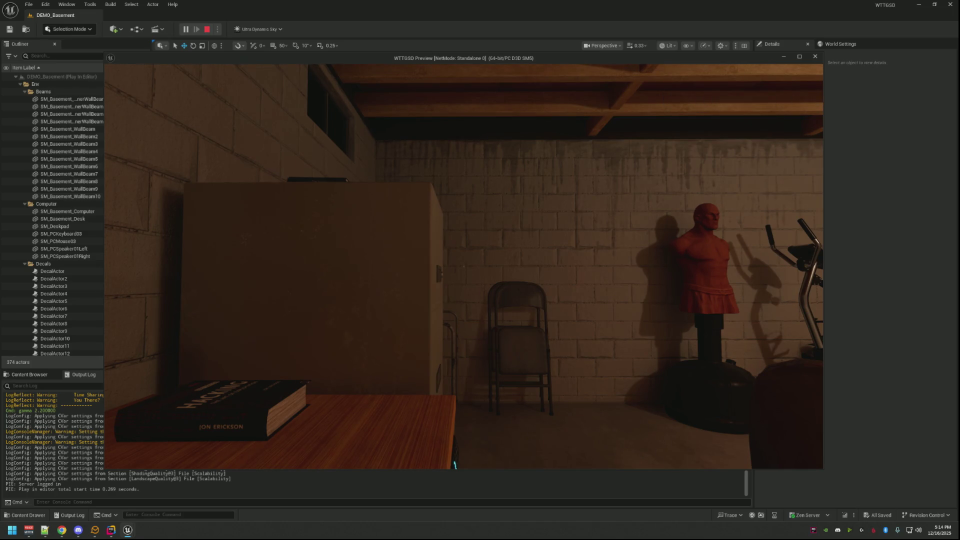
click(455, 471)
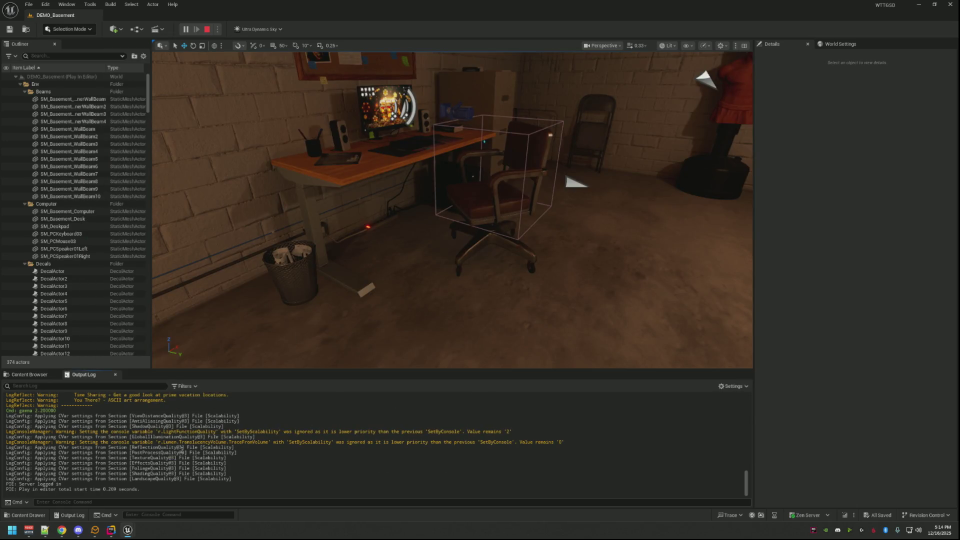
mouse_move(129, 530)
click(172, 492)
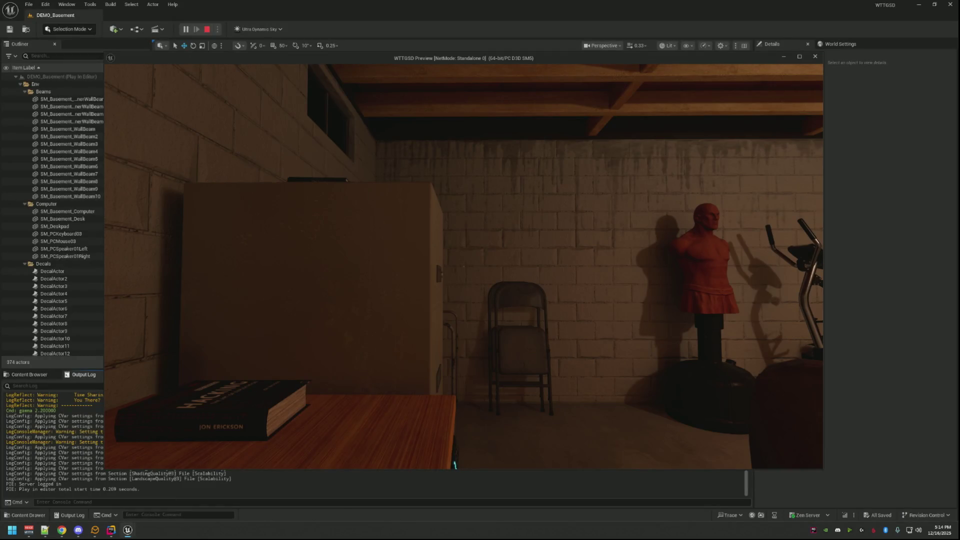
key(Escape)
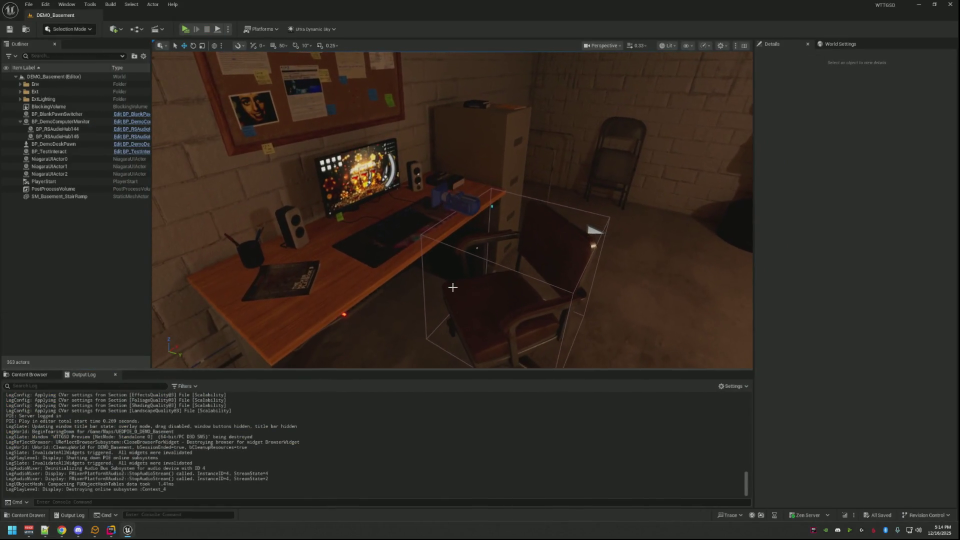
- Select and deselect actors near the desk, then return to BetaInput in Rider
click(463, 259)
click(531, 216)
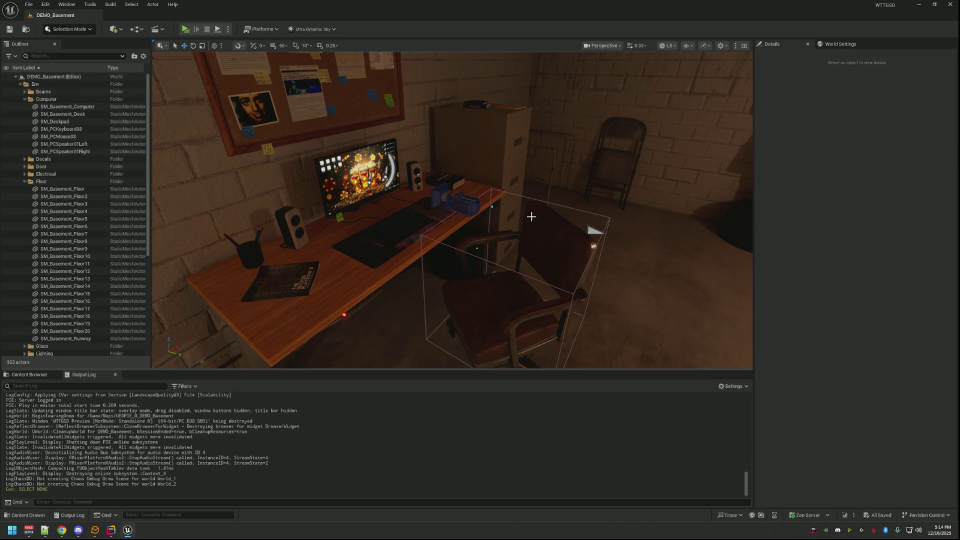
click(541, 201)
click(529, 214)
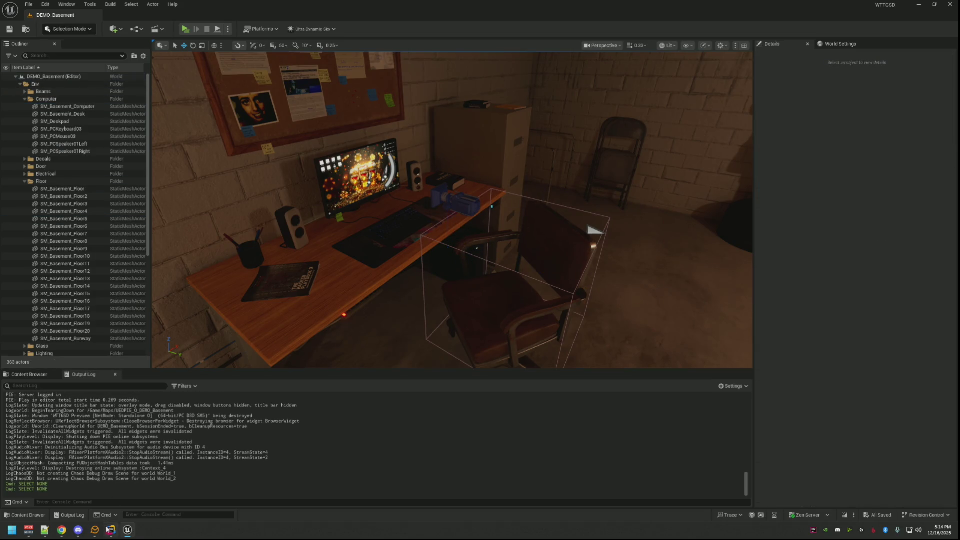
click(111, 530)
click(581, 233)
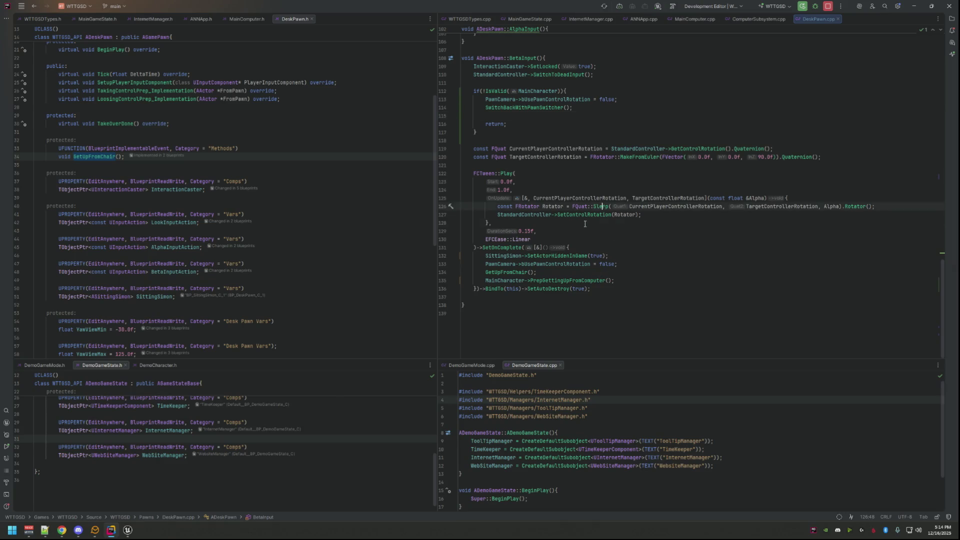
- After checking the MainCharacter condition in Rider, select BP_DemoDeskPawn in the Unreal Editor level
scroll(600, 210, up, 3)
click(627, 190)
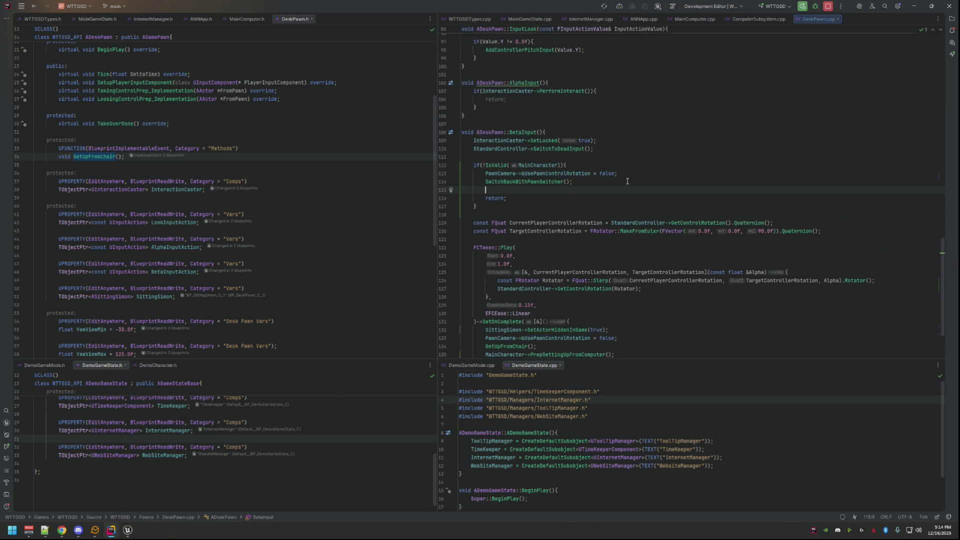
scroll(619, 180, down, 3)
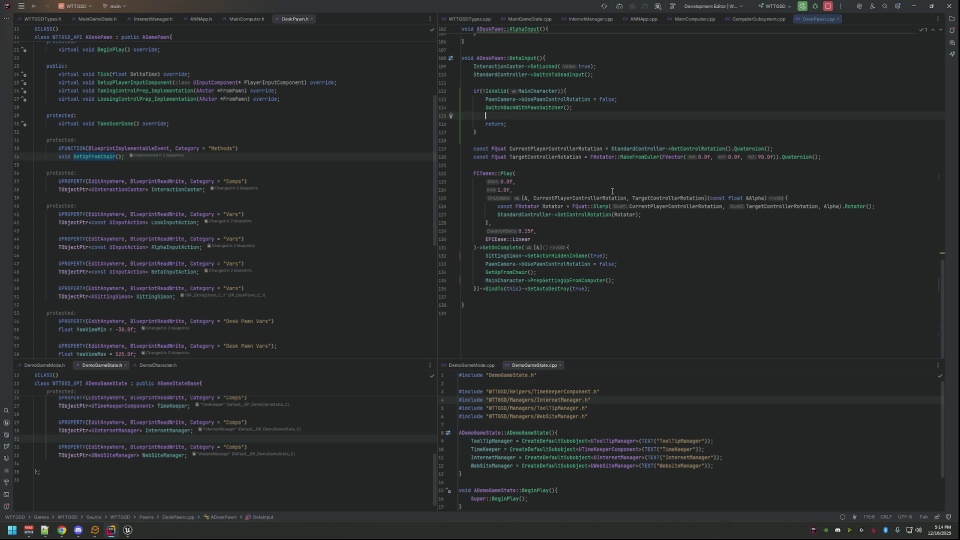
click(128, 530)
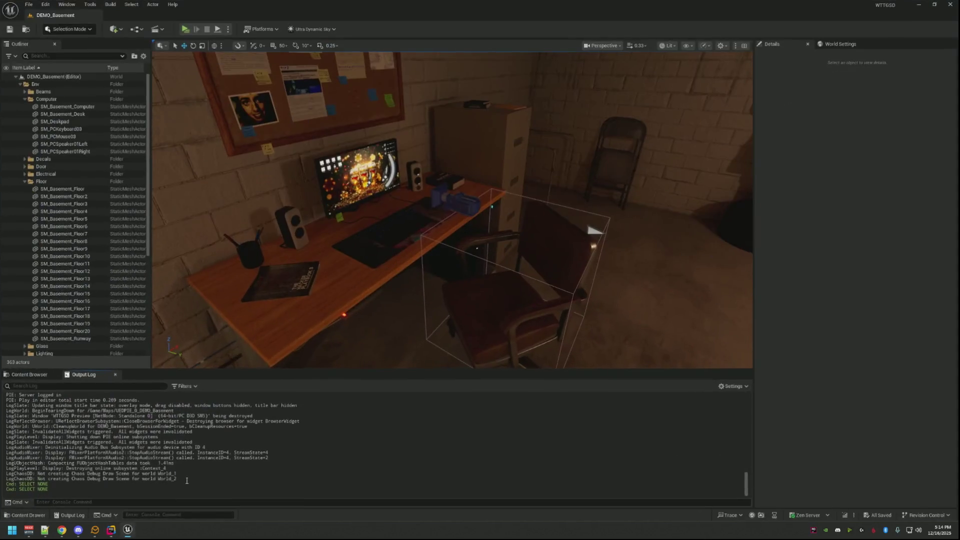
click(37, 375)
scroll(381, 186, up, 5)
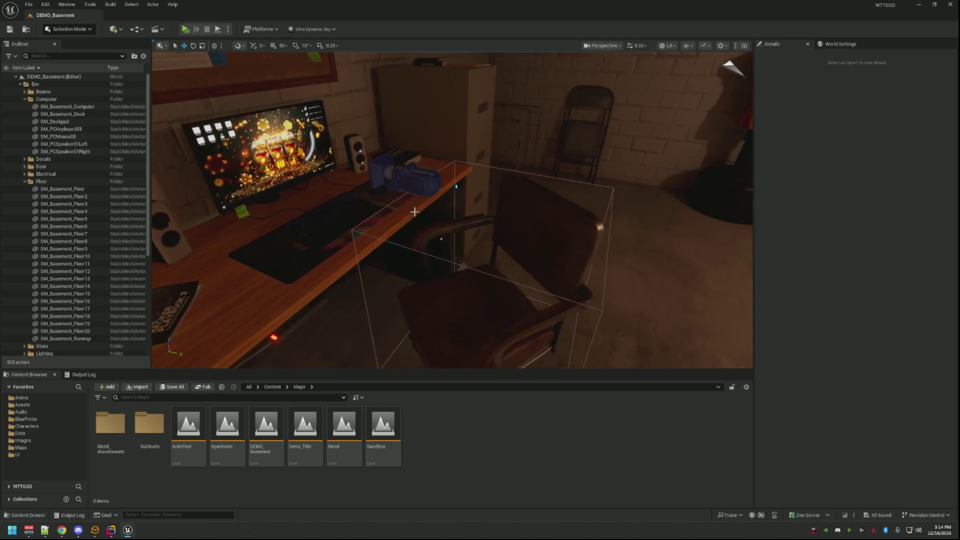
click(383, 185)
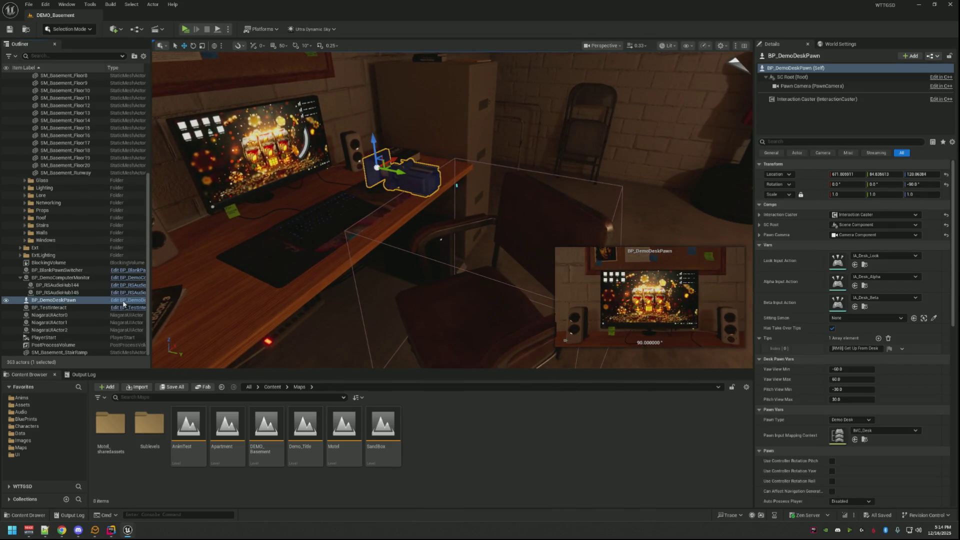
- Open the BP_DemoDeskPawn blueprint and jump from its Switch Back with Pawn Switcher node to GamePawn.cpp
click(124, 300)
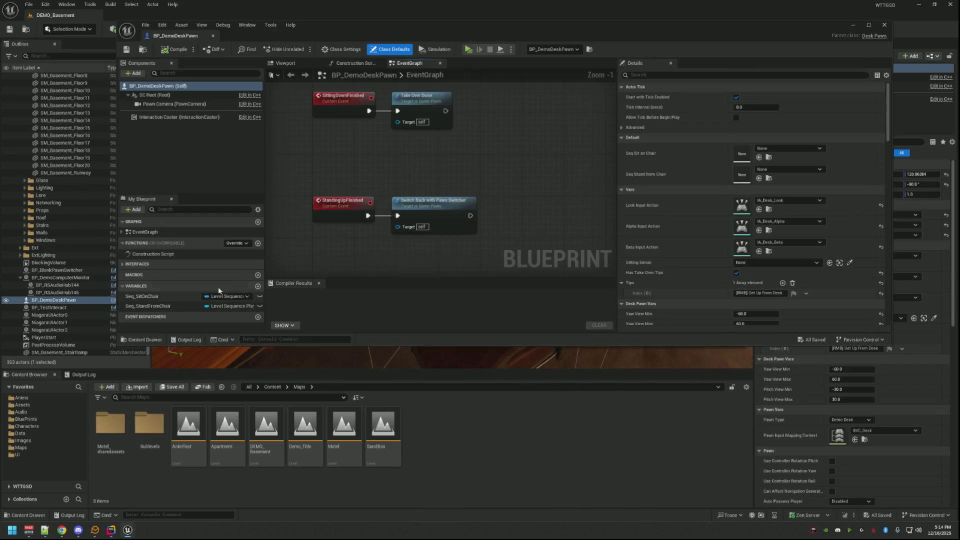
double_click(438, 207)
click(566, 220)
scroll(565, 220, up, 15)
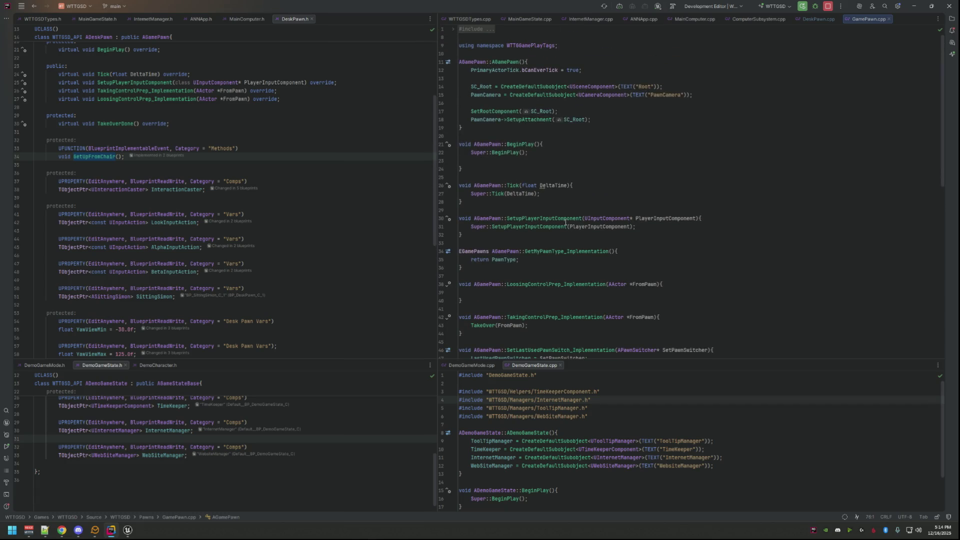
- Add RLOG("Foobar"); inside the invalid-switcher check in GamePawn.cpp
scroll(566, 221, down, 15)
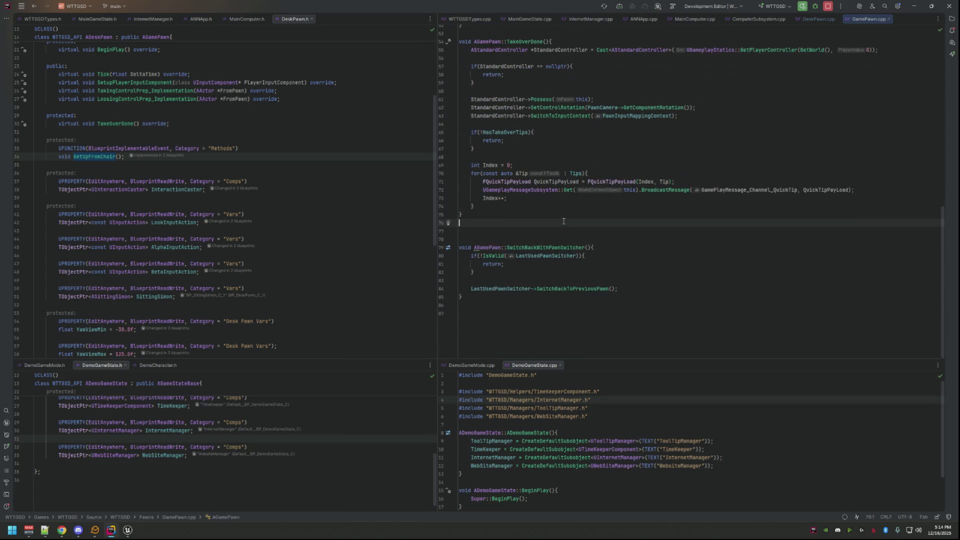
click(620, 257)
key(Return)
text(RLOG)
key(Return)
click(500, 264)
text(Foobar)
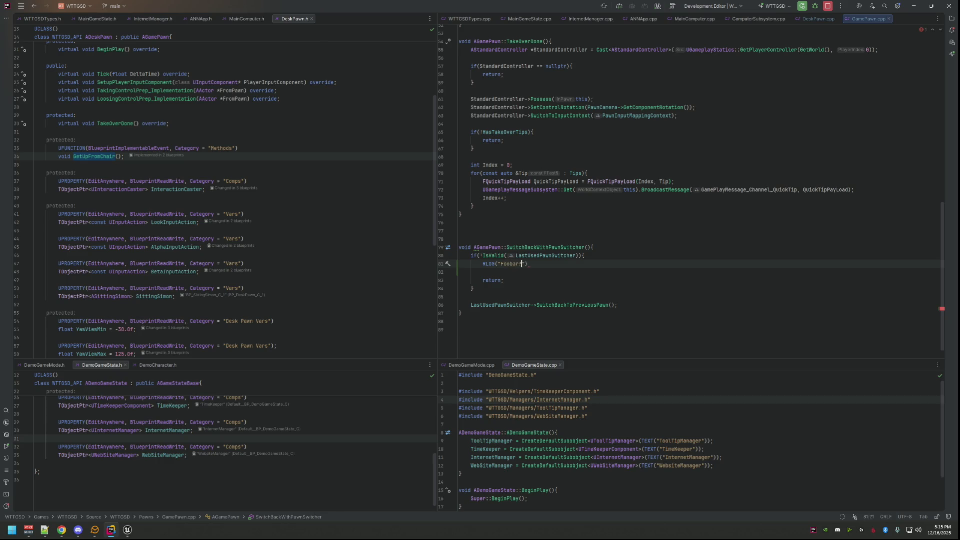
key(End)
text(;)
- In DeskPawn.cpp, add RLOG("Enter not valid"); inside BetaInput's validity check
click(818, 19)
click(588, 109)
key(Return)
key(Up)
key(Up)
key(Up)
key(End)
key(Return)
text(RLOG("Enter not valid");)
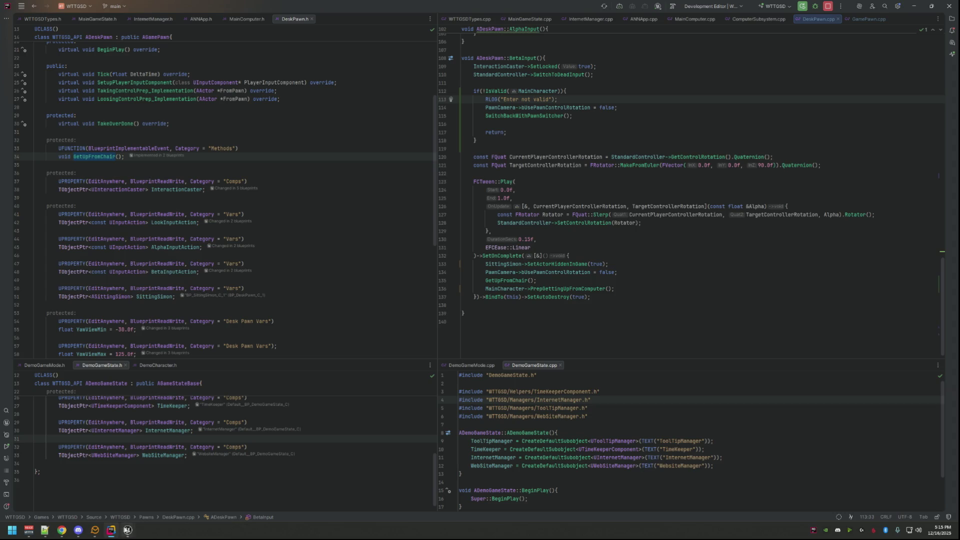
- Compare the BP_DemoDeskPawn blueprint with DeskPawn's tween, OnComplete and GetUpFromChair code, then close the blueprint
mouse_move(128, 529)
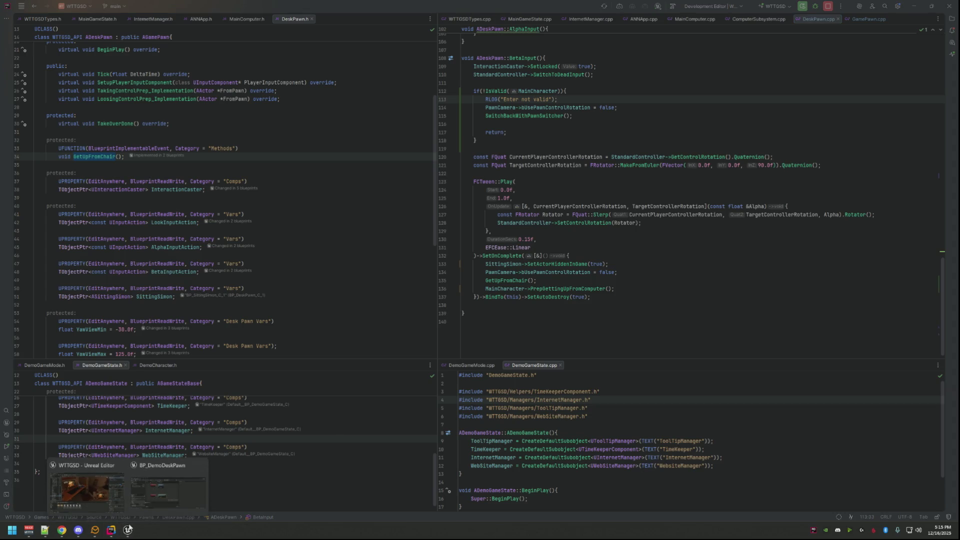
click(159, 492)
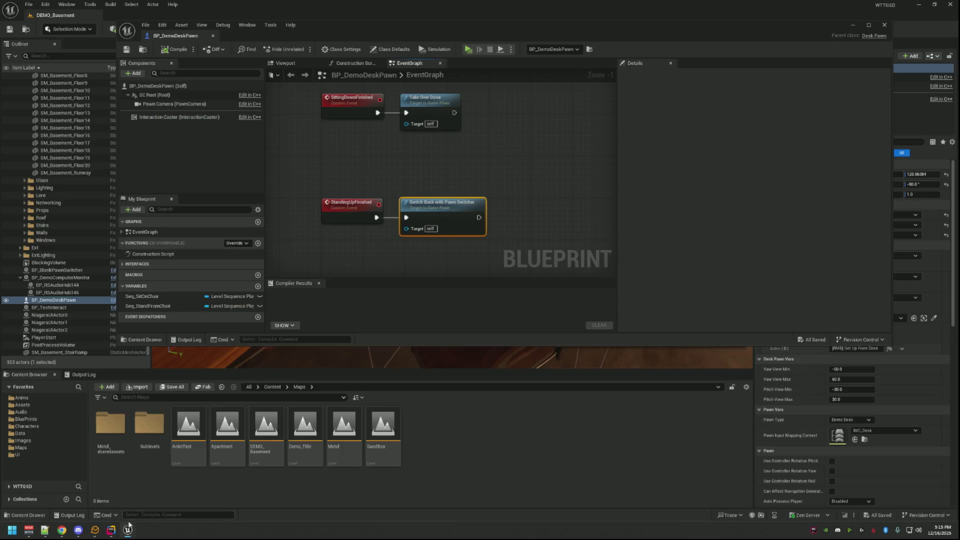
click(111, 530)
click(560, 223)
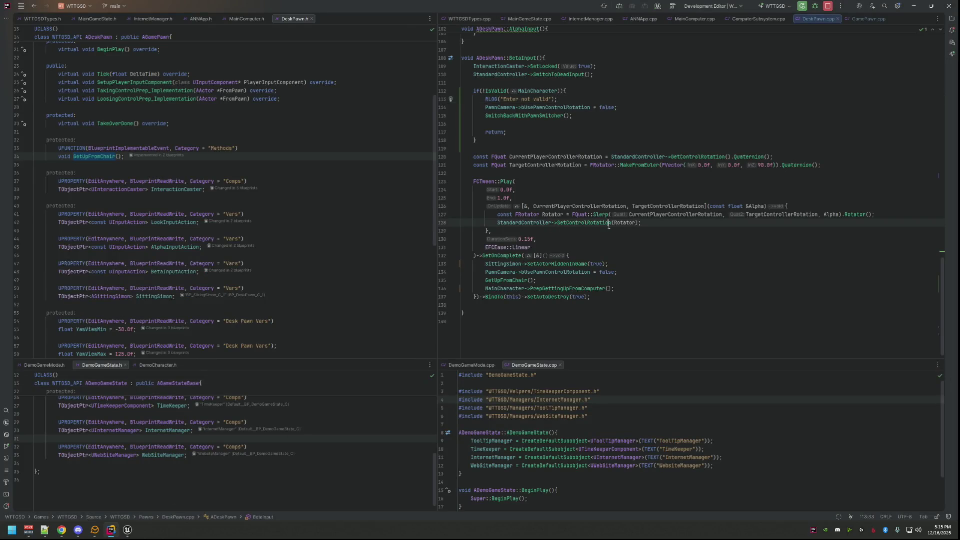
click(564, 256)
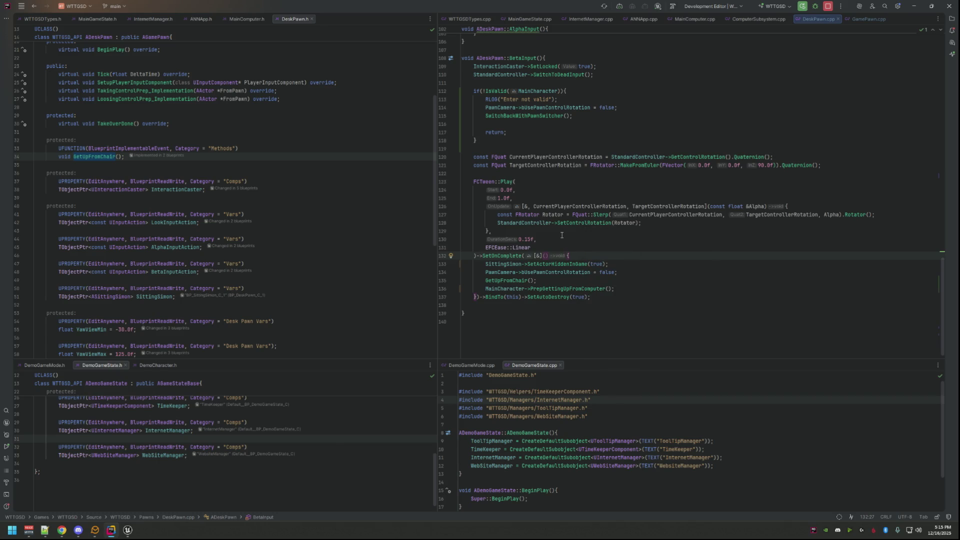
mouse_move(127, 529)
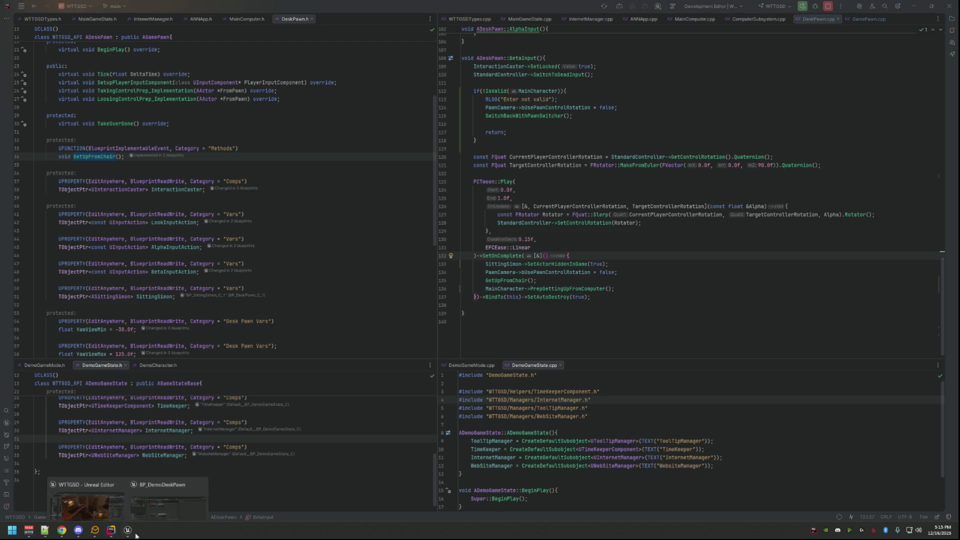
click(614, 282)
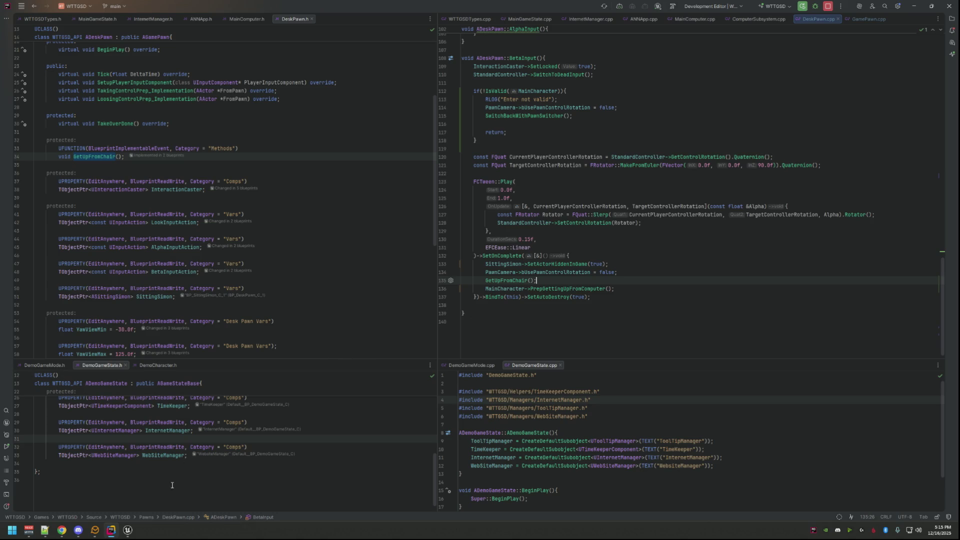
key(alt+Tab)
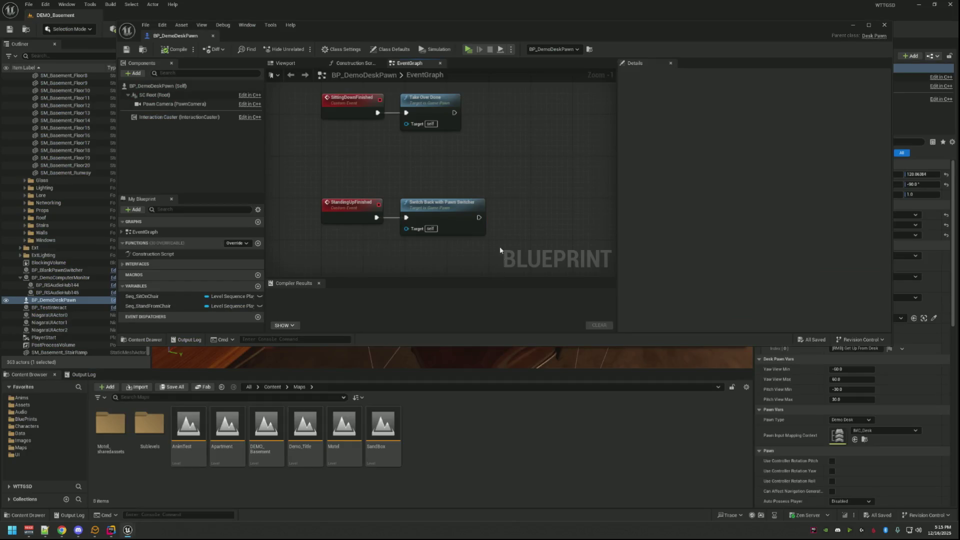
click(160, 49)
- Clear the Output Log and live-compile the code changes with Live Coding
click(91, 377)
right_click(161, 423)
click(175, 431)
key(Escape)
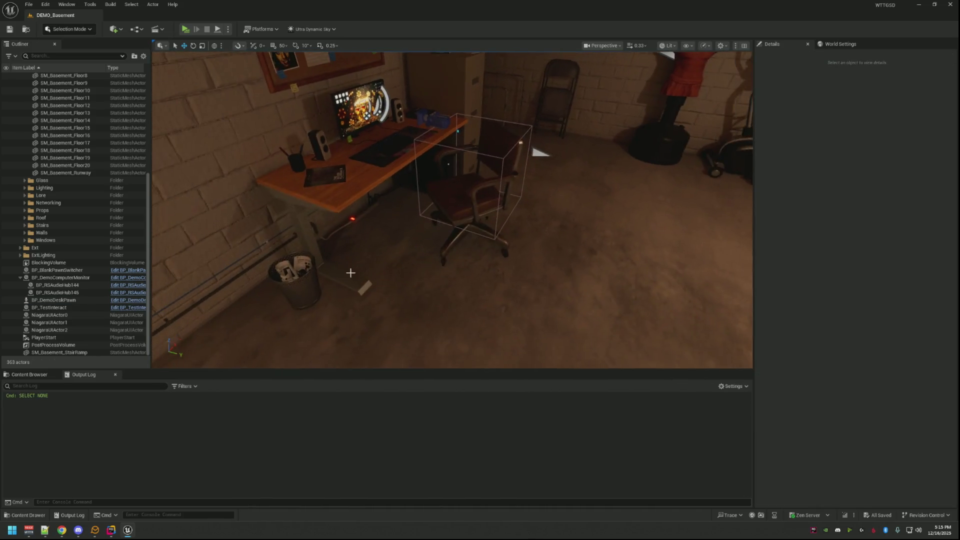
click(845, 515)
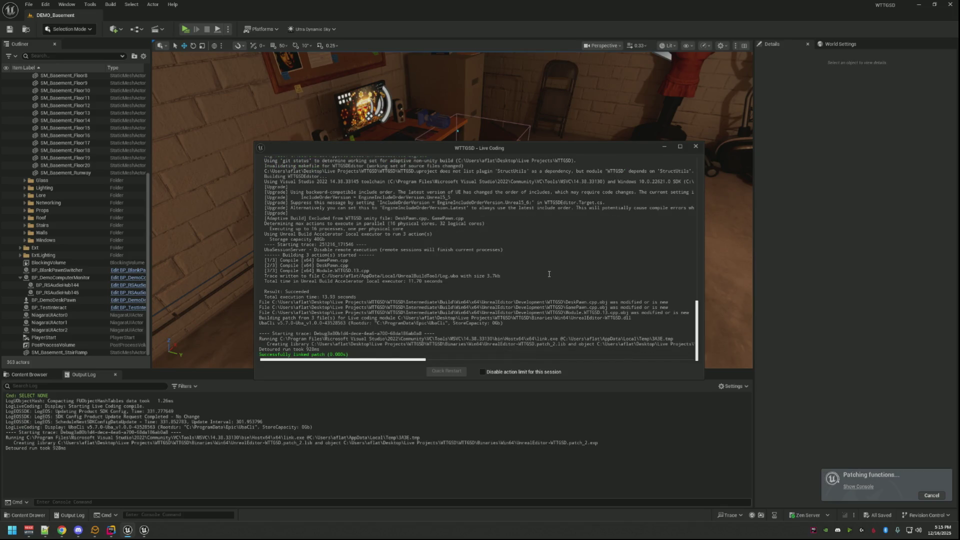
click(696, 146)
- Collapse the Computer and Env outliner folders, clear the log again, and play-test DEMO_Basement
scroll(75, 185, up, 10)
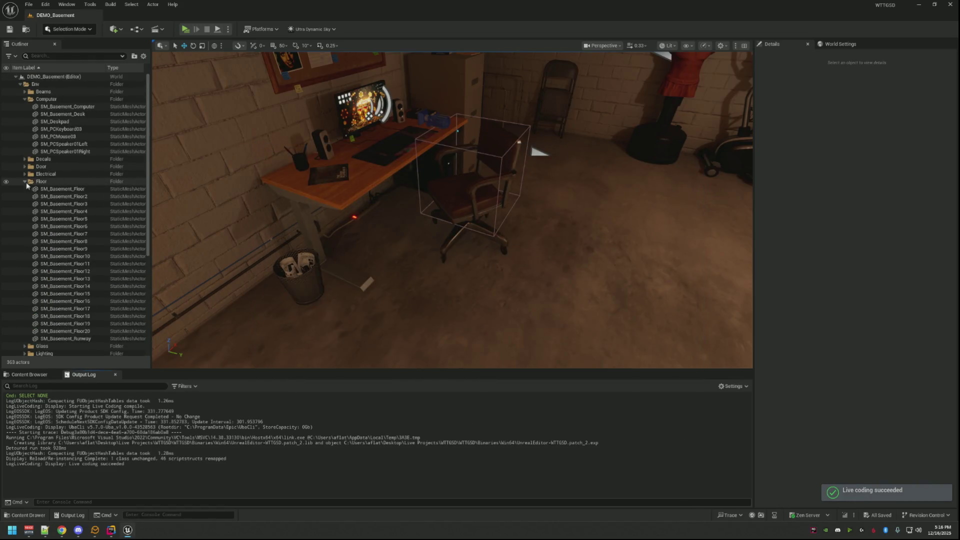
click(24, 99)
click(20, 84)
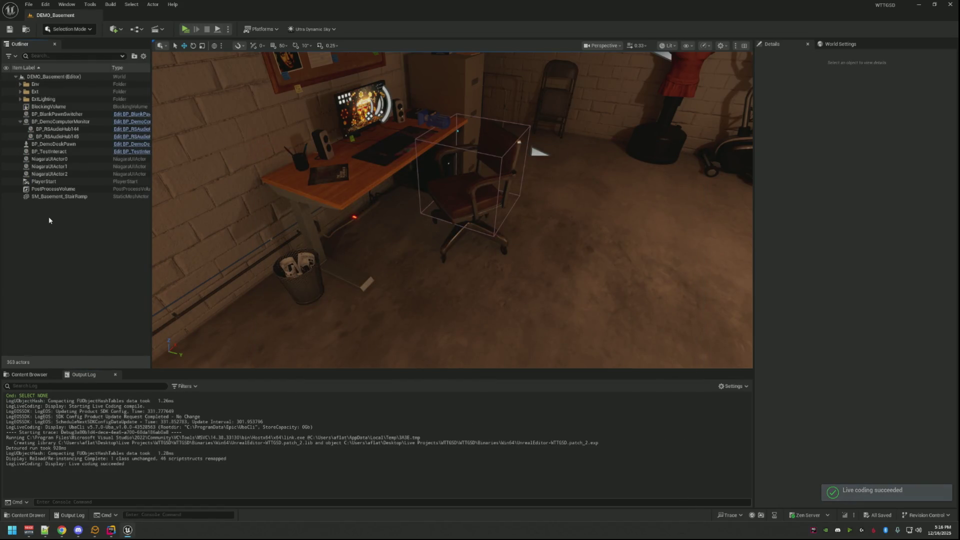
scroll(452, 210, down, 5)
right_click(388, 422)
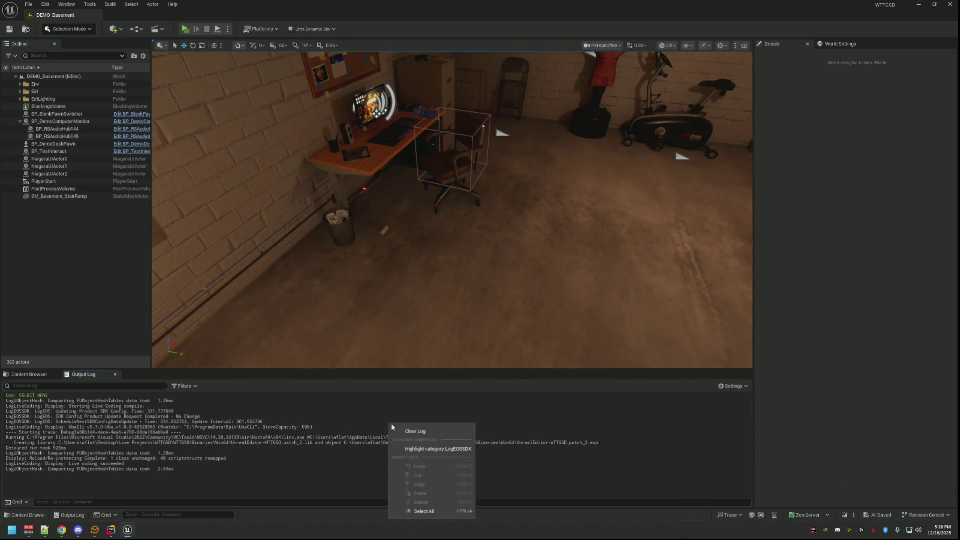
click(425, 431)
click(185, 29)
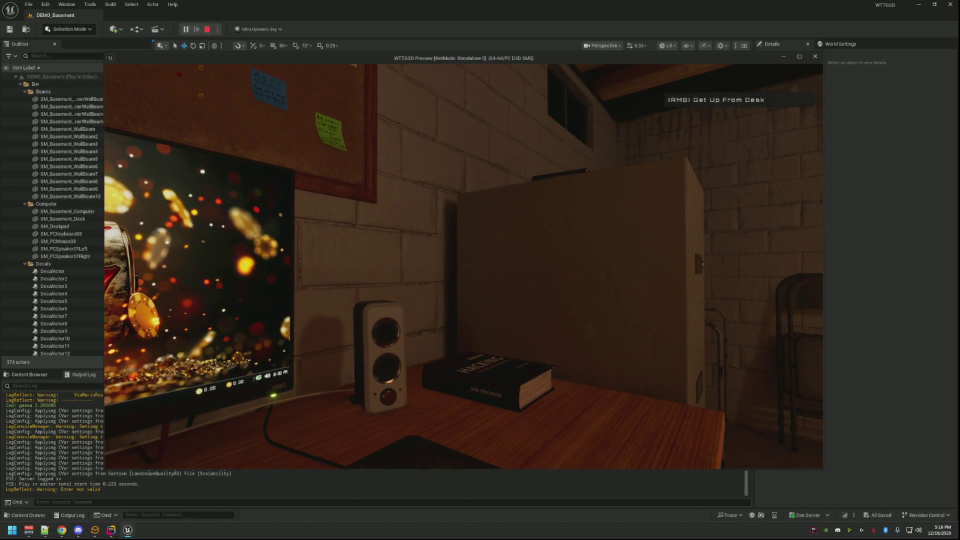
key(Escape)
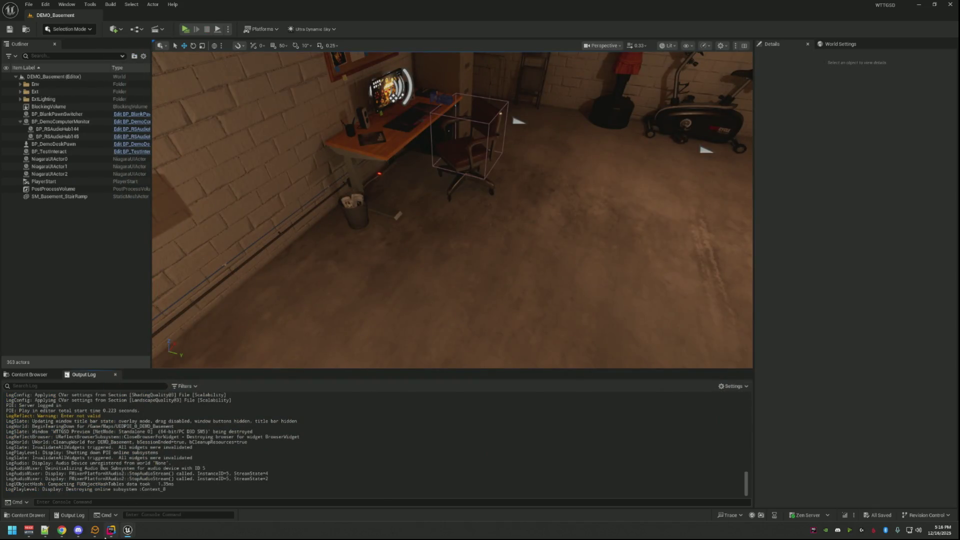
- In Rider, switch to GamePawn.cpp and select LastUsedPawnSwitcher to trace its uses
click(111, 530)
click(577, 304)
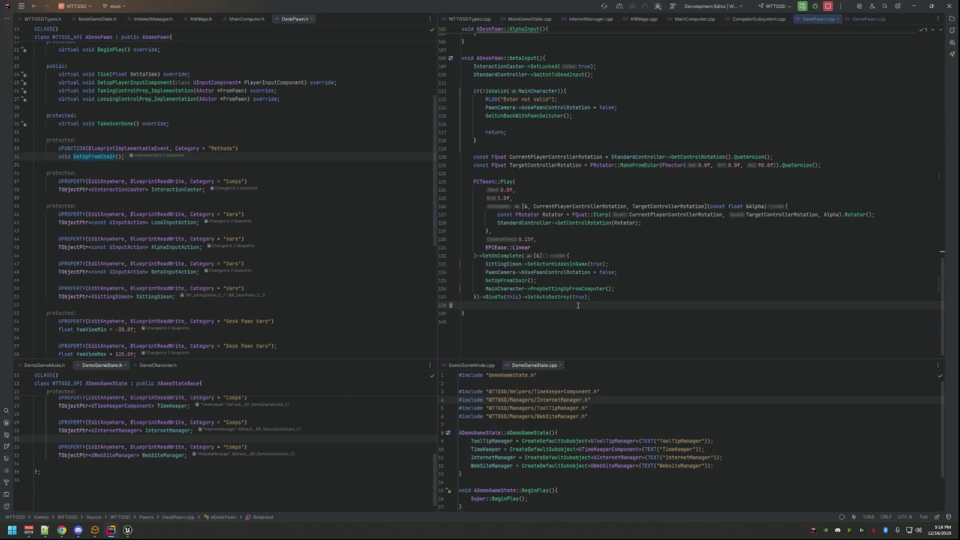
click(868, 18)
double_click(559, 256)
scroll(586, 230, up, 5)
scroll(586, 230, down, 5)
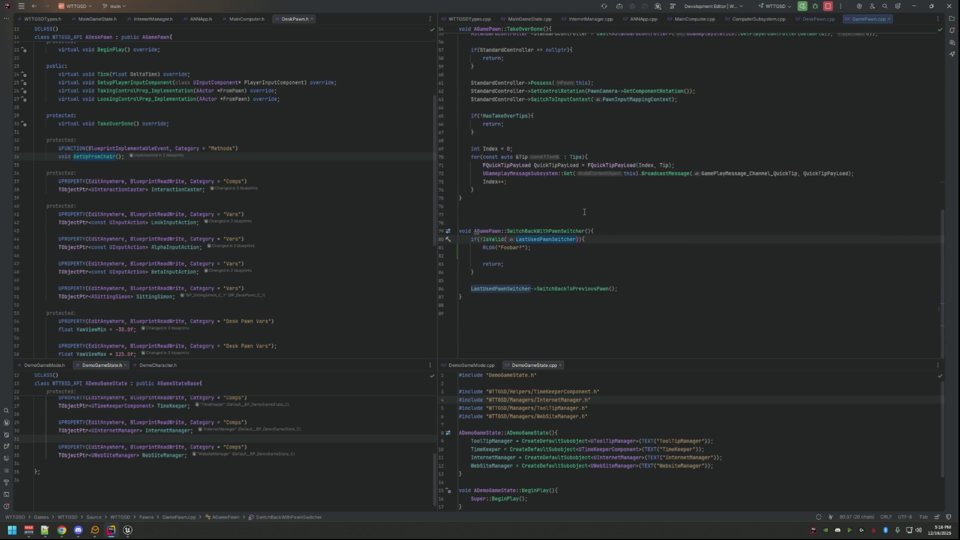
scroll(584, 212, up, 11)
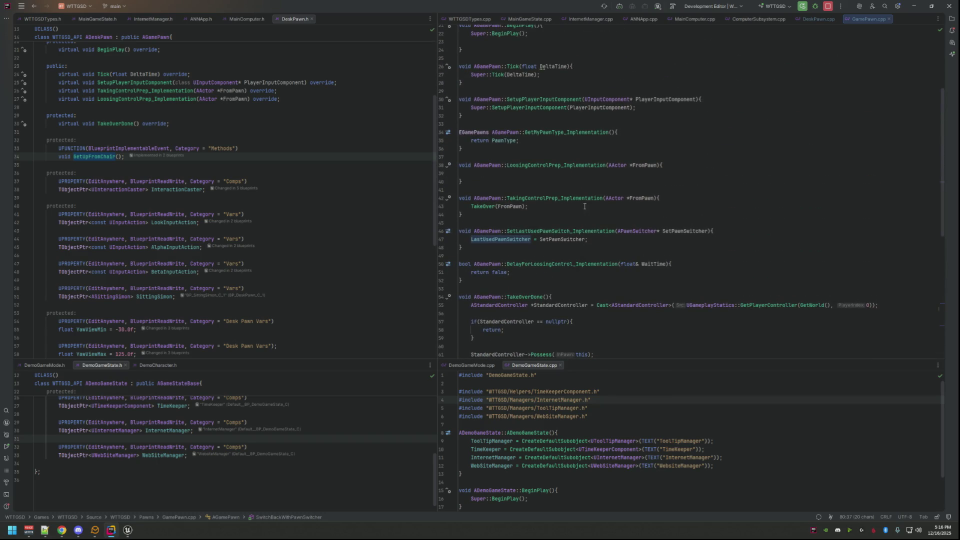
scroll(586, 195, down, 11)
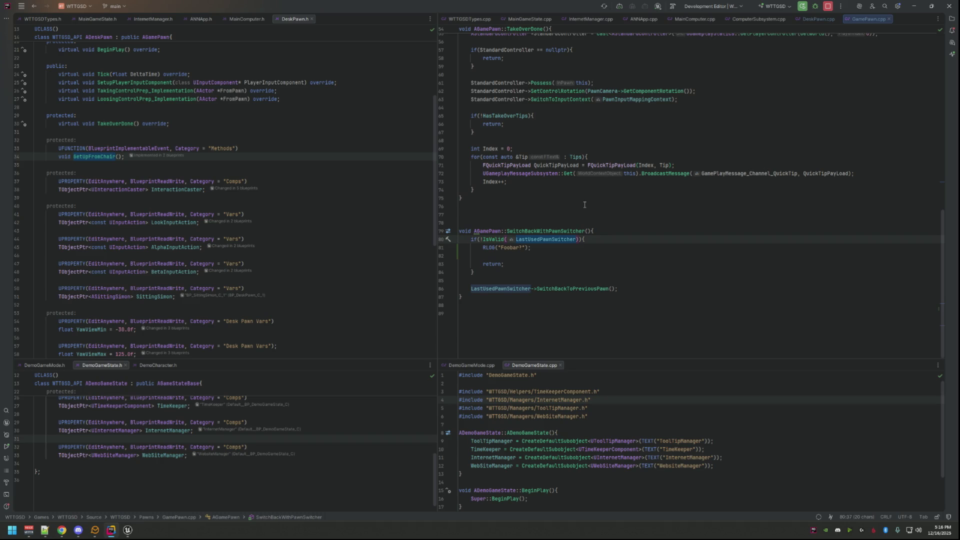
scroll(584, 205, up, 12)
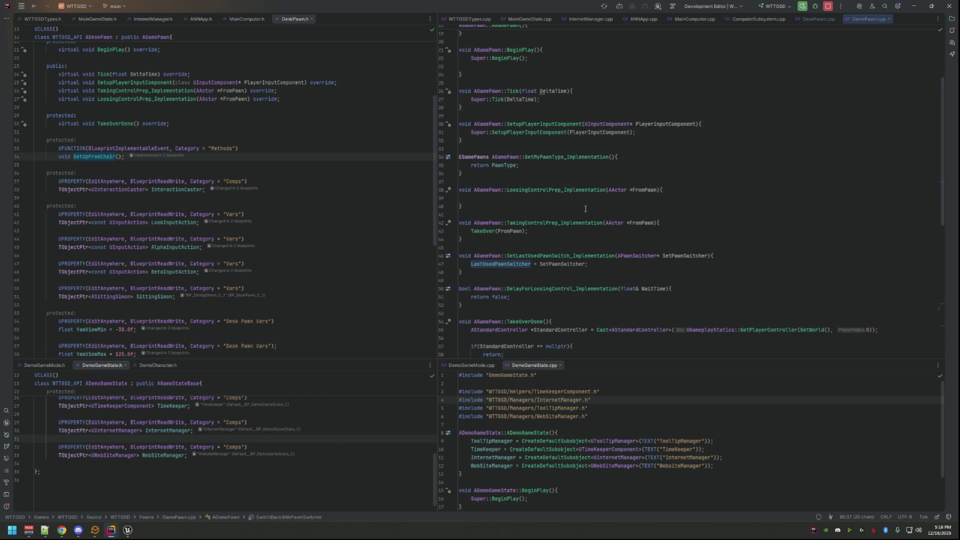
scroll(584, 209, down, 8)
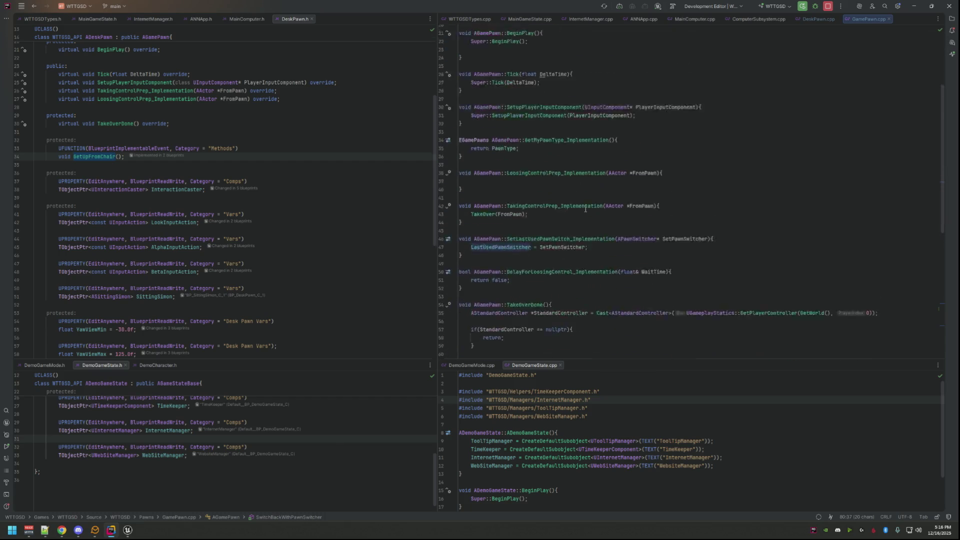
click(819, 18)
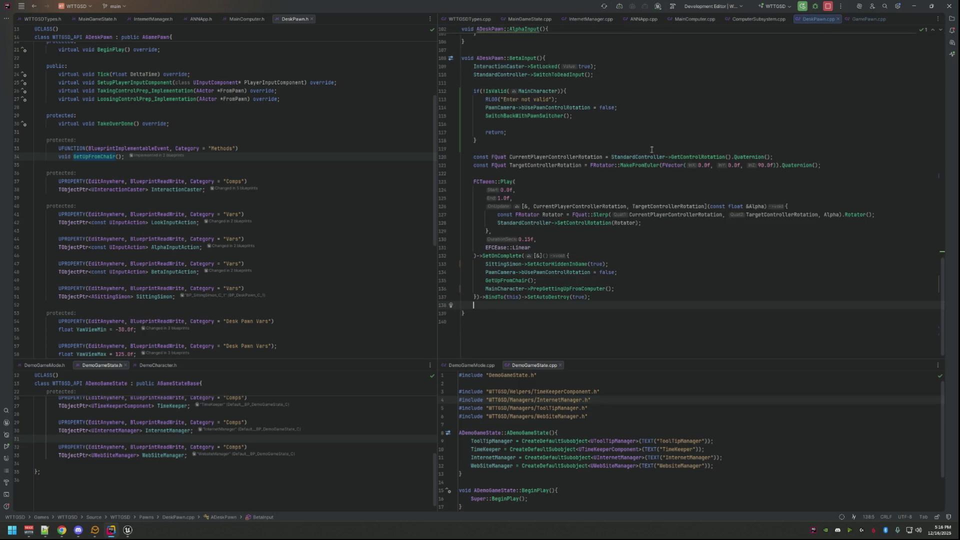
scroll(609, 144, up, 20)
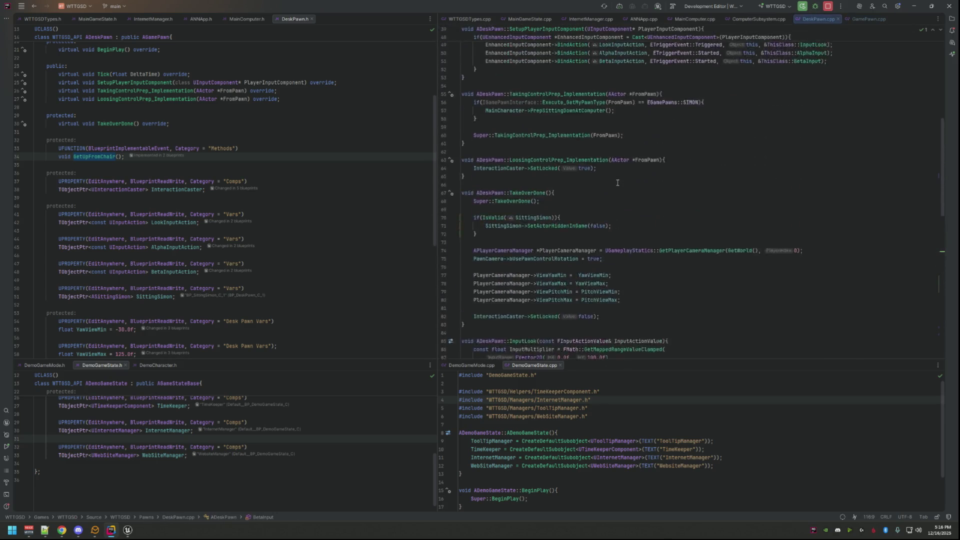
scroll(618, 182, up, 2)
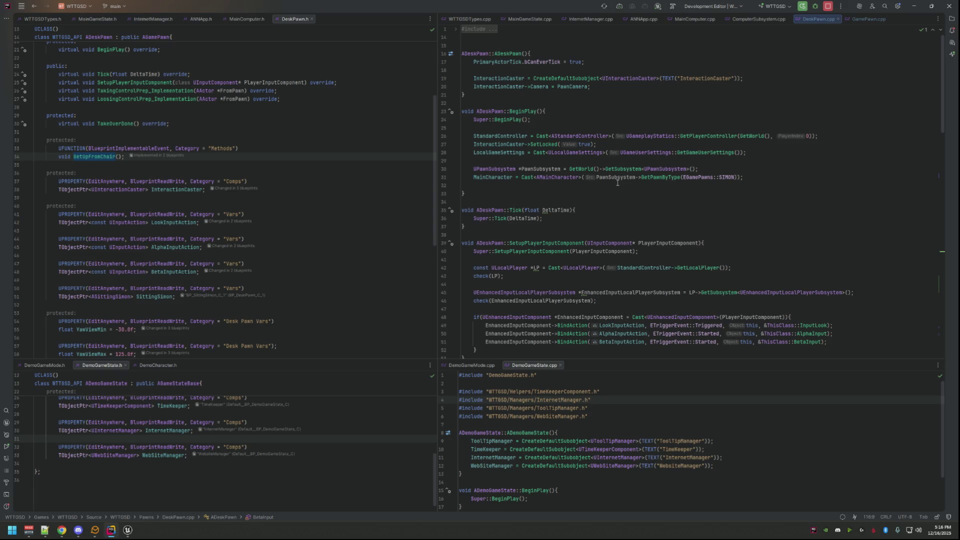
scroll(618, 183, down, 9)
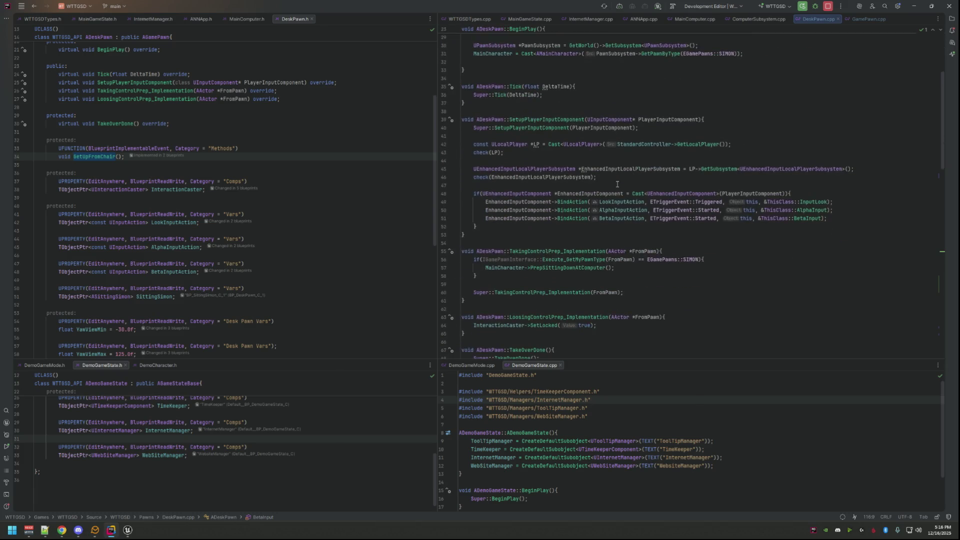
click(621, 179)
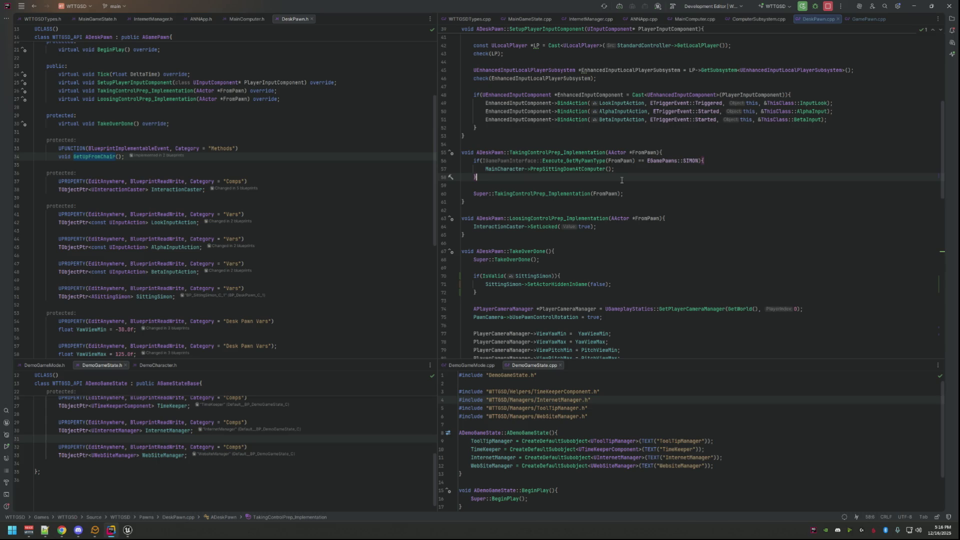
double_click(570, 193)
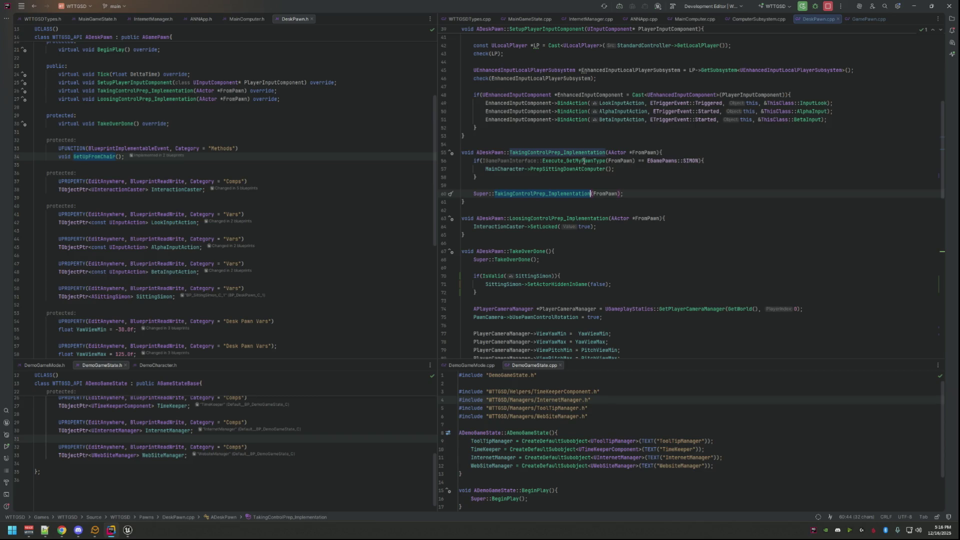
key(ctrl+b)
double_click(509, 148)
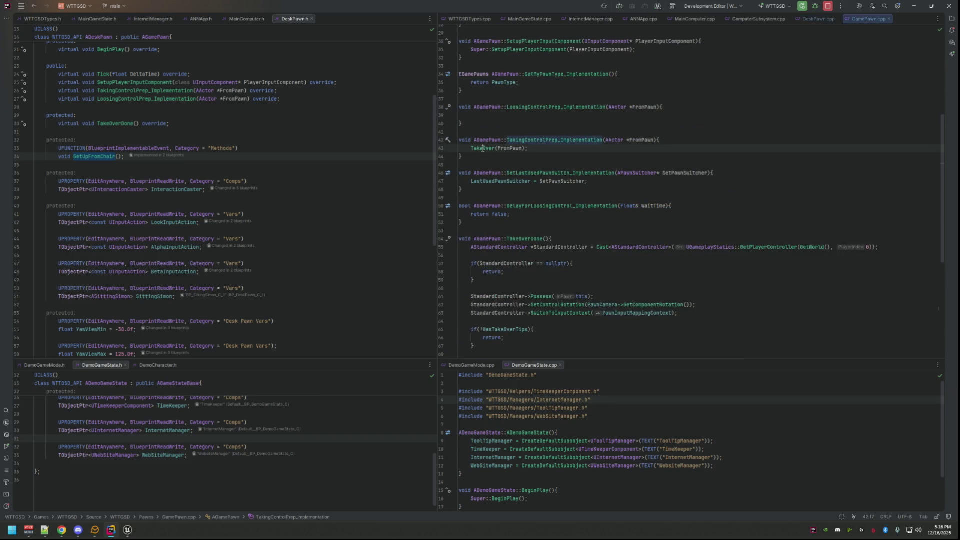
double_click(483, 149)
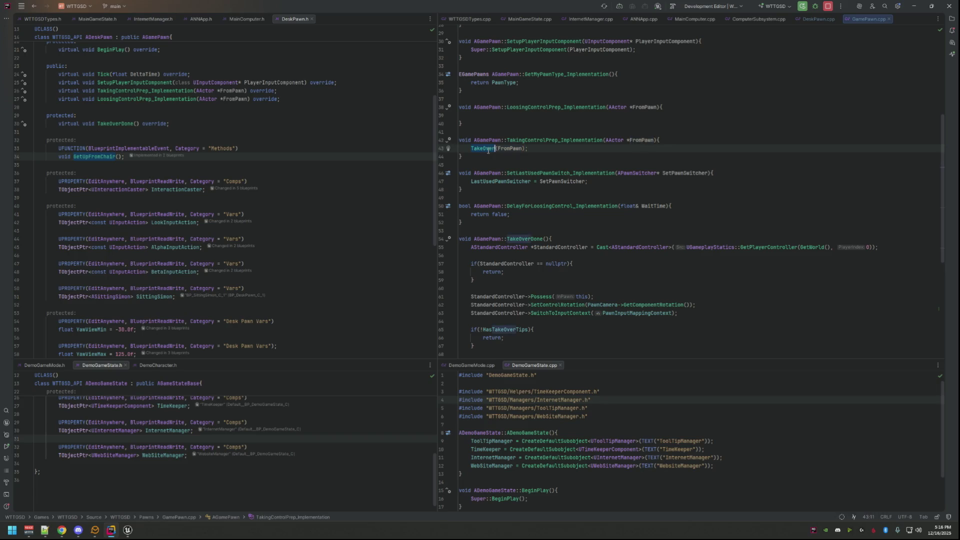
scroll(545, 206, down, 2)
scroll(545, 206, down, 2)
click(566, 163)
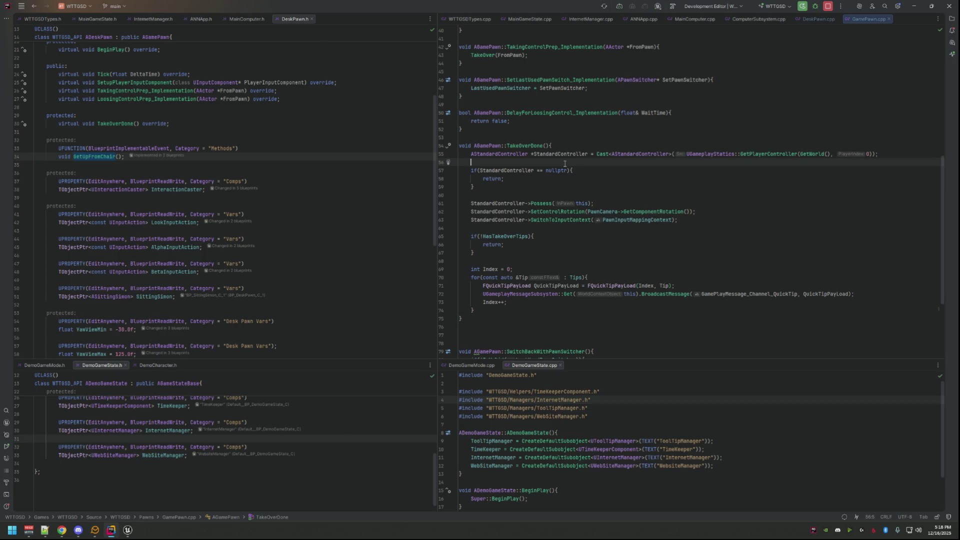
scroll(565, 163, up, 6)
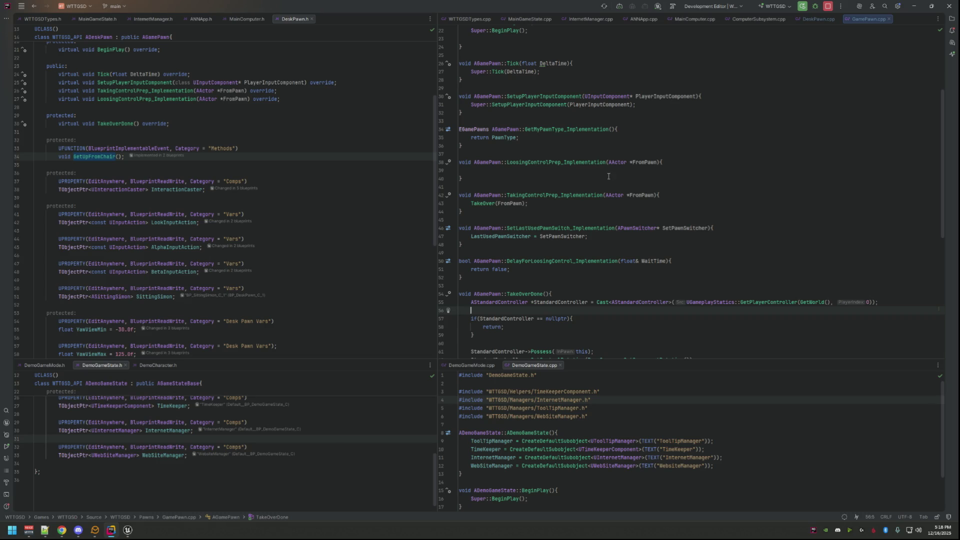
click(726, 103)
- Open PawnSwitcher.cpp by searching 'PawnSwitcher' and inspect SwitchBackToPreviousPawn's null check
key(ctrl+t)
text(PawnSwitcher)
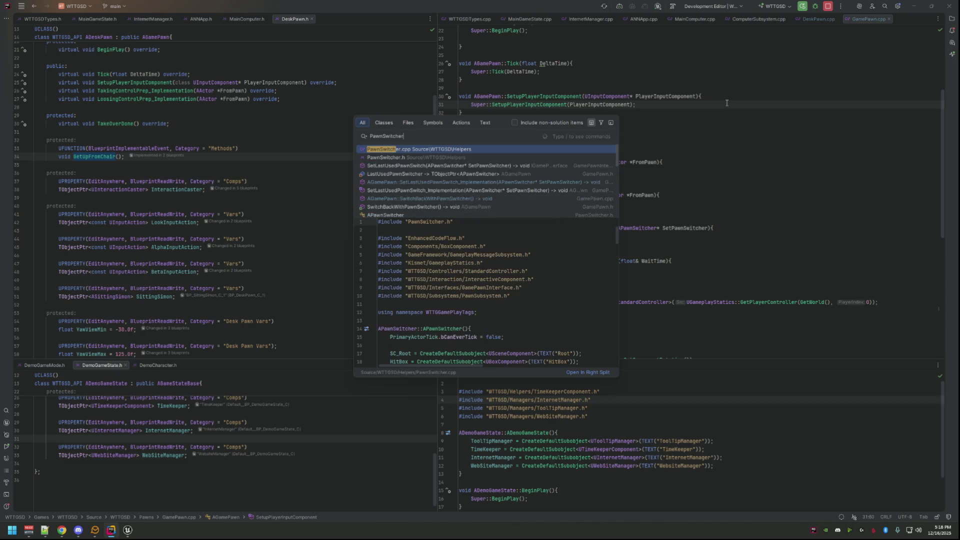
key(Escape)
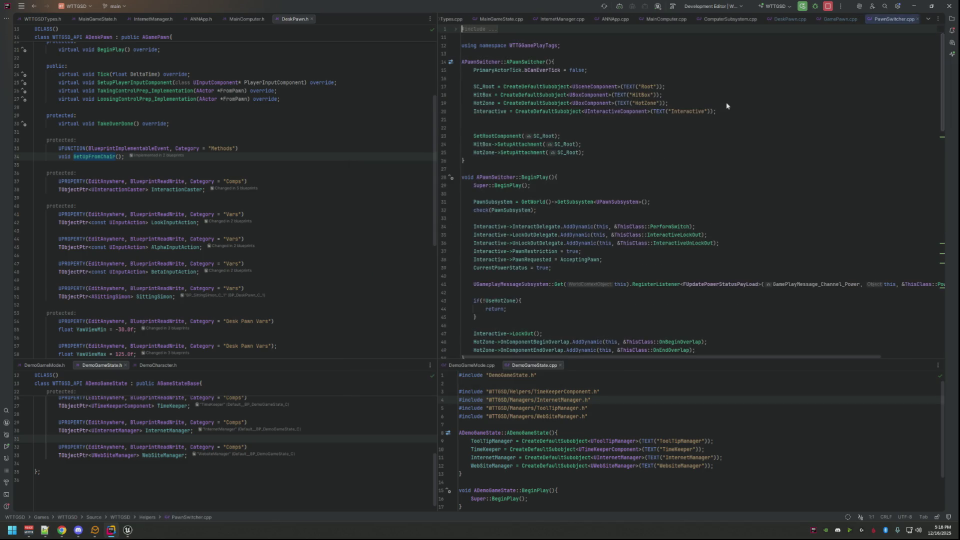
click(646, 142)
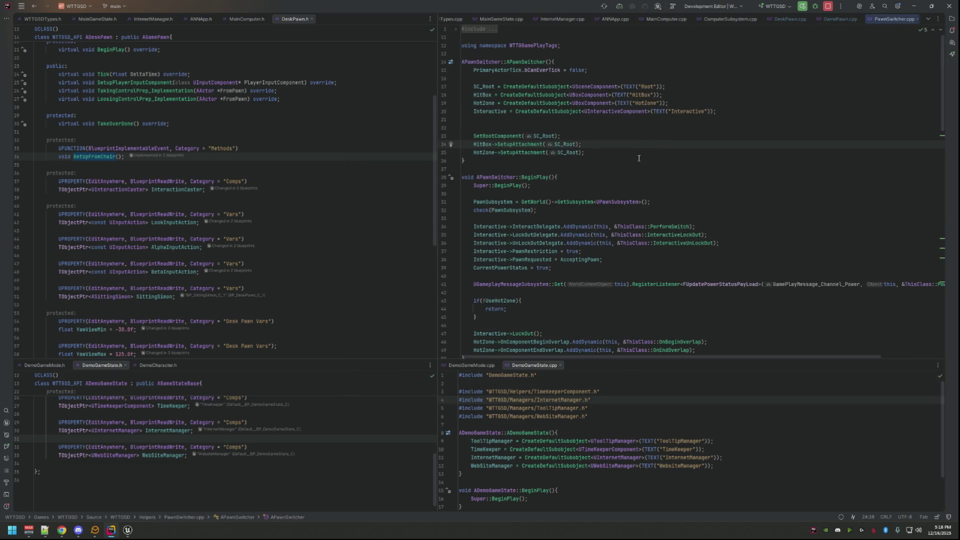
scroll(759, 296, down, 5)
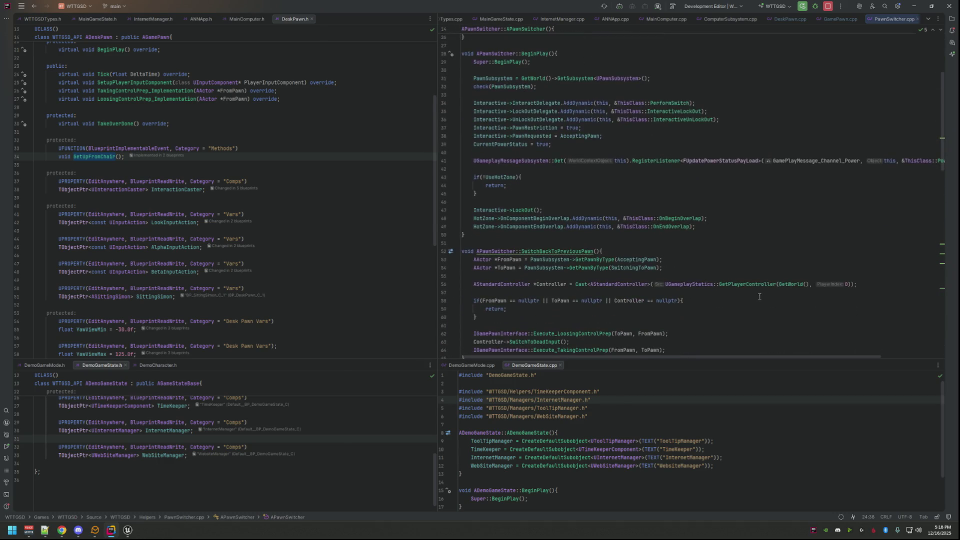
scroll(616, 235, up, 3)
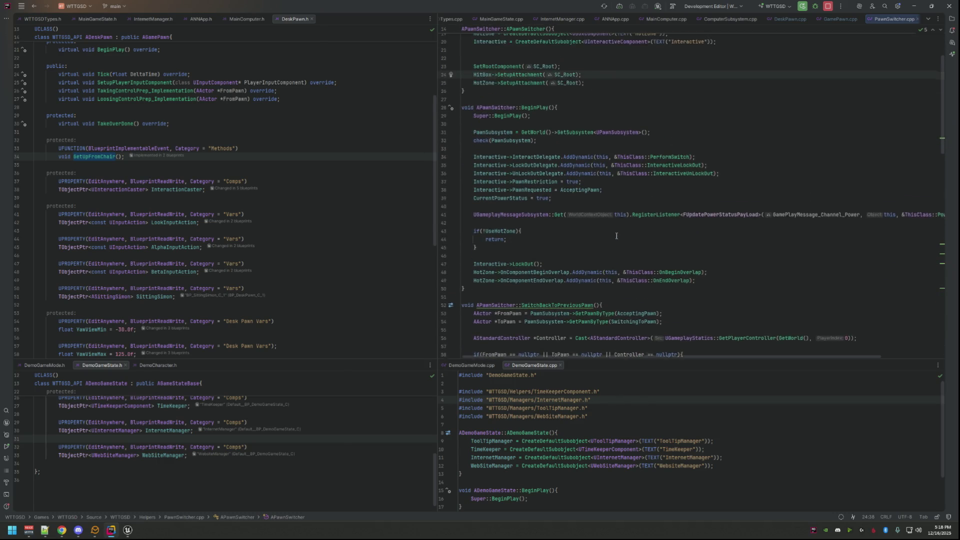
scroll(617, 236, down, 7)
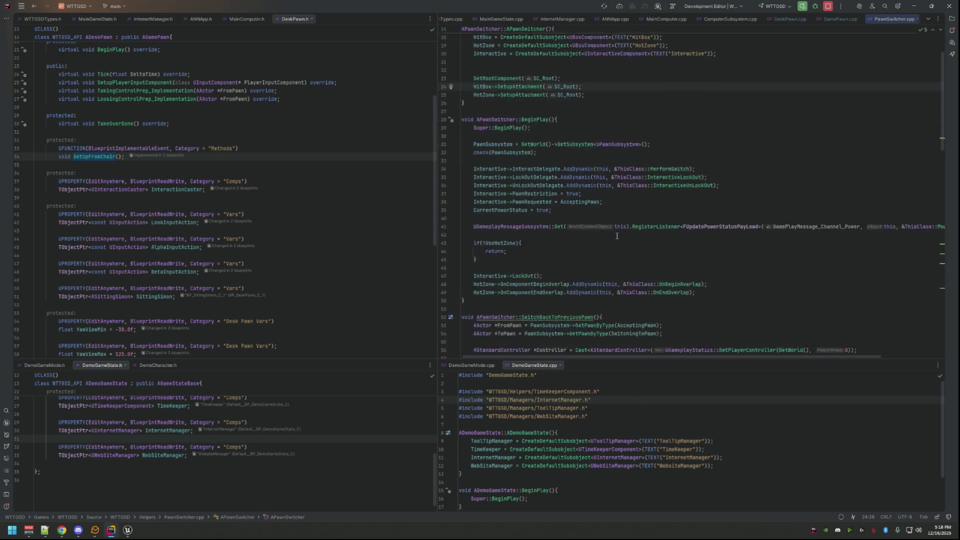
click(585, 218)
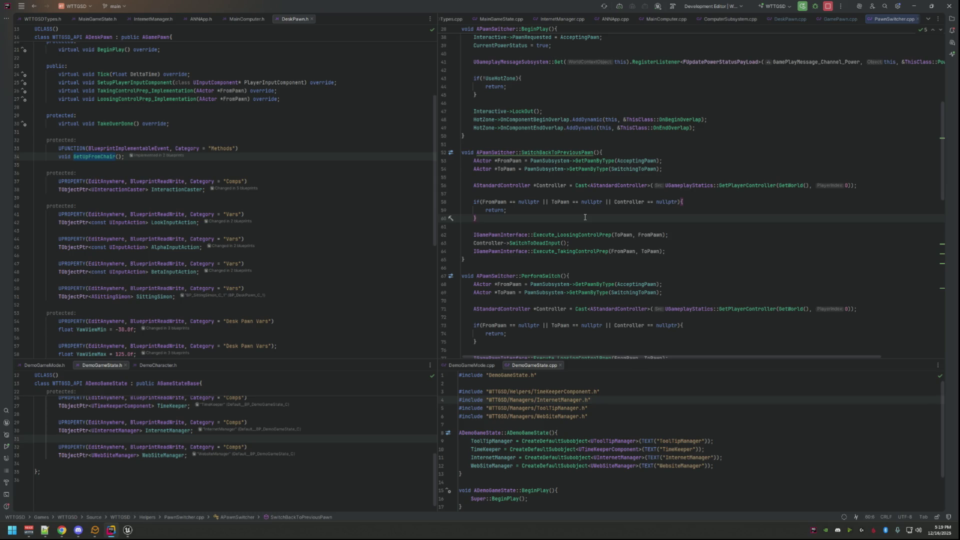
- Highlight the Execute_SetLastUsedPawnSwitch calls in PerformSwitch, then widen the editors and return to GamePawn.cpp
scroll(584, 210, down, 5)
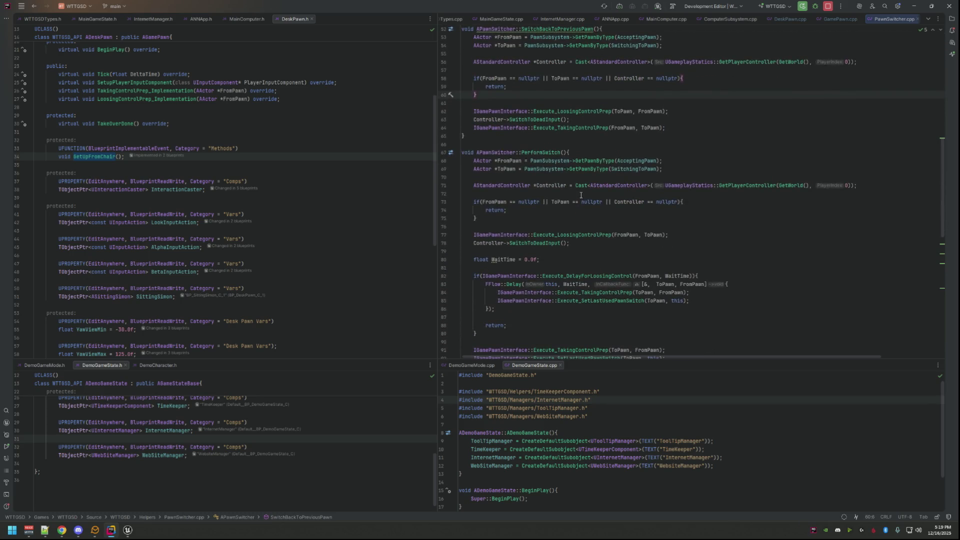
scroll(581, 196, down, 2)
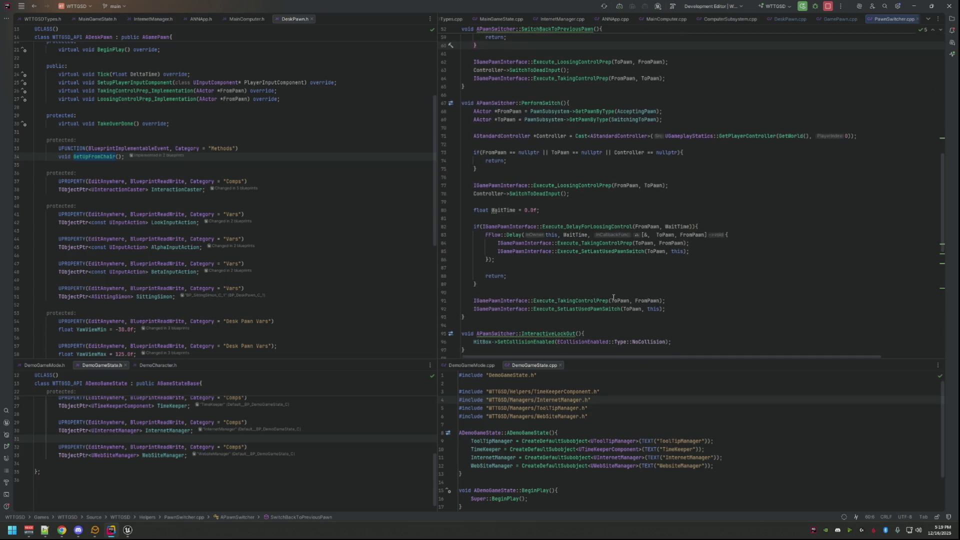
double_click(597, 309)
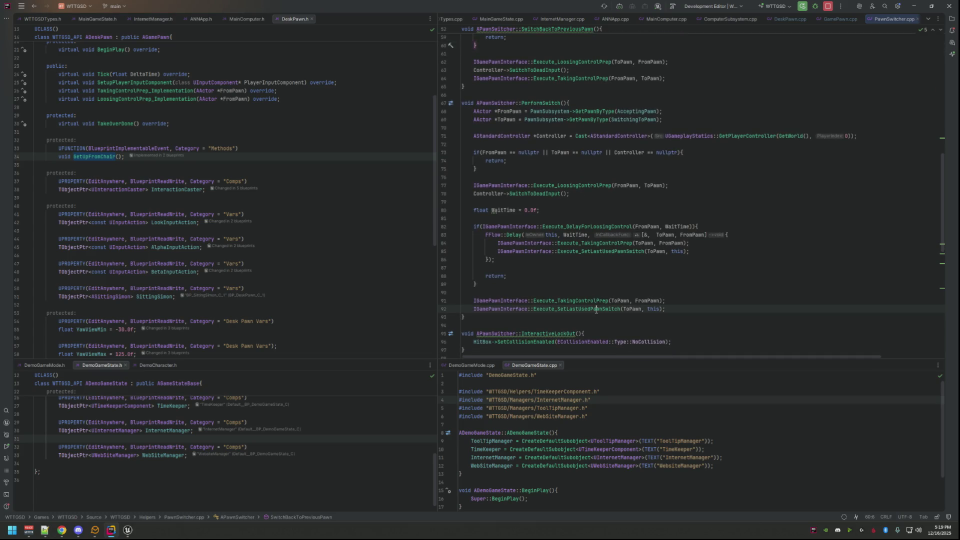
click(578, 264)
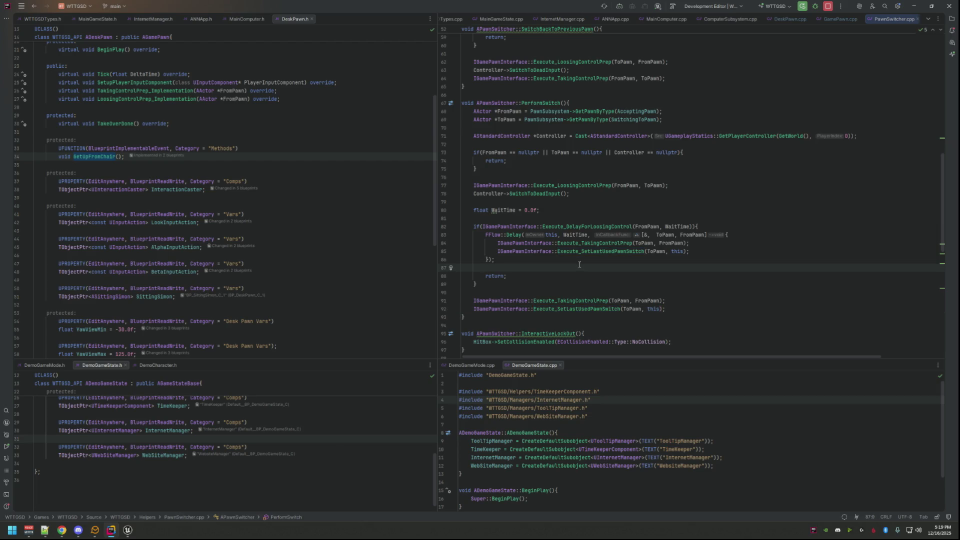
double_click(585, 309)
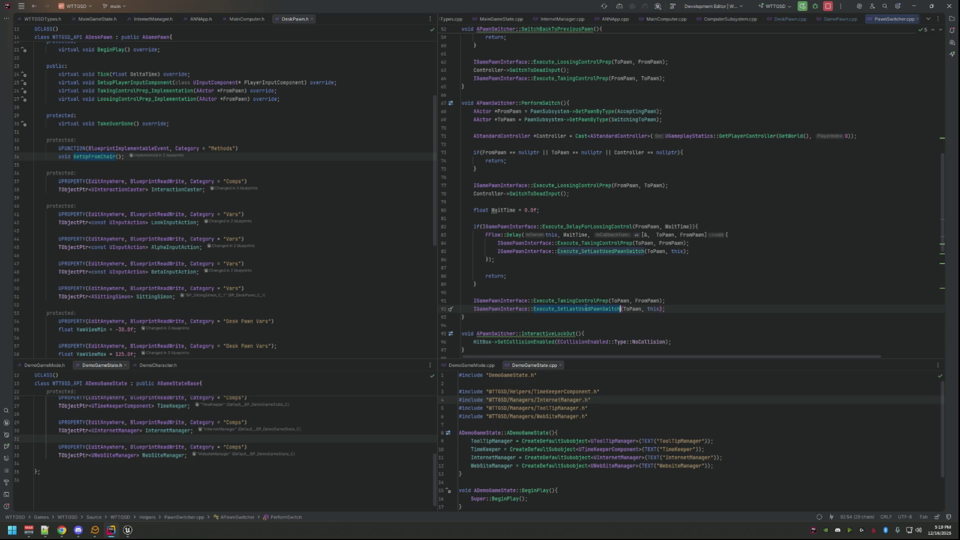
scroll(585, 309, down, 5)
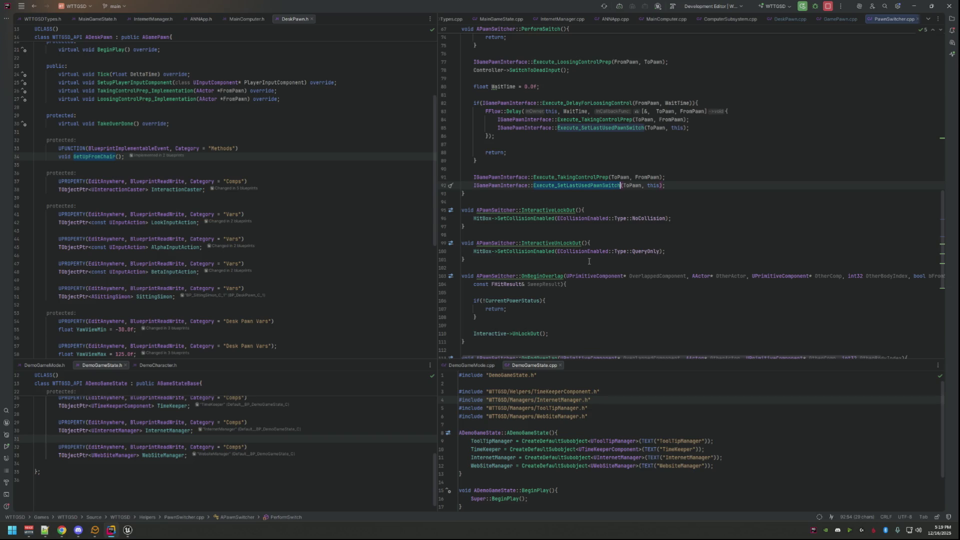
scroll(624, 189, up, 4)
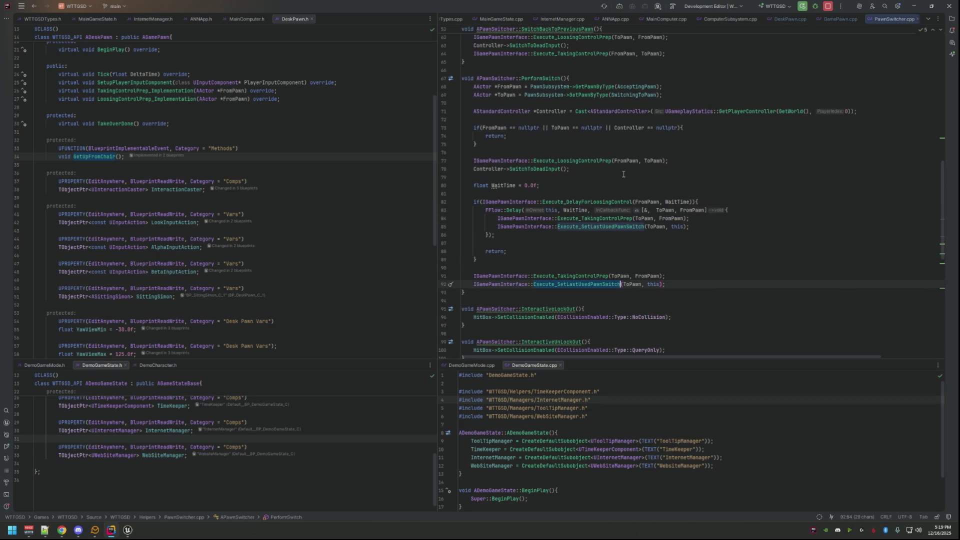
scroll(623, 173, down, 6)
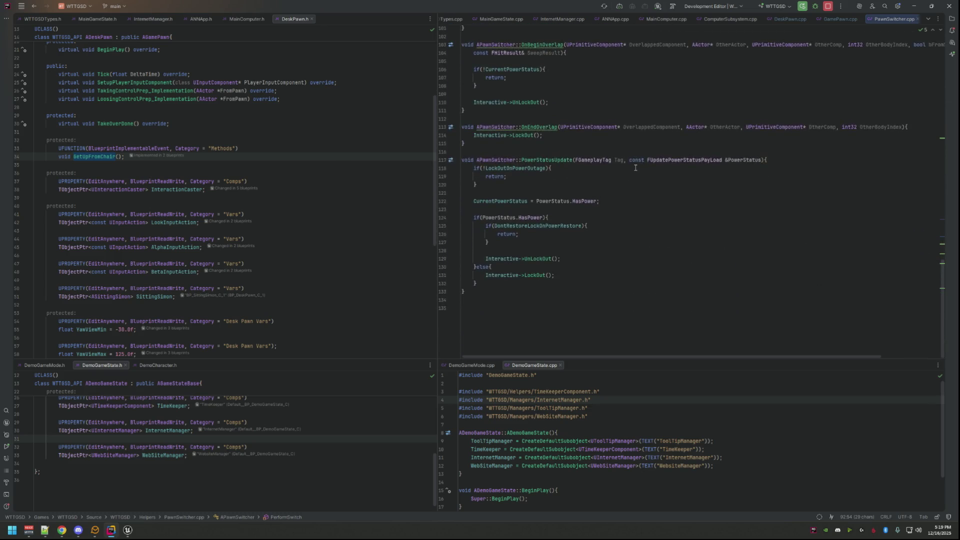
scroll(636, 165, up, 5)
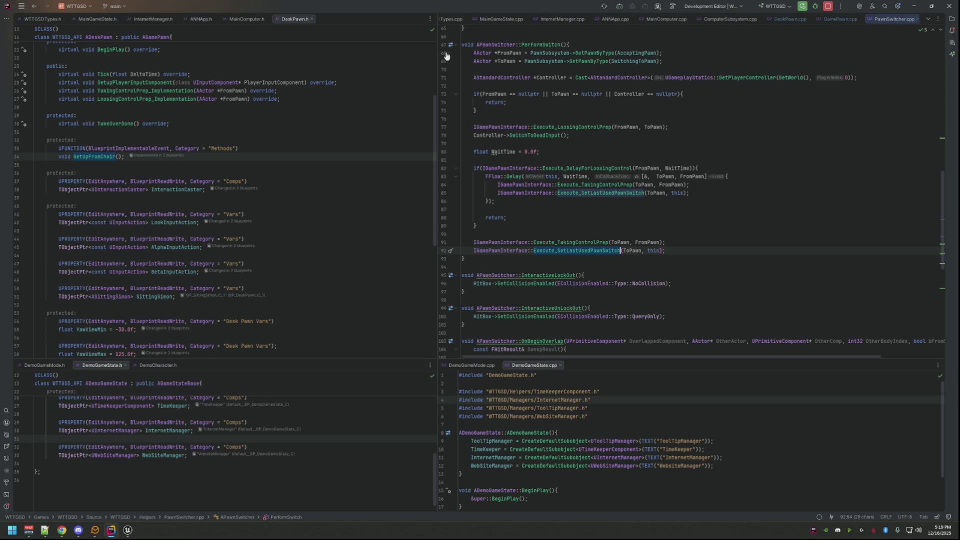
drag(437, 60, 403, 60)
click(834, 19)
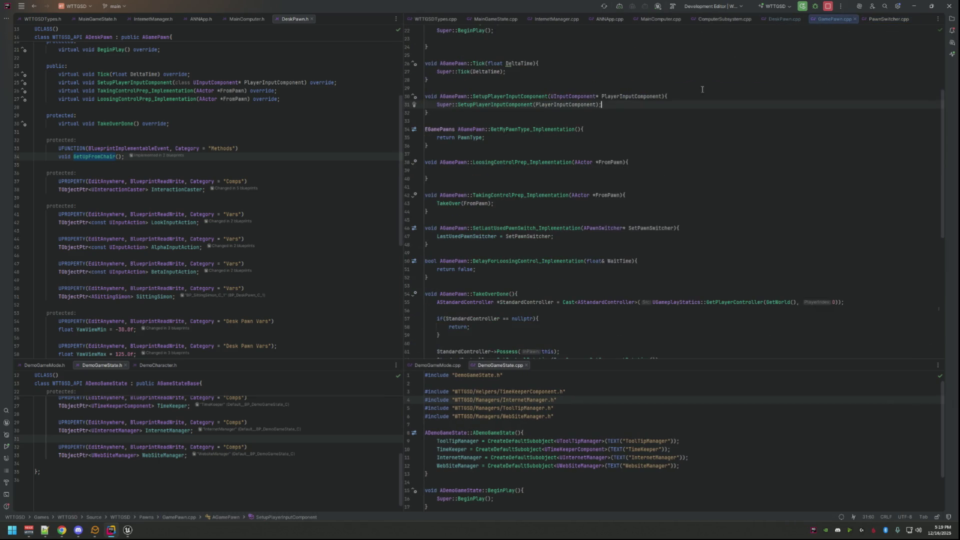
- Locate the LastUsedPawnSwitcher assignment in SetLastUsedPawnSwitch_Implementation
scroll(600, 139, up, 2)
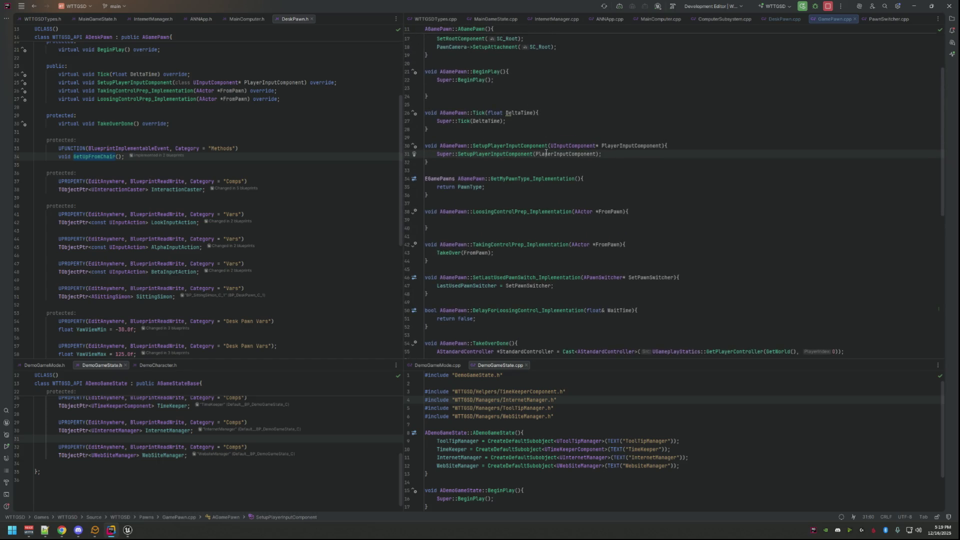
scroll(574, 162, down, 10)
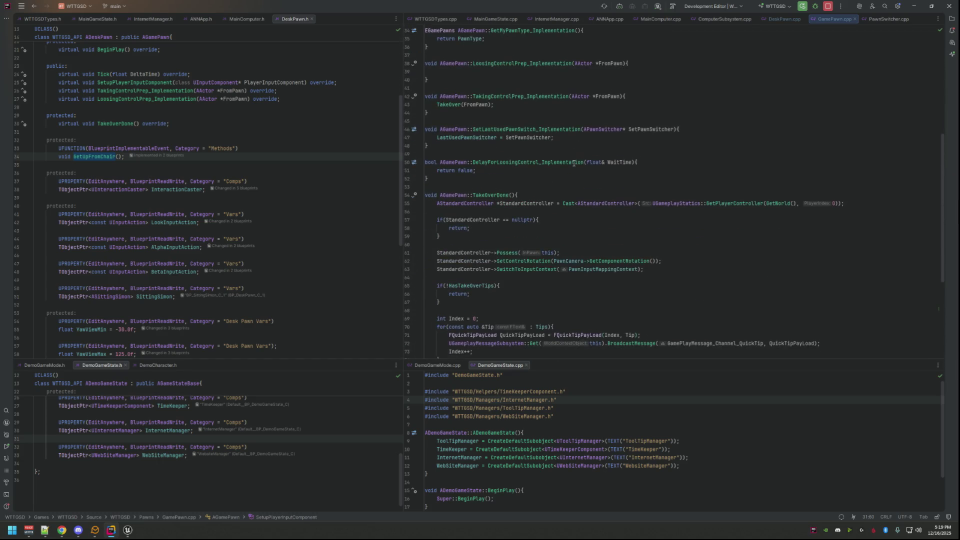
scroll(575, 163, down, 3)
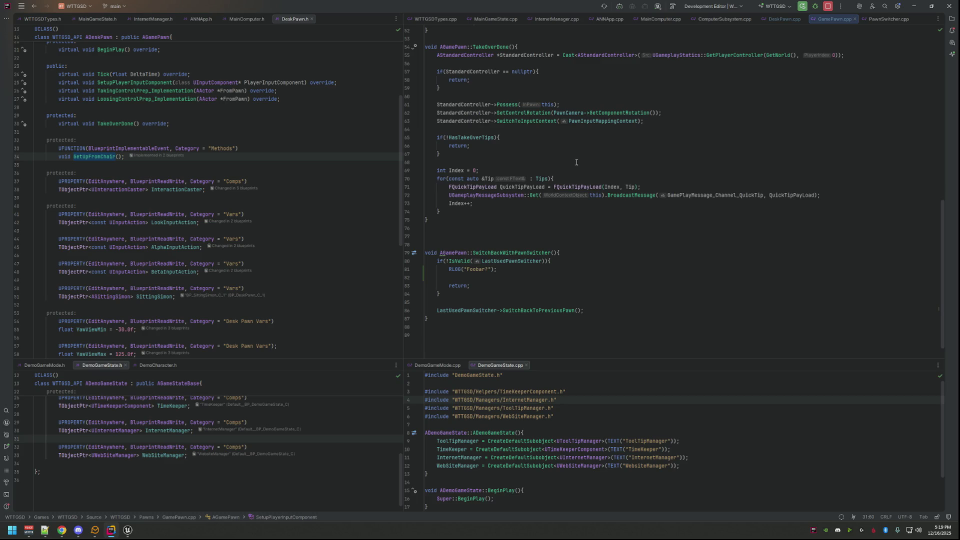
click(538, 261)
scroll(599, 225, up, 9)
click(694, 210)
- Insert RLOG("Enter last used pawn switcher"); as the function's first line
click(720, 199)
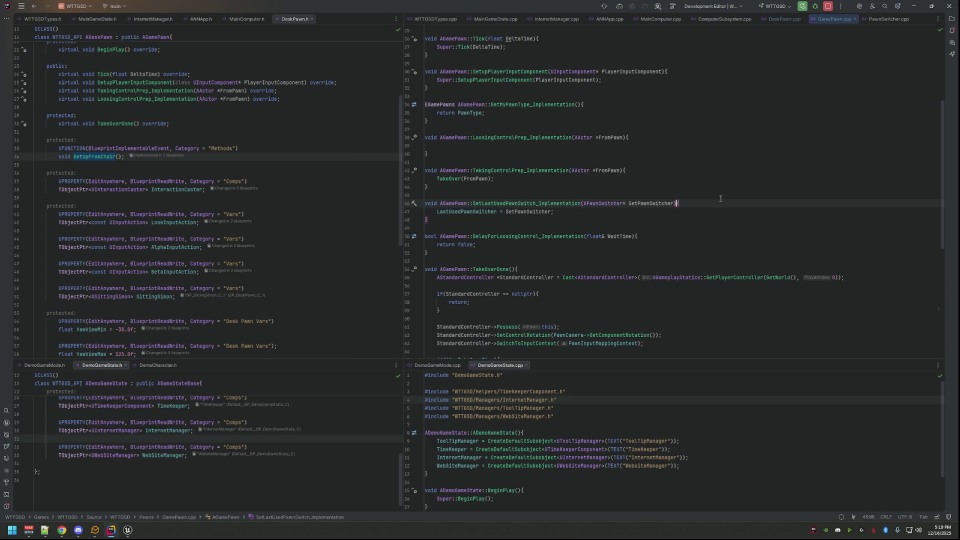
key(Return)
text(RLOG)
key(Return)
text("Enter last used paw)
key(BackSpace)
key(BackSpace)
key(BackSpace)
text(pawn switcher");)
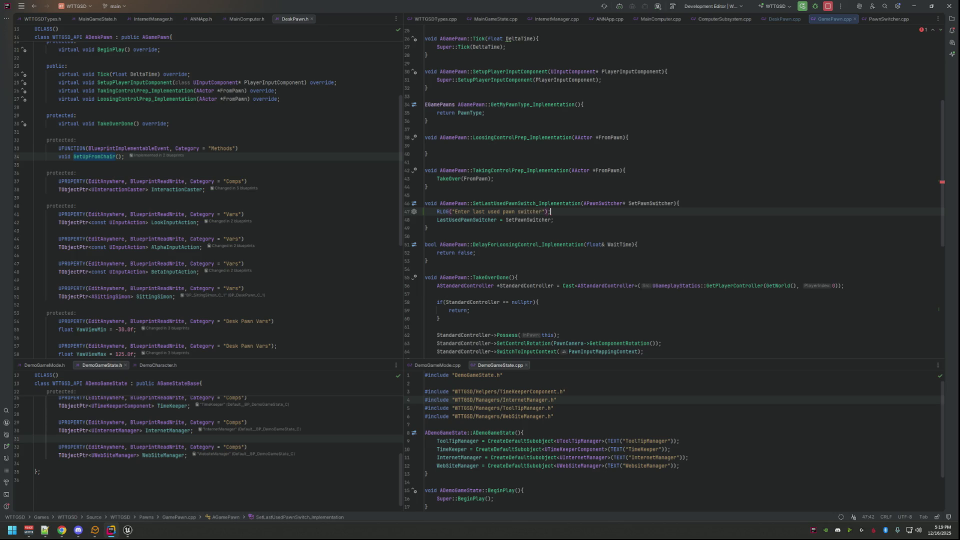
- Bring the BP_DemoDeskPawn Blueprint editor forward and trigger a Live Coding compile
click(129, 530)
click(167, 480)
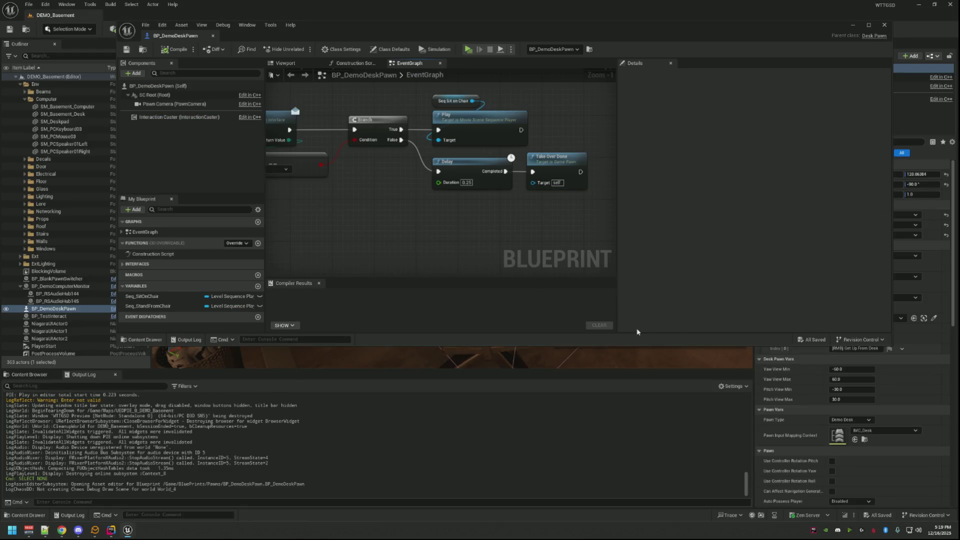
click(845, 515)
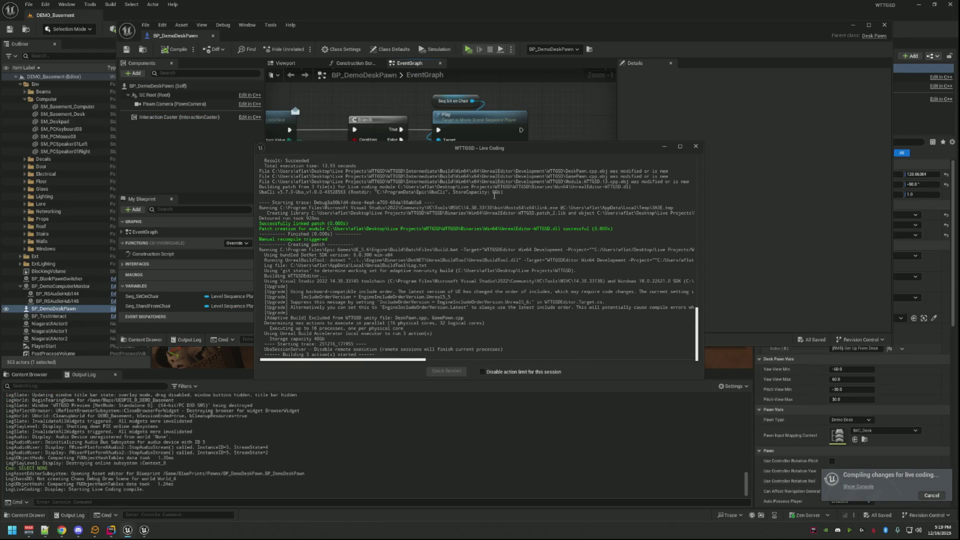
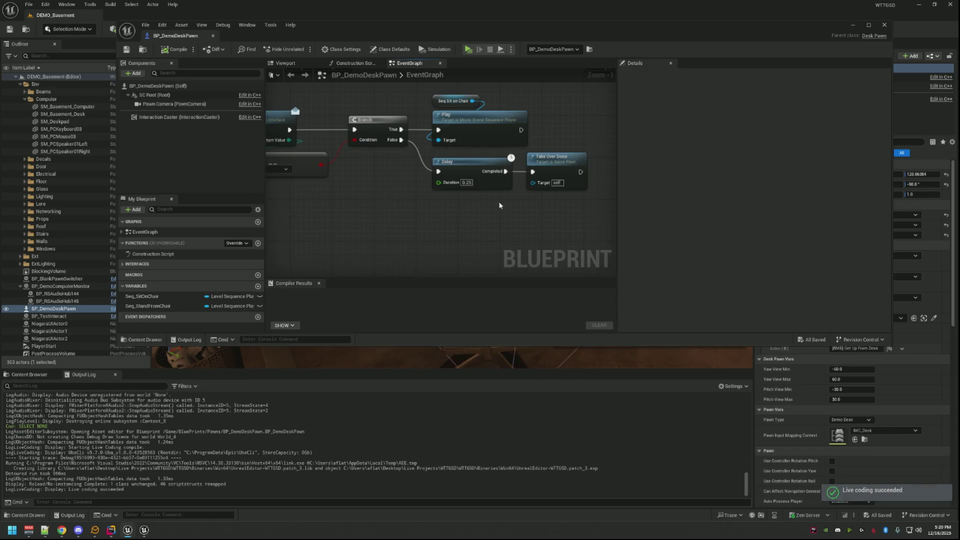
- Playtest the basement level in Play In Editor with the live-coding patch, then stop it
drag(501, 207, 507, 198)
click(468, 50)
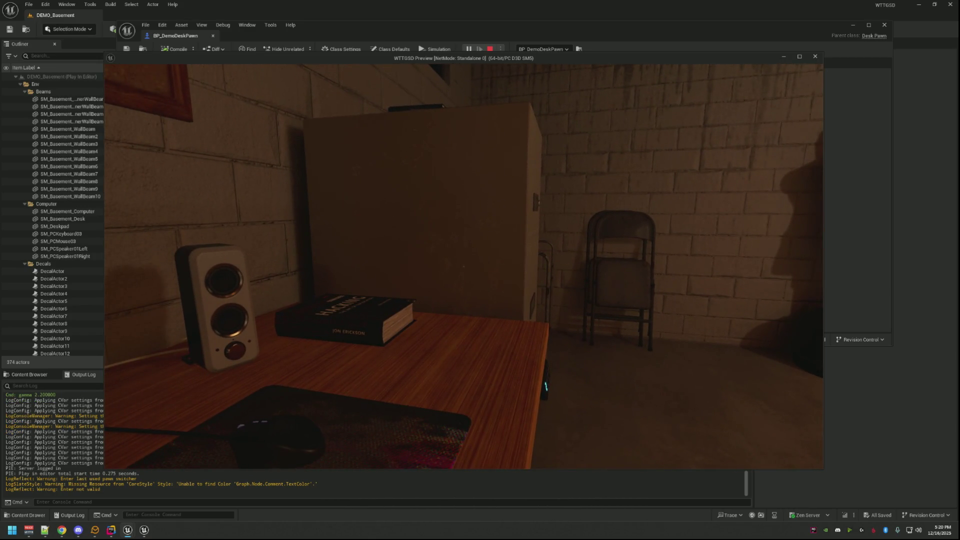
key(Escape)
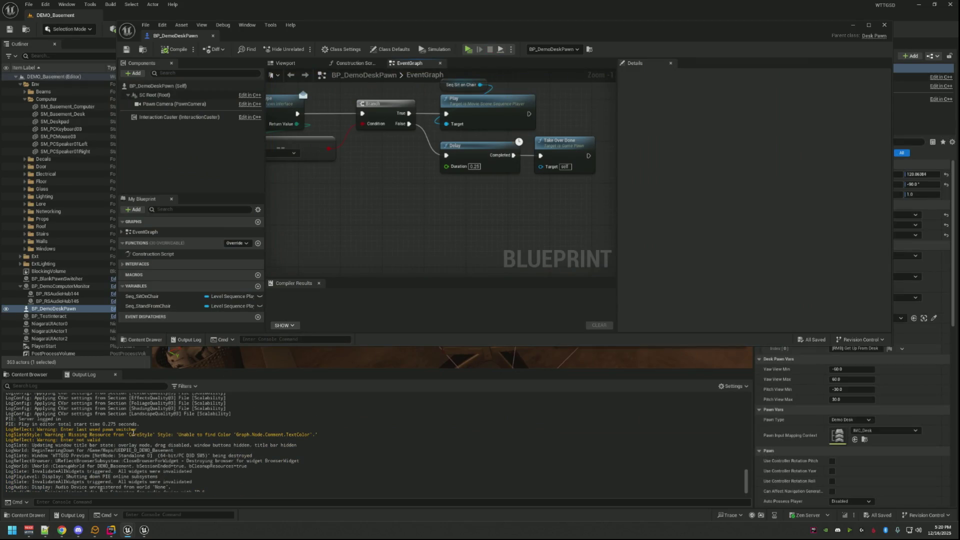
- Check the style warning in the Output Log, hide the live-coding window, and return to Rider
drag(6, 434, 66, 434)
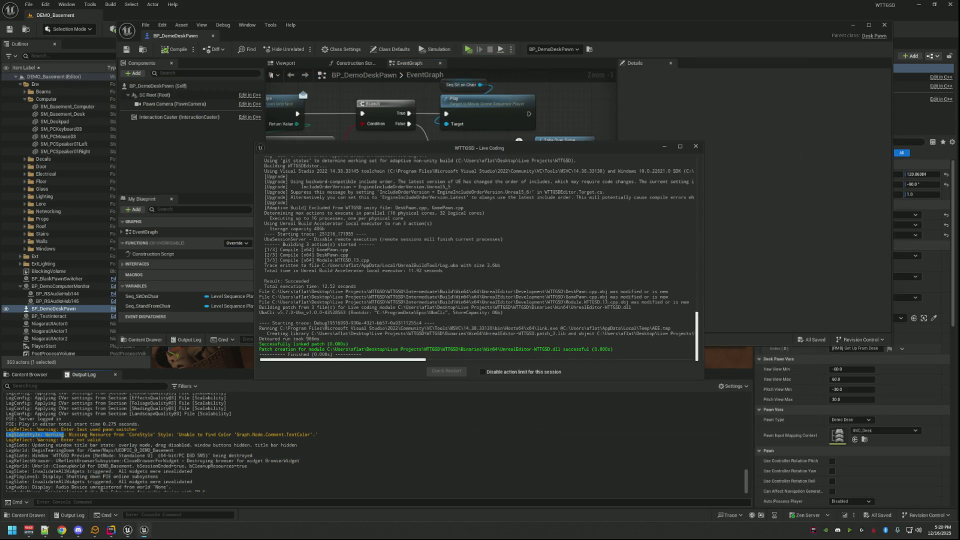
click(128, 489)
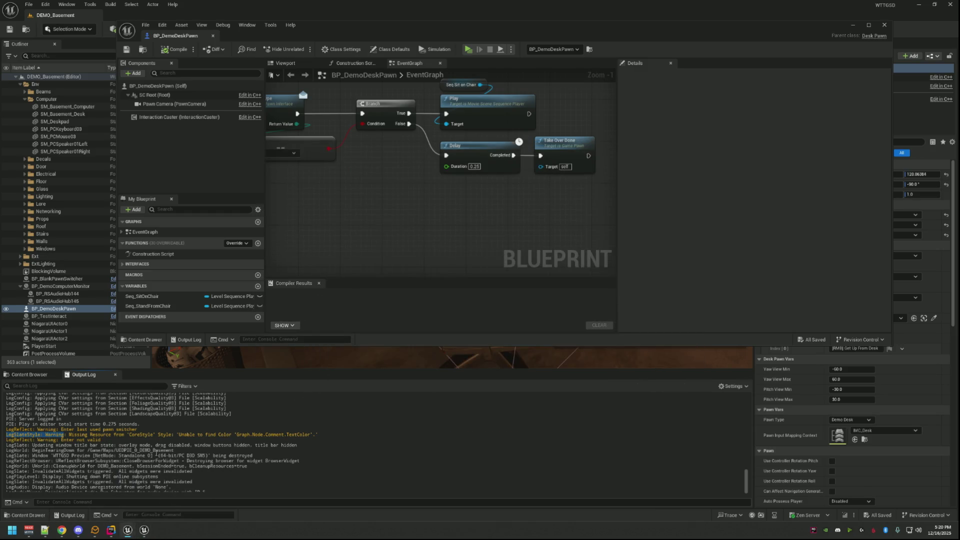
click(115, 533)
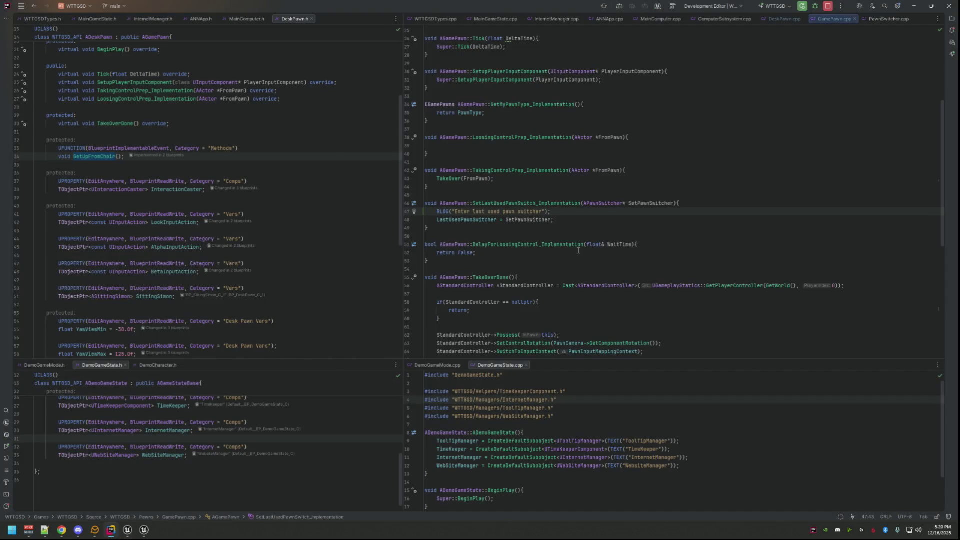
- Go to the LastUsedPawnSwitcher declaration, then return to GamePawn.cpp
double_click(488, 220)
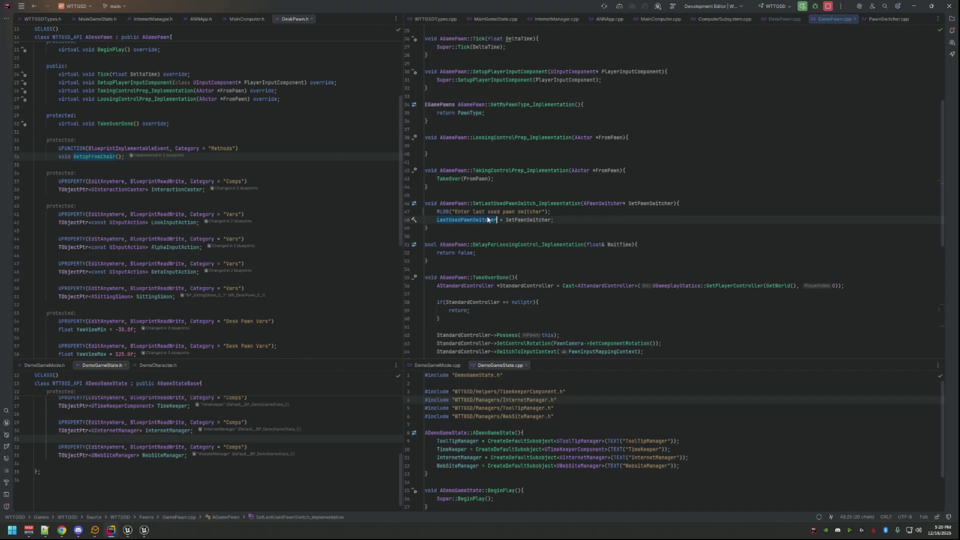
ctrl+click(488, 220)
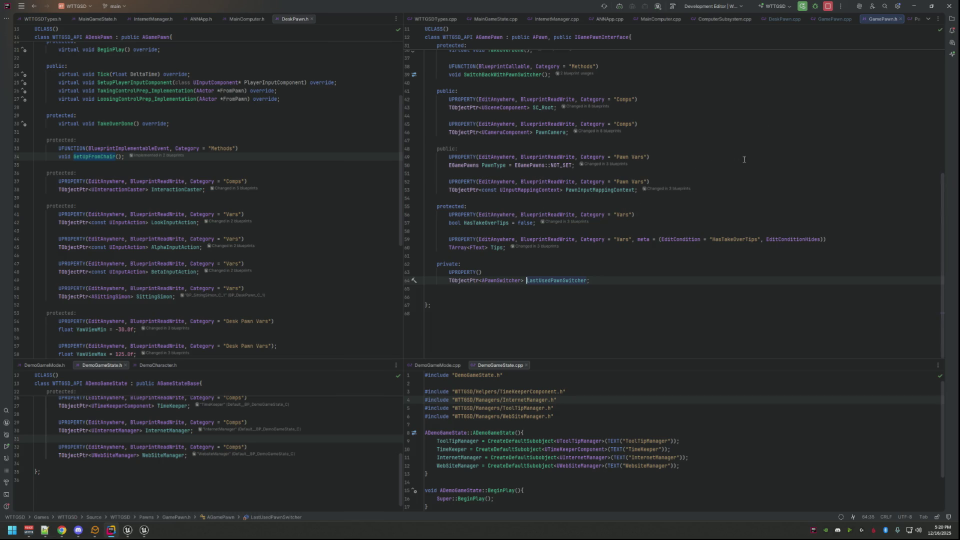
click(830, 19)
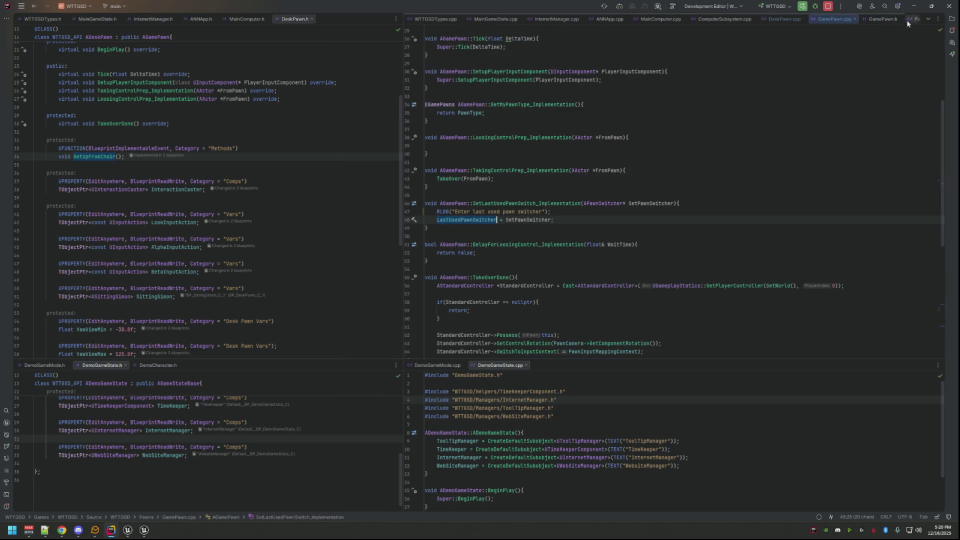
- Close the ComputerSubsystem, MainComputer, ANNApp and InternetManager .cpp and .h tabs
click(722, 19)
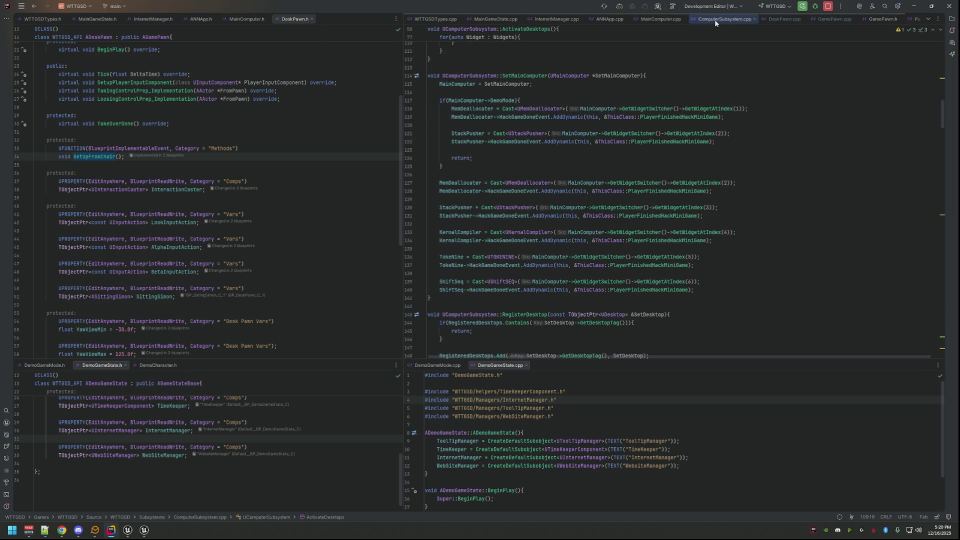
middle_click(715, 20)
middle_click(660, 20)
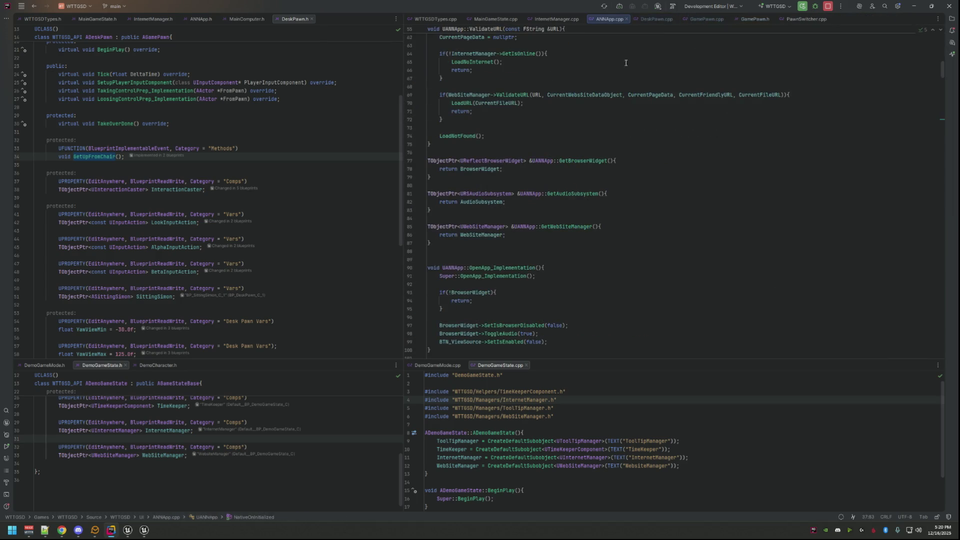
middle_click(614, 19)
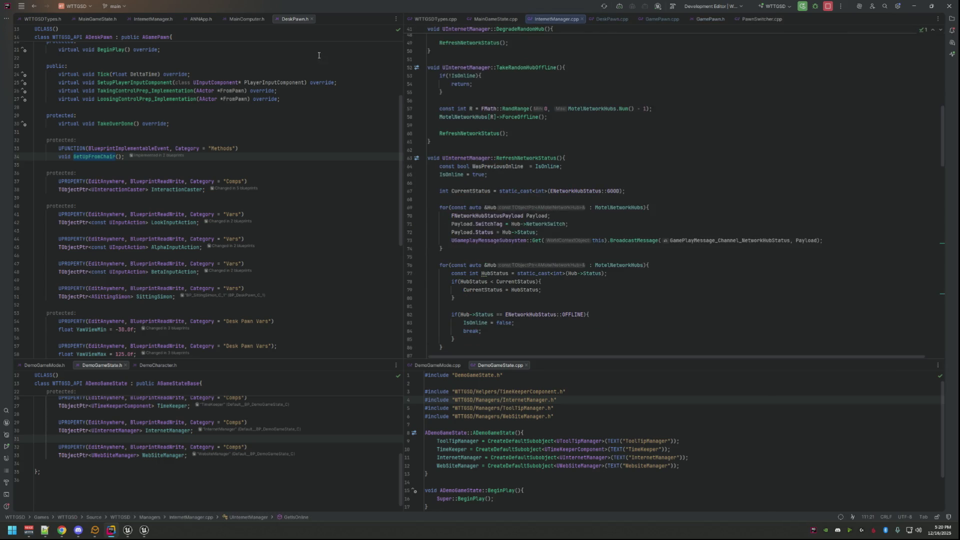
middle_click(247, 19)
middle_click(201, 19)
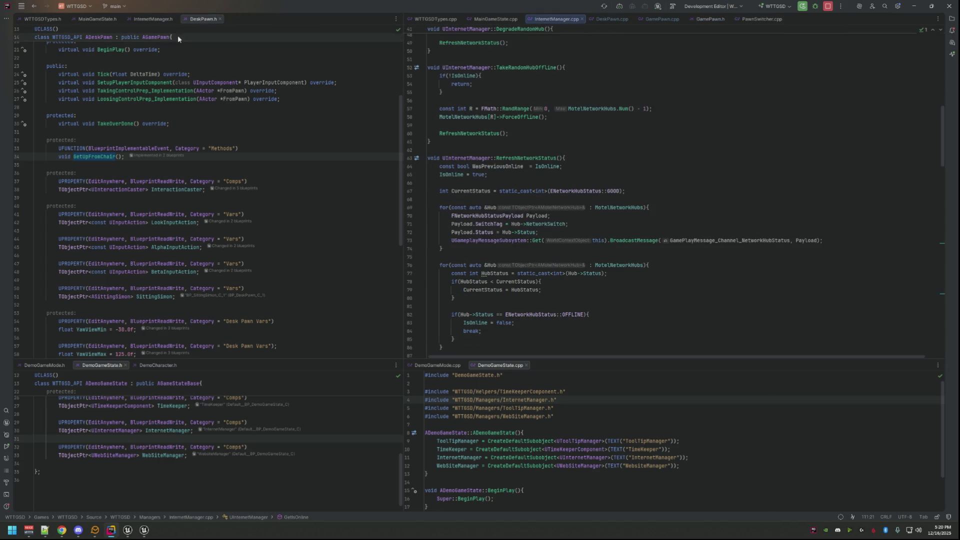
middle_click(166, 19)
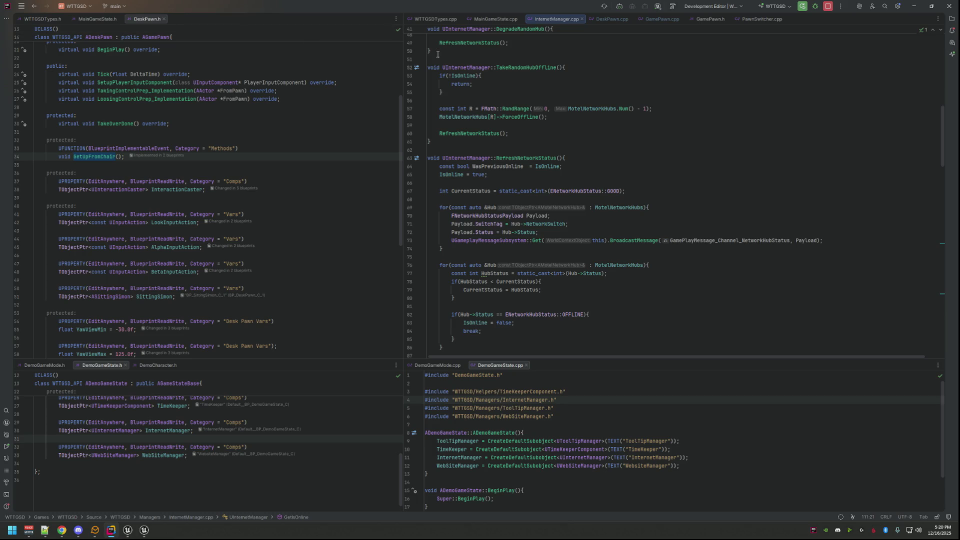
middle_click(556, 19)
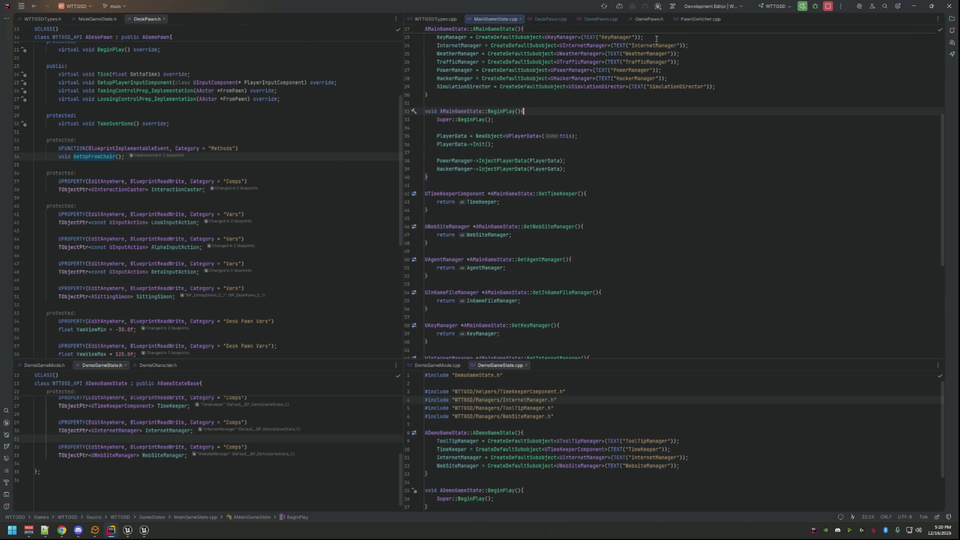
- Review DeskPawn.cpp, GamePawn.h and the switching logic in PawnSwitcher.cpp
click(550, 19)
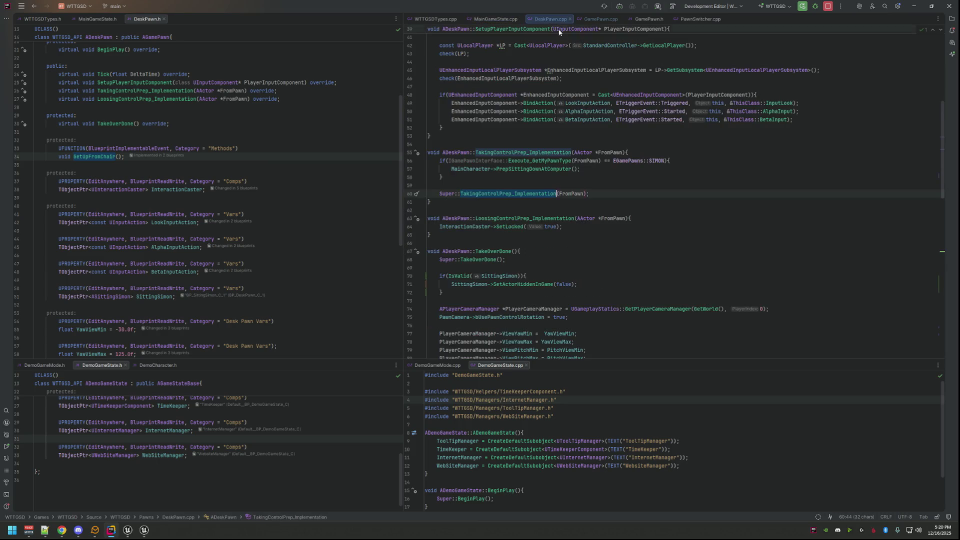
click(652, 19)
click(700, 19)
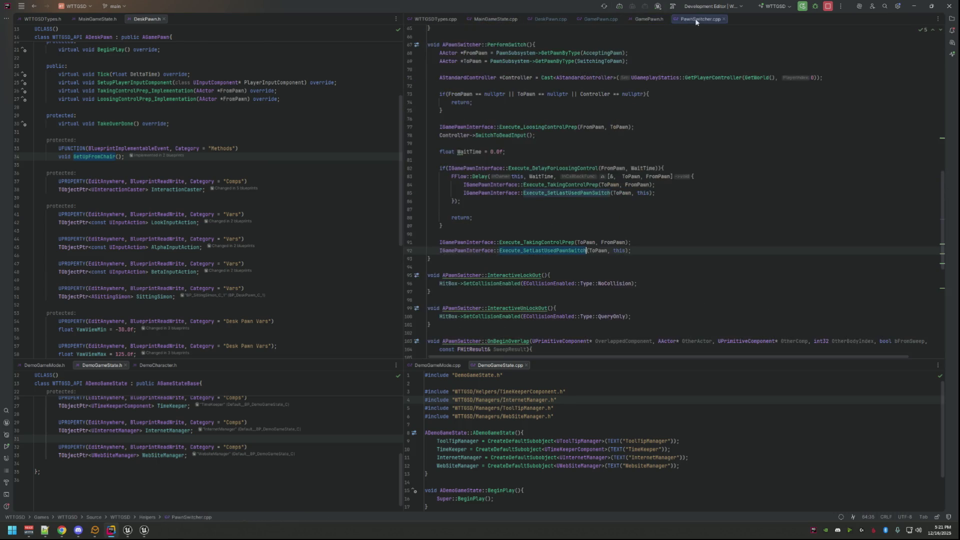
scroll(598, 124, down, 8)
scroll(651, 44, up, 10)
click(649, 19)
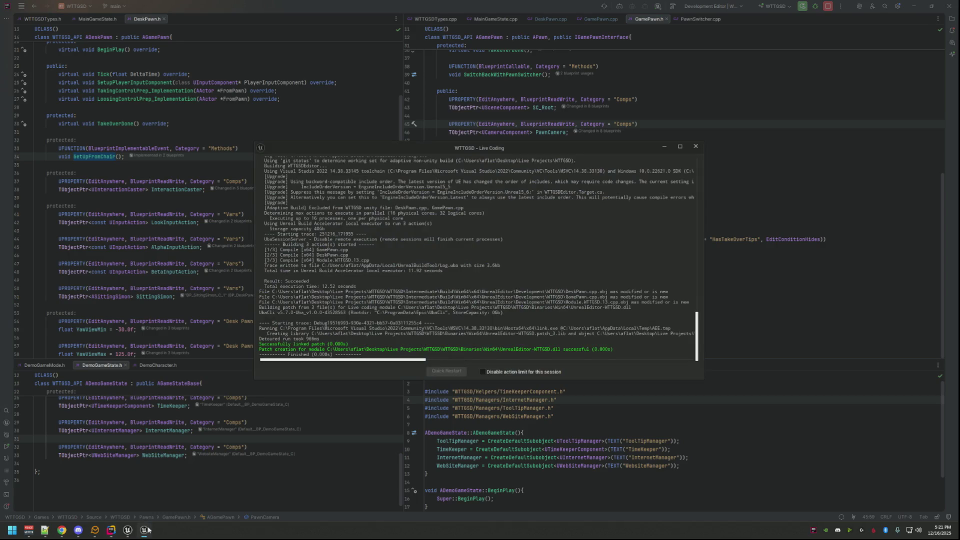
- Collapse the Computer and Env Outliner folders and select BP_BlankPawnSwitcher to check its settings
mouse_move(139, 530)
click(134, 497)
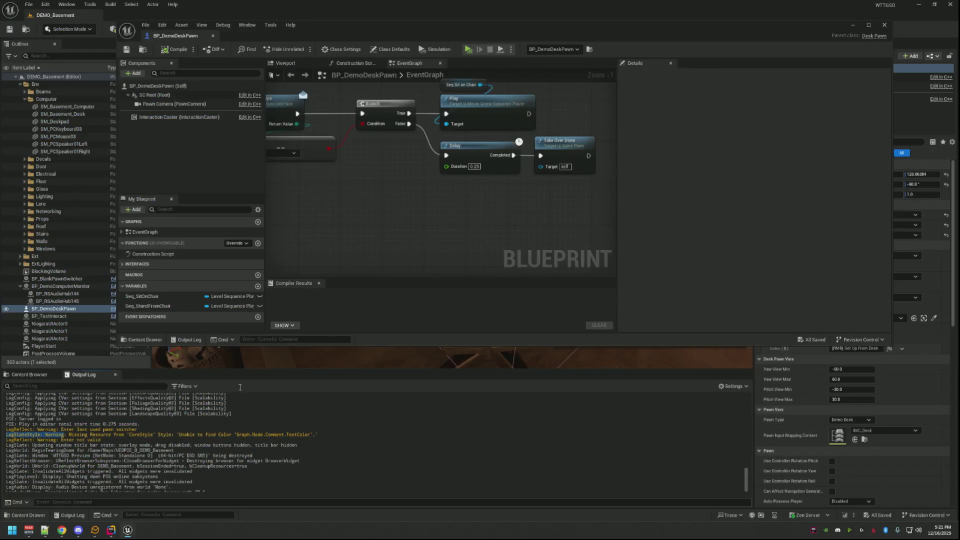
click(100, 165)
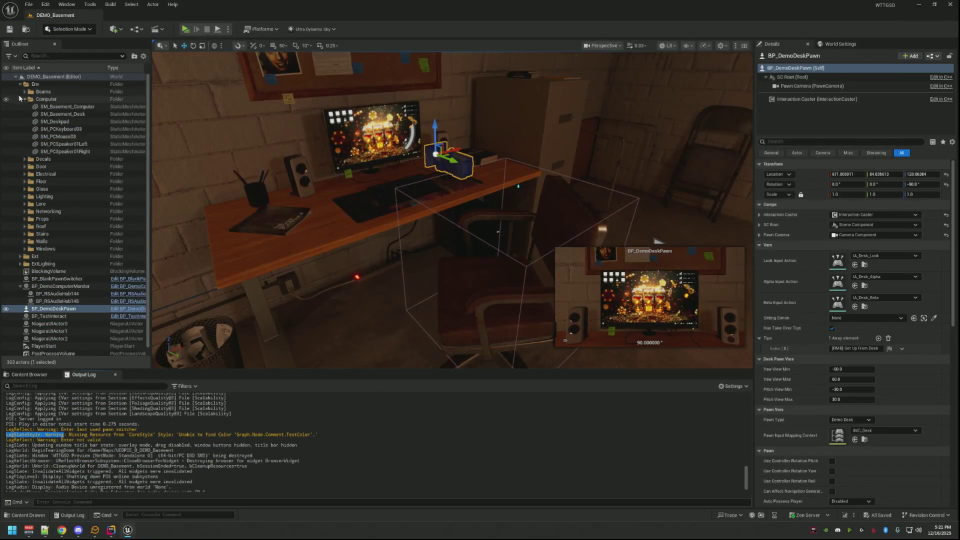
click(24, 99)
click(20, 84)
click(71, 209)
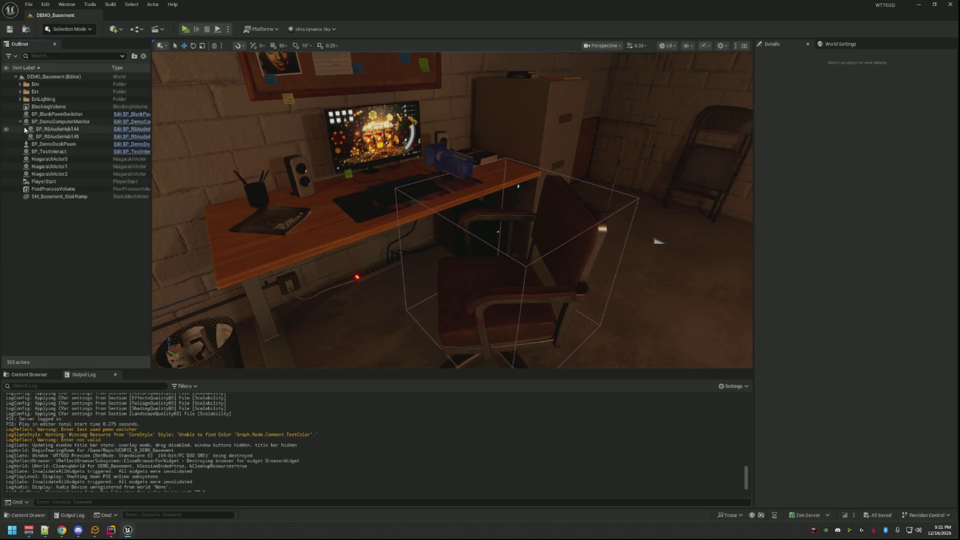
click(22, 123)
click(20, 123)
click(76, 194)
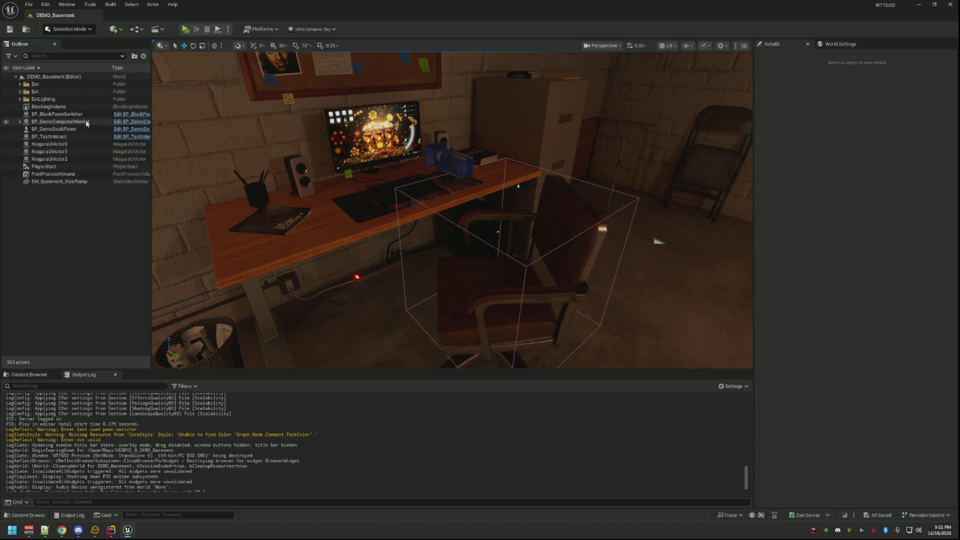
click(98, 117)
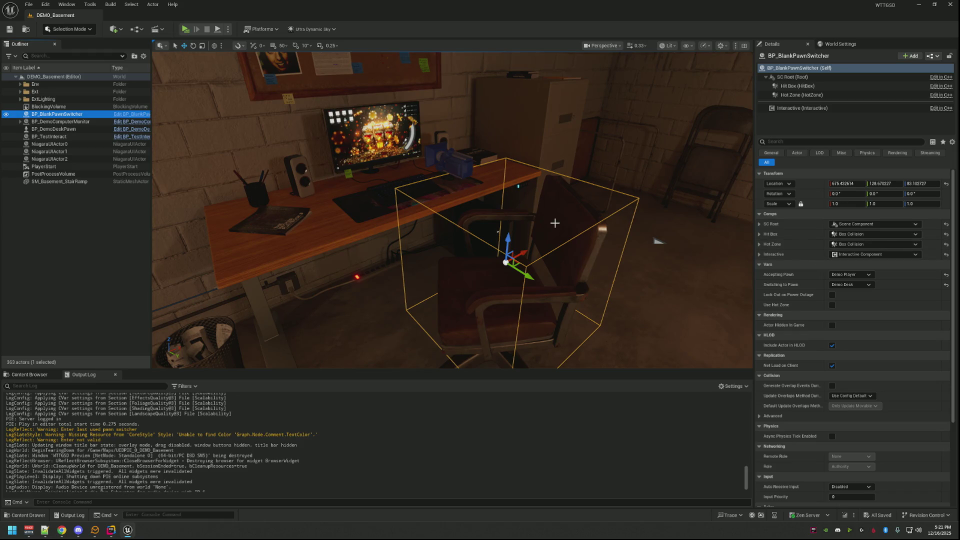
- Select the desk pawn in the viewport and look through its properties
click(456, 162)
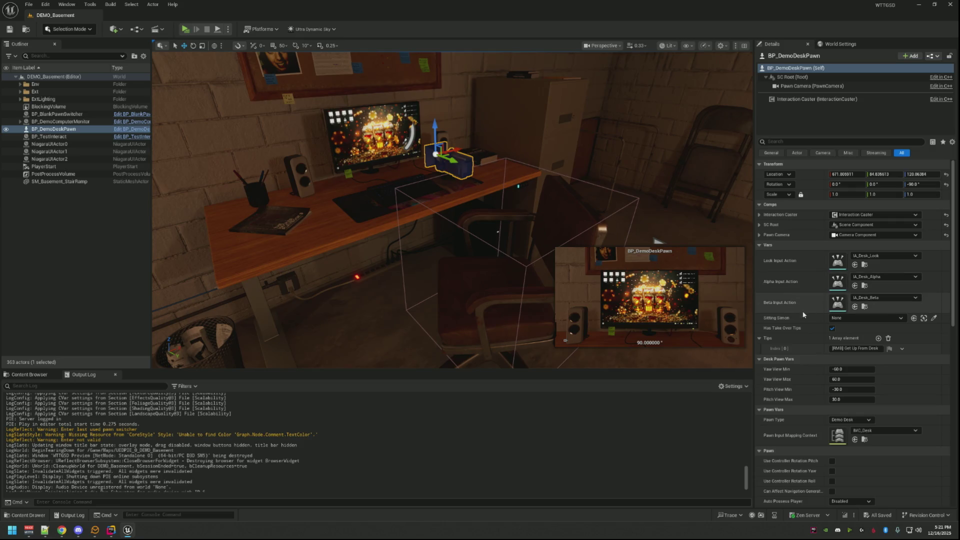
scroll(807, 323, down, 1)
scroll(808, 323, down, 3)
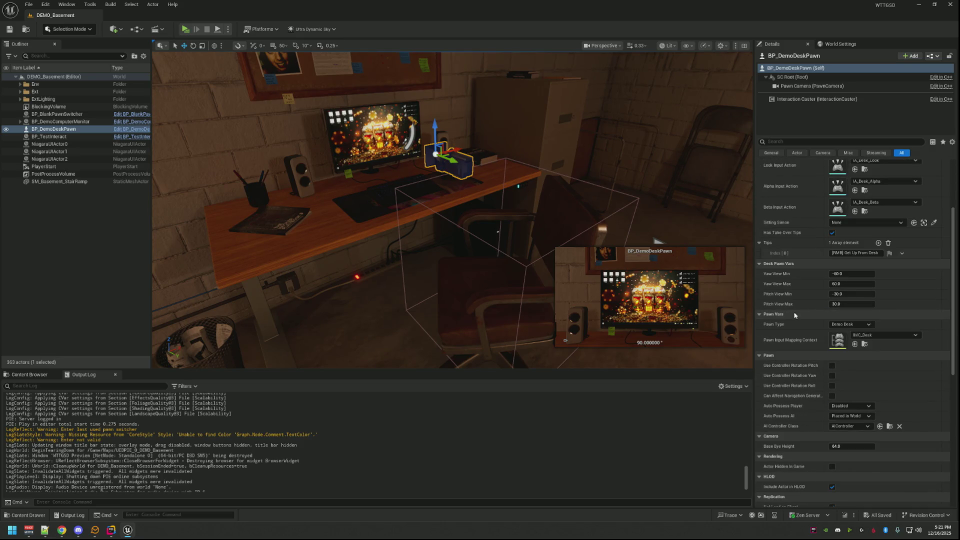
drag(675, 231, 591, 213)
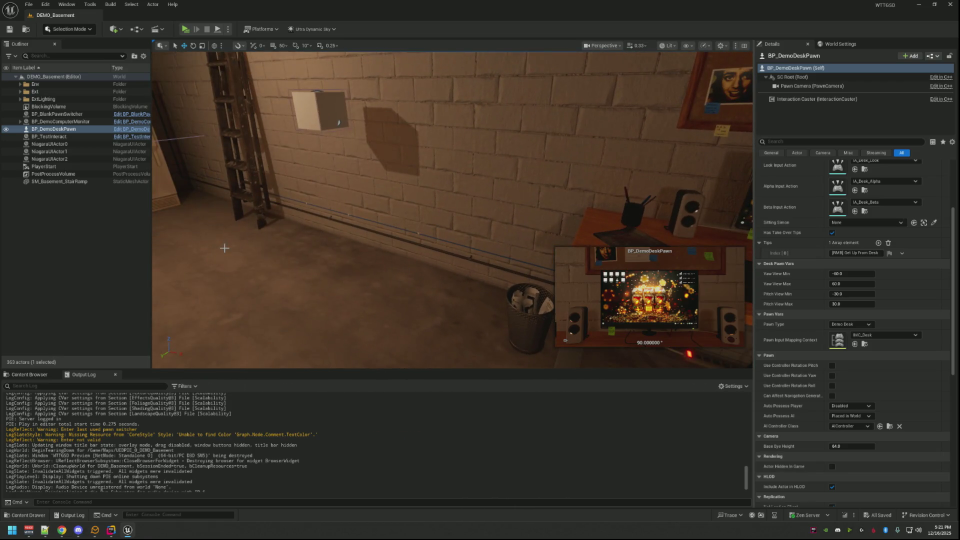
click(81, 262)
- Open BP_DemoCharacter from the BluePrints > Pawns content folder
click(29, 374)
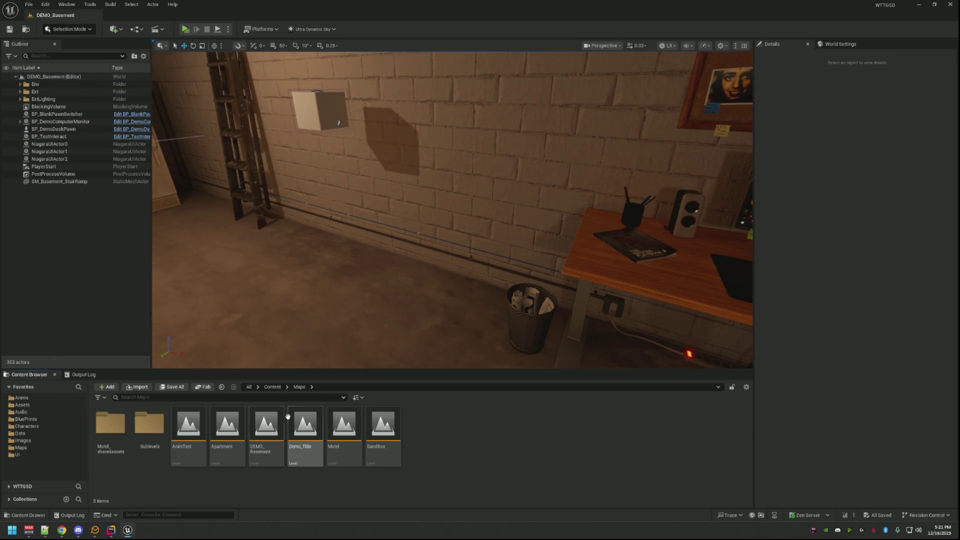
click(26, 419)
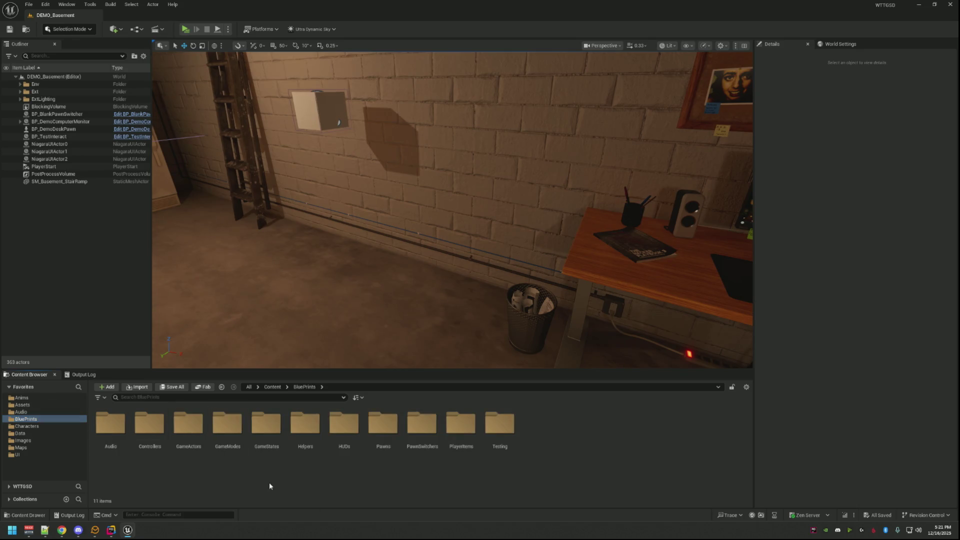
double_click(384, 423)
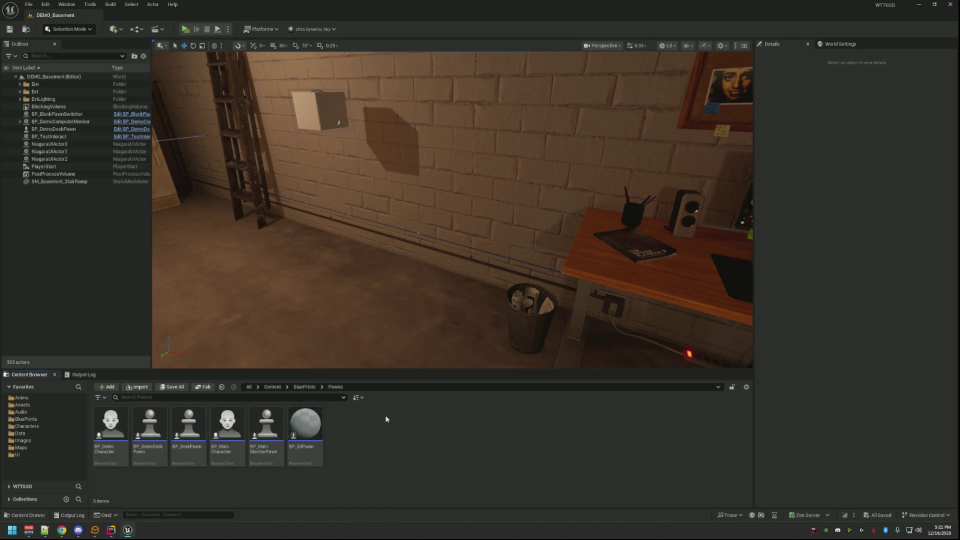
double_click(111, 423)
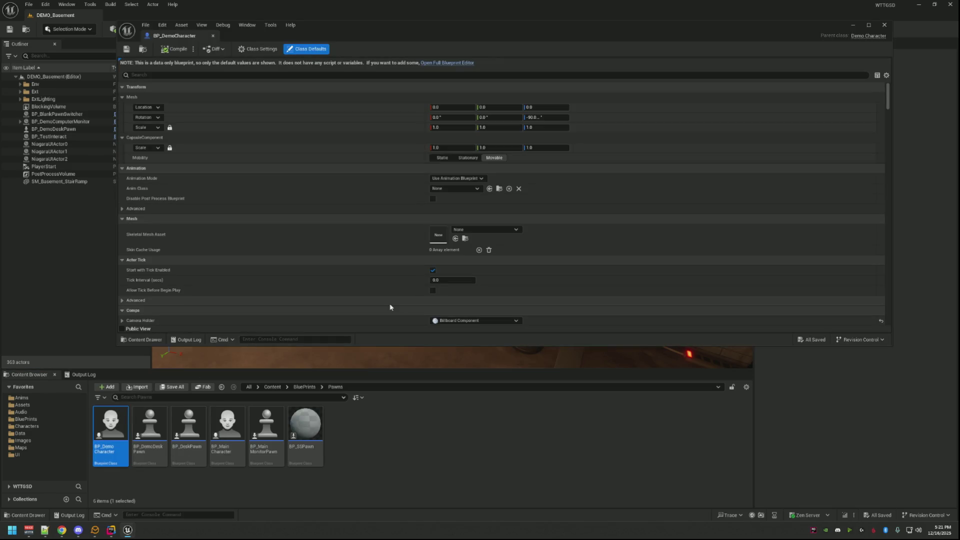
- In BP_DemoCharacter's full editor, filter Details for Pawn settings, check Input, then clear the filter
click(440, 63)
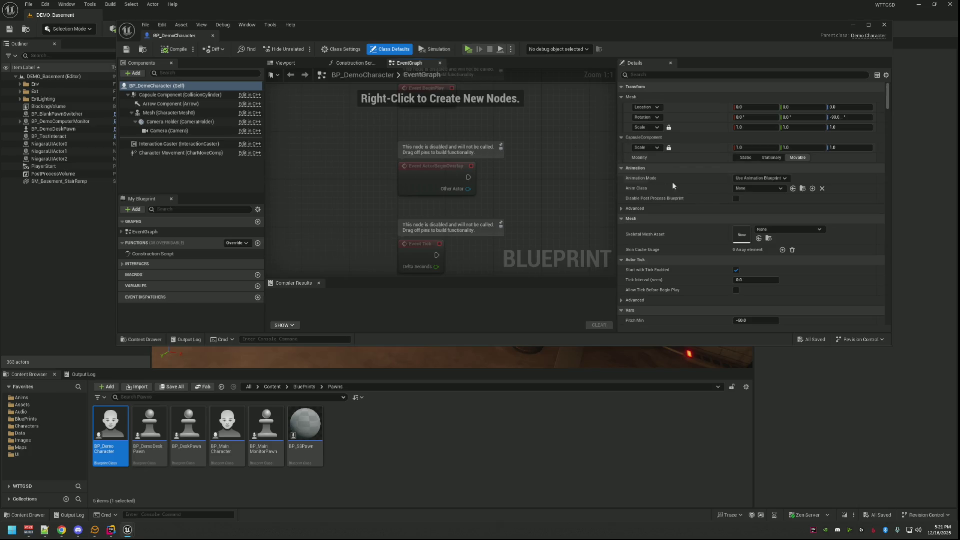
scroll(688, 194, down, 10)
scroll(689, 195, down, 10)
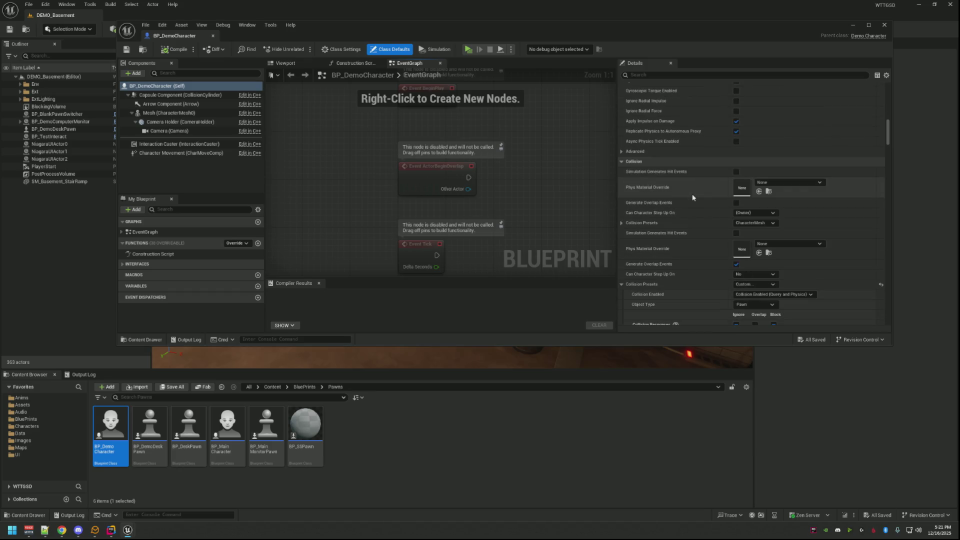
scroll(722, 200, down, 10)
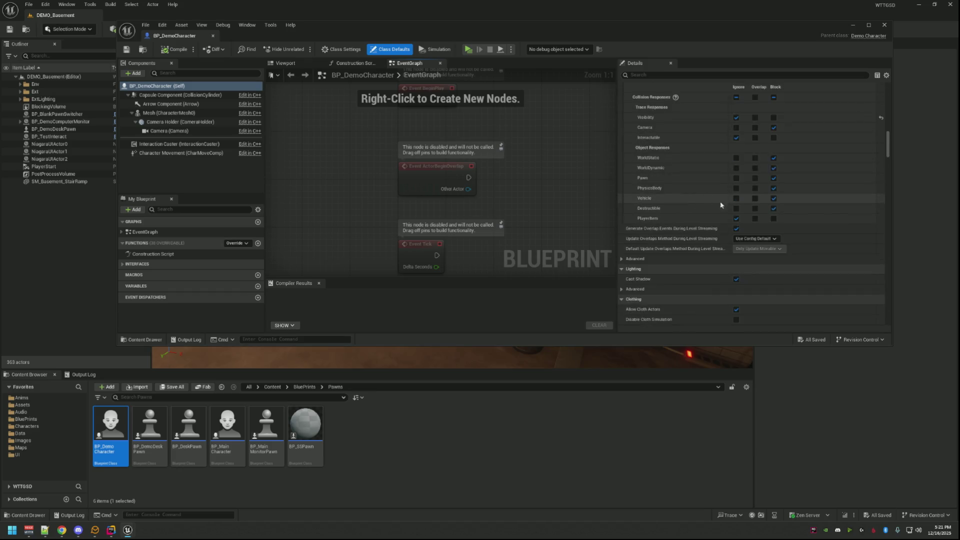
drag(889, 147, 890, 95)
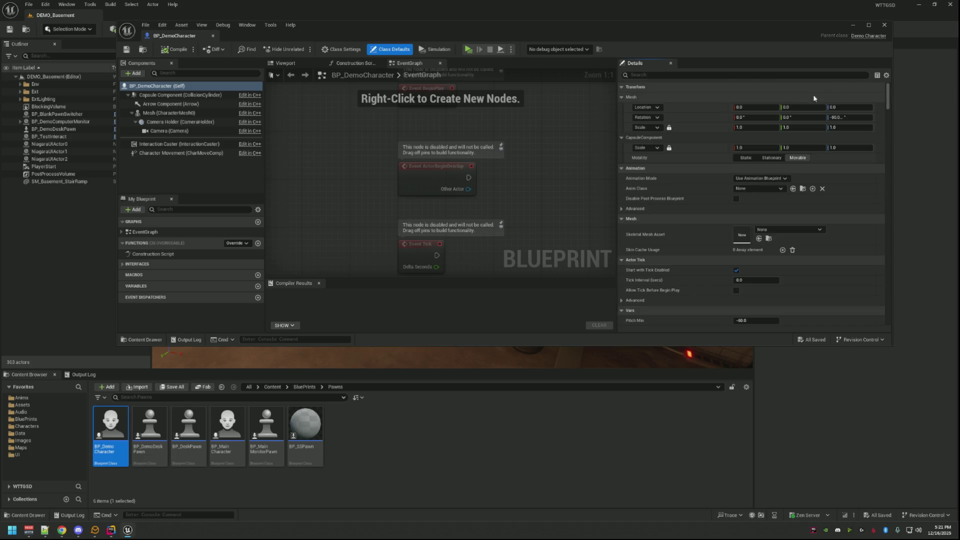
click(671, 74)
text(Pawn)
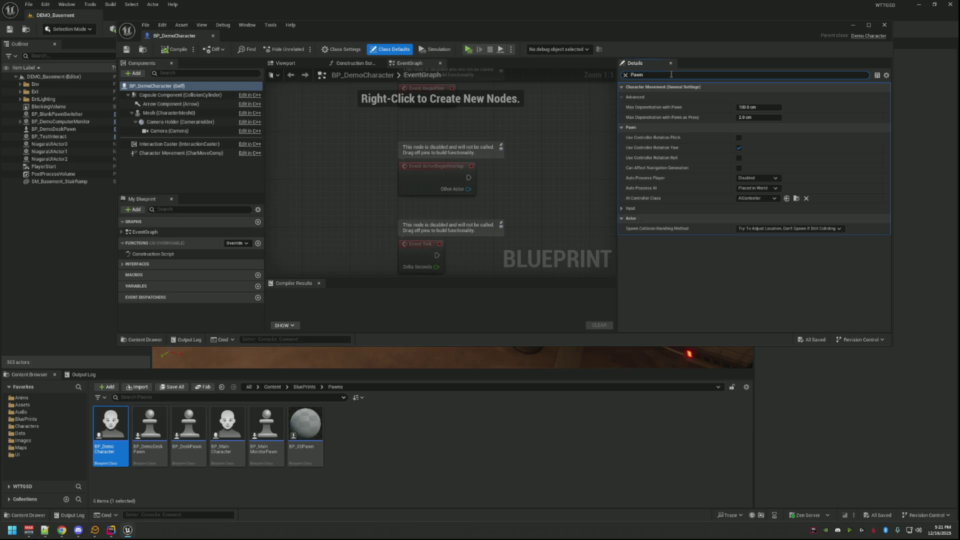
click(622, 210)
click(623, 210)
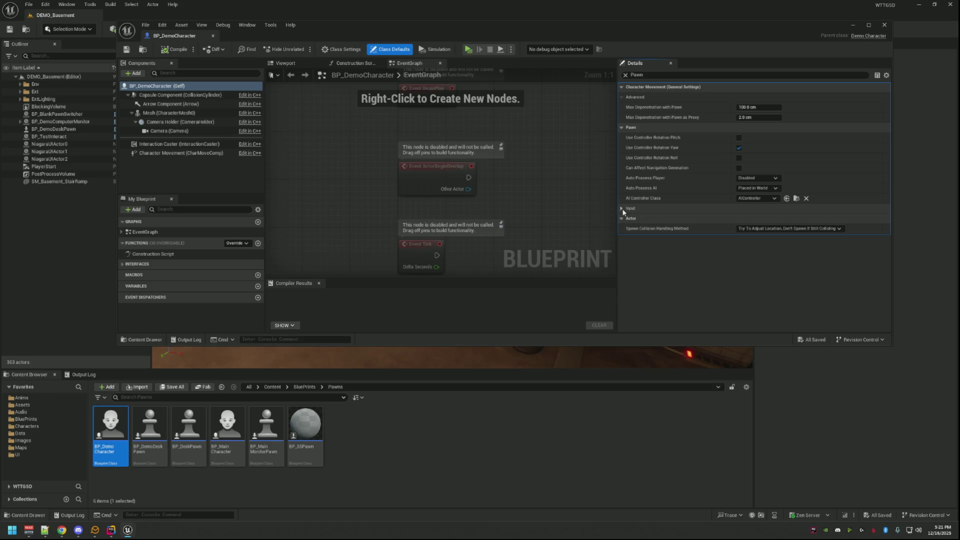
click(625, 75)
- Close BP_DemoCharacter and review BP_DemoDeskPawn's Desk Pawn Vars and Pawn Vars
click(213, 36)
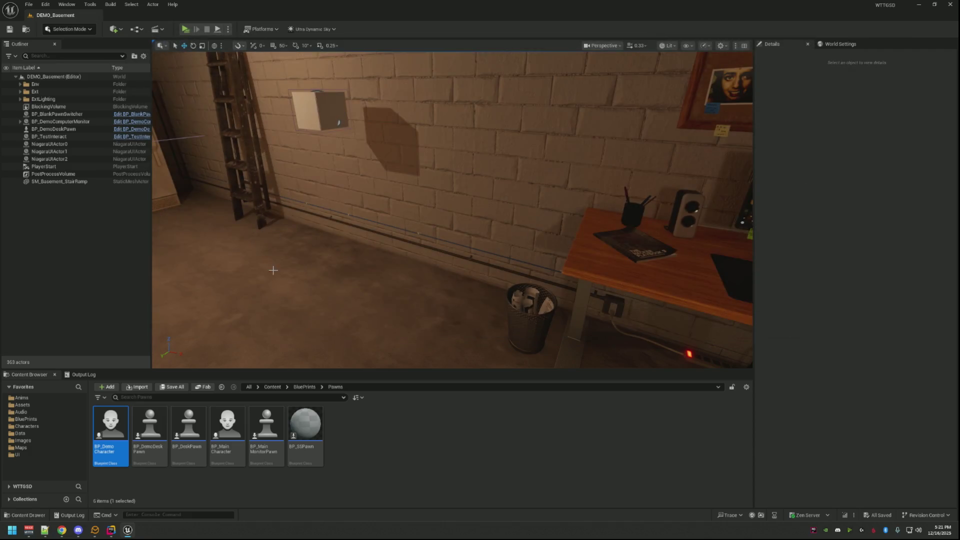
double_click(150, 425)
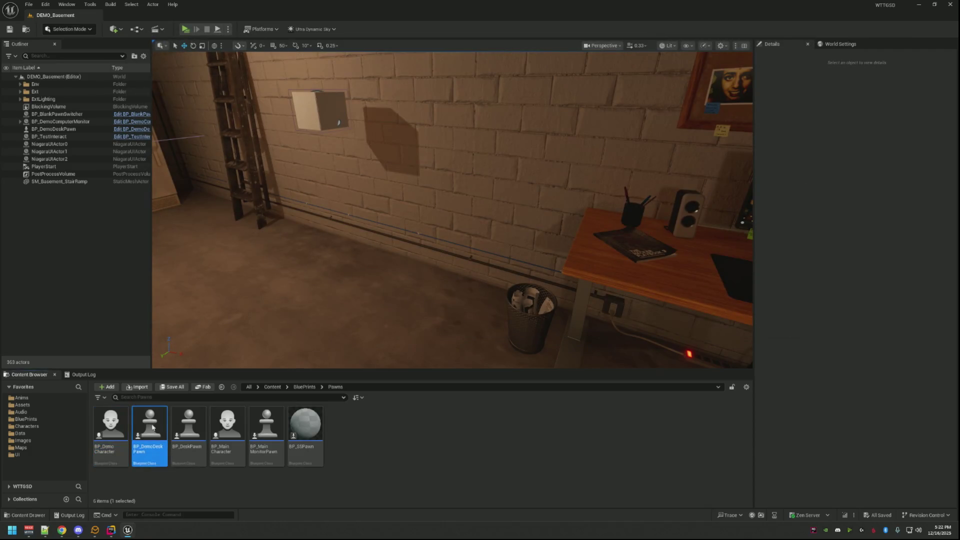
scroll(718, 196, down, 5)
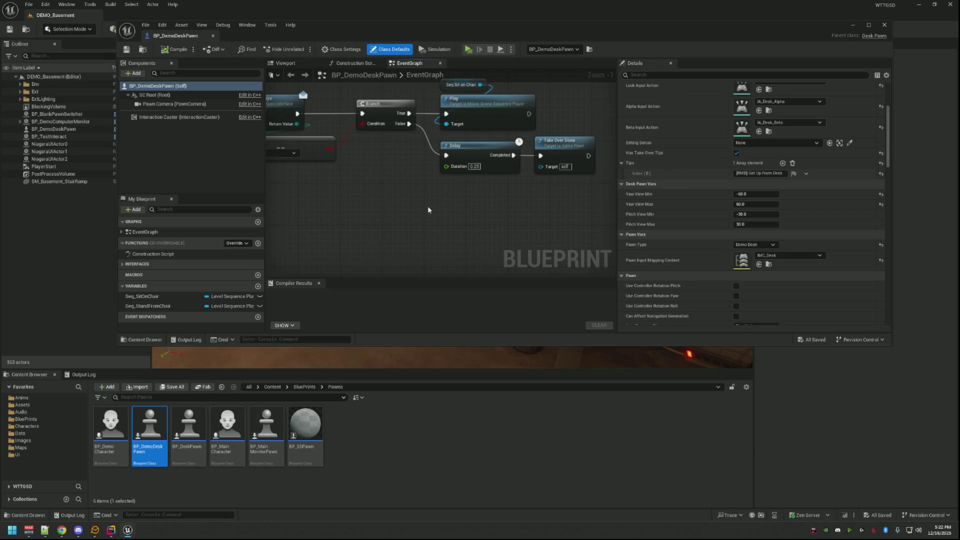
click(111, 530)
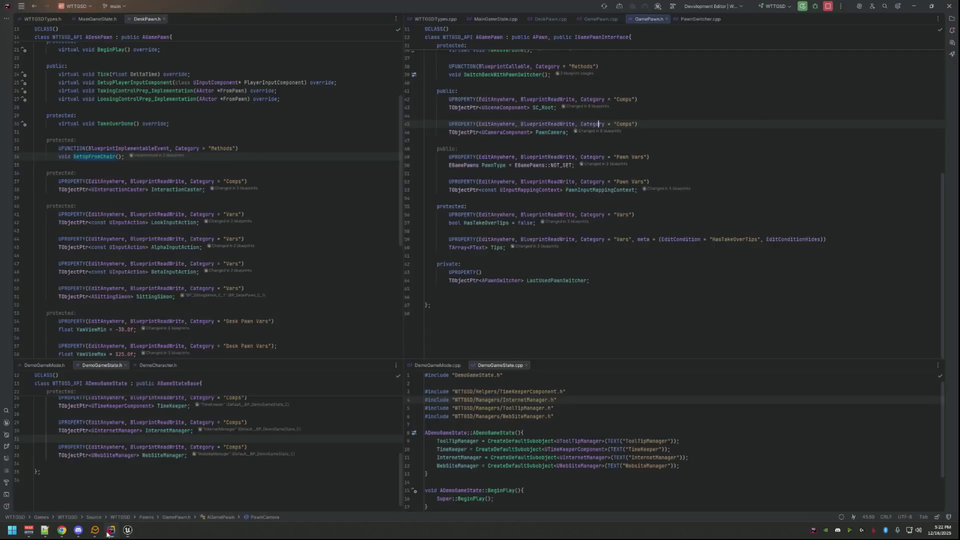
- Review PerformSwitch in PawnSwitcher.cpp, then split GamePawn.h beside GamePawn.cpp
click(631, 225)
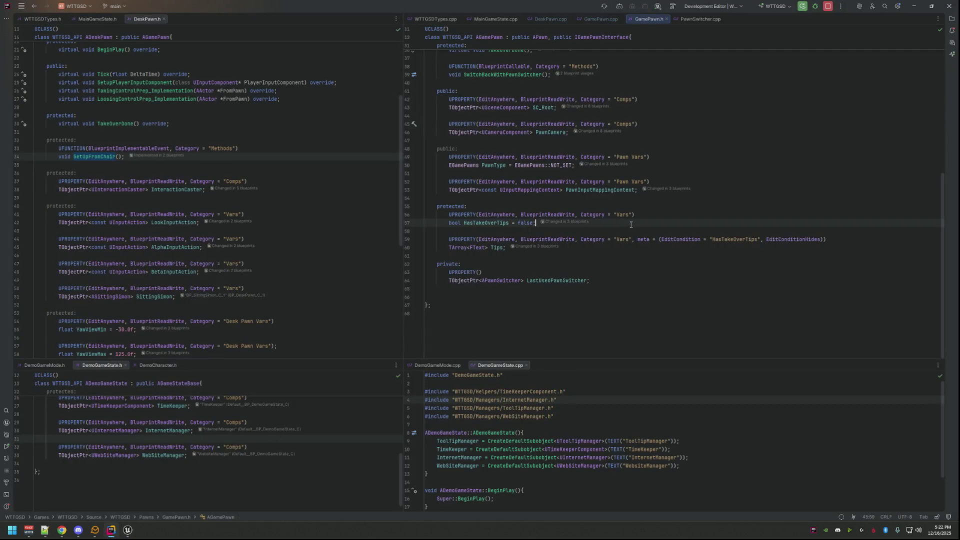
click(691, 20)
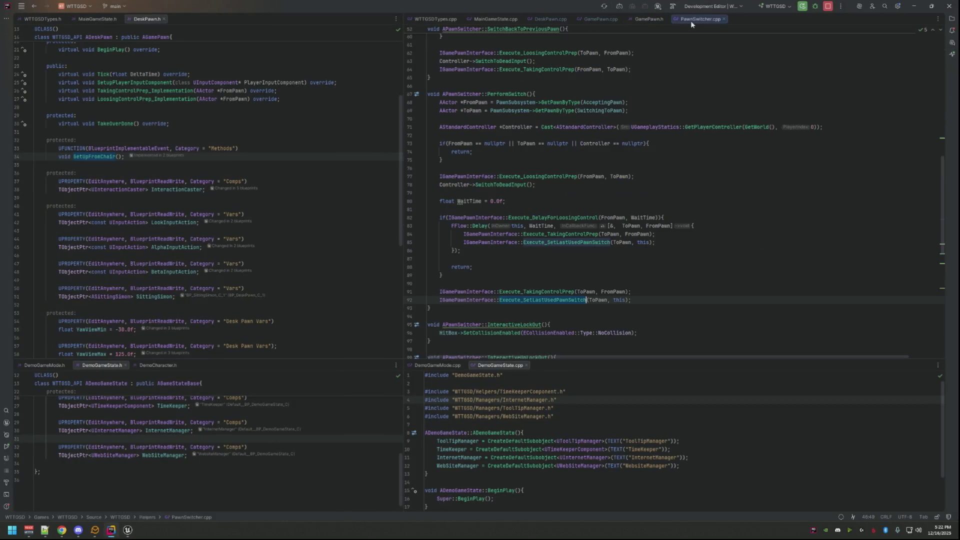
click(594, 186)
click(577, 163)
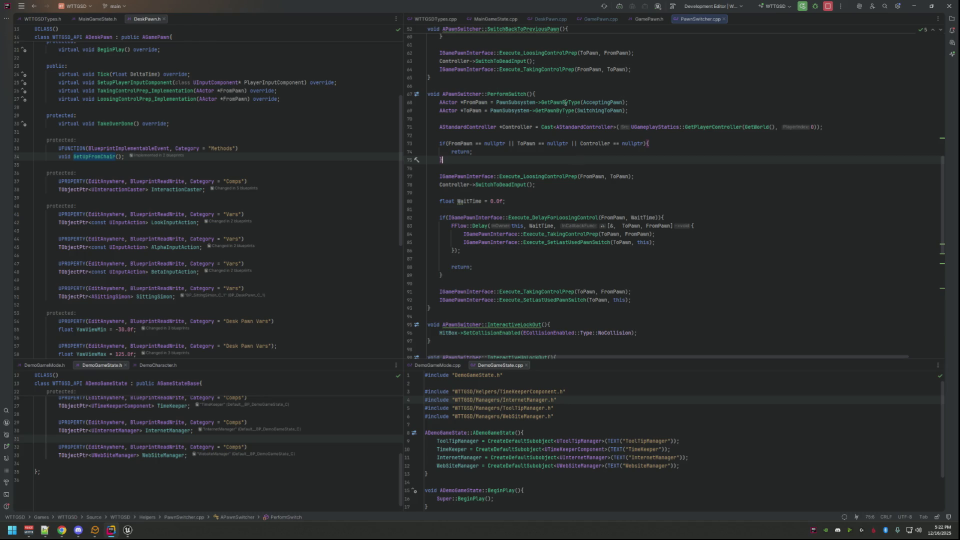
click(648, 21)
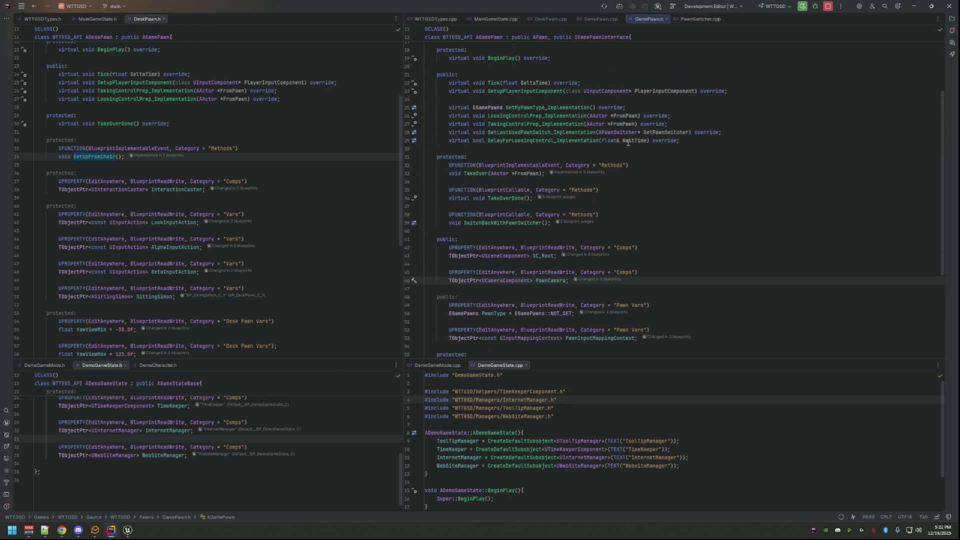
mouse_move(642, 24)
mouse_down()
mouse_move(405, 93)
mouse_move(199, 22)
mouse_up()
- Add if(IsValid(SetPawnSwitcher)) with RLOG("Its valid") after the first log line
click(569, 212)
key(Return)
key(Return)
key(Return)
key(Up)
text(if(IsValid)
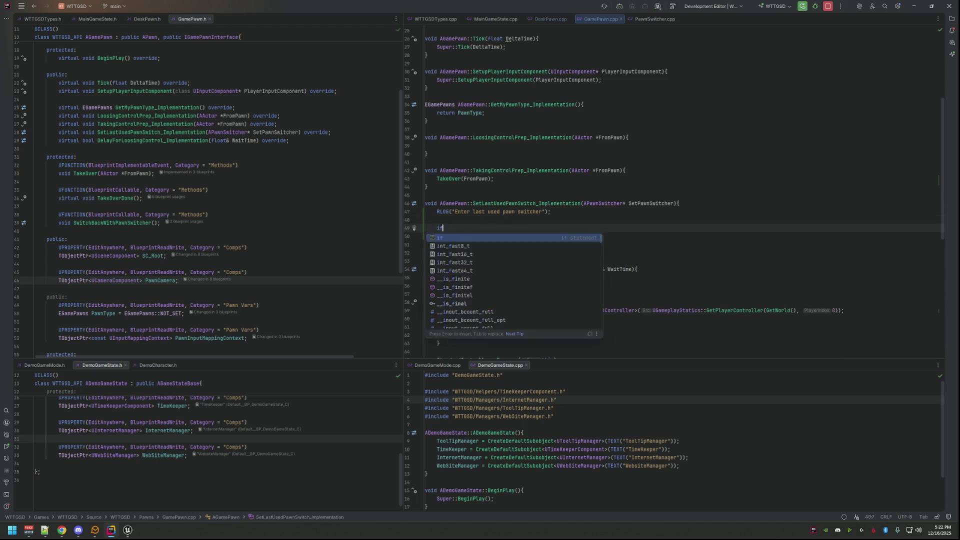
key(Return)
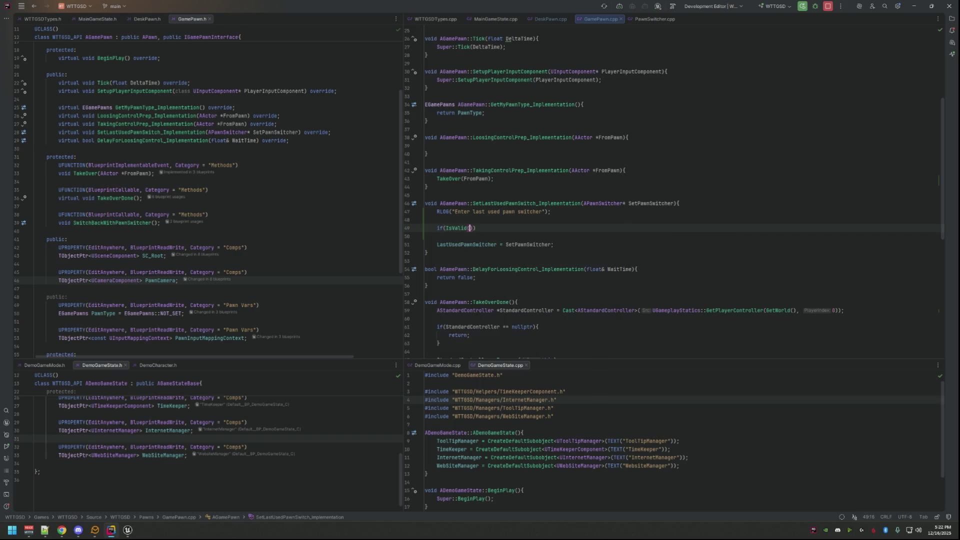
text(SetPawnS)
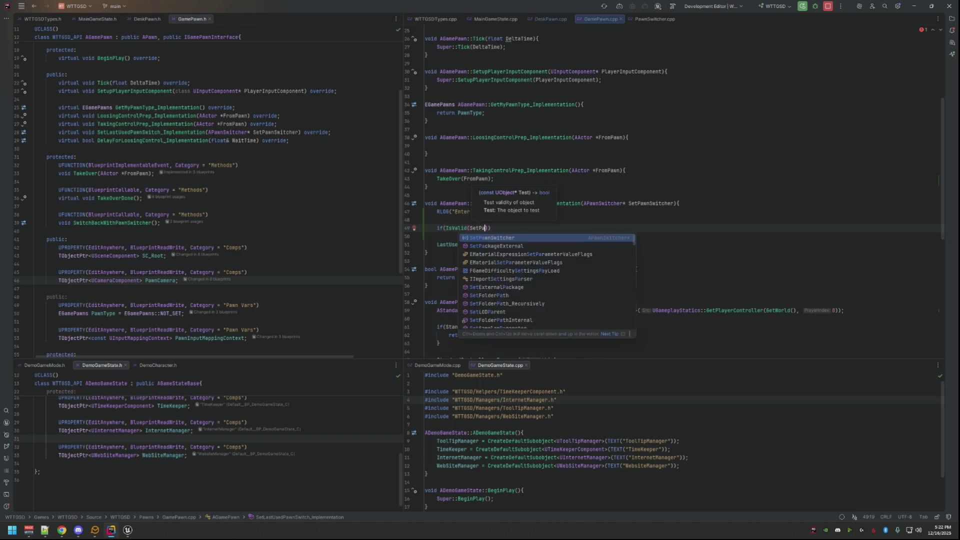
key(Return)
key(End)
text({)
key(Return)
text(RLOG("Its valid)
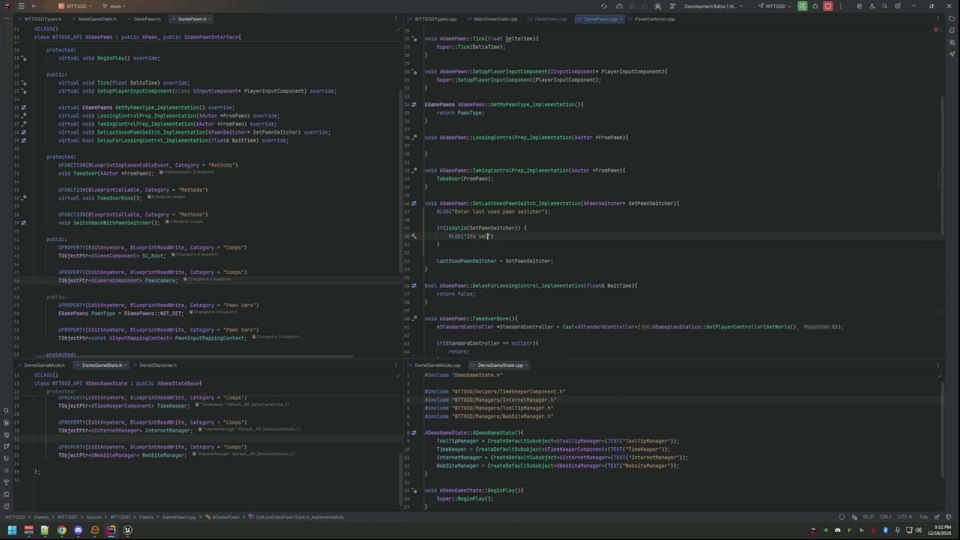
- Add an else branch logging RLOG("Its not valid?")
key(Down)
key(End)
text(else {)
key(Return)
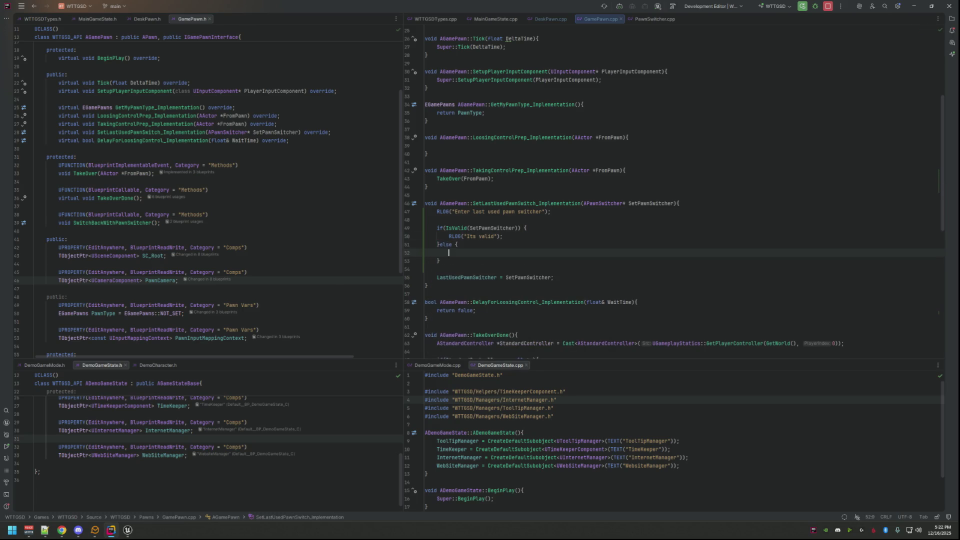
text(RLog)
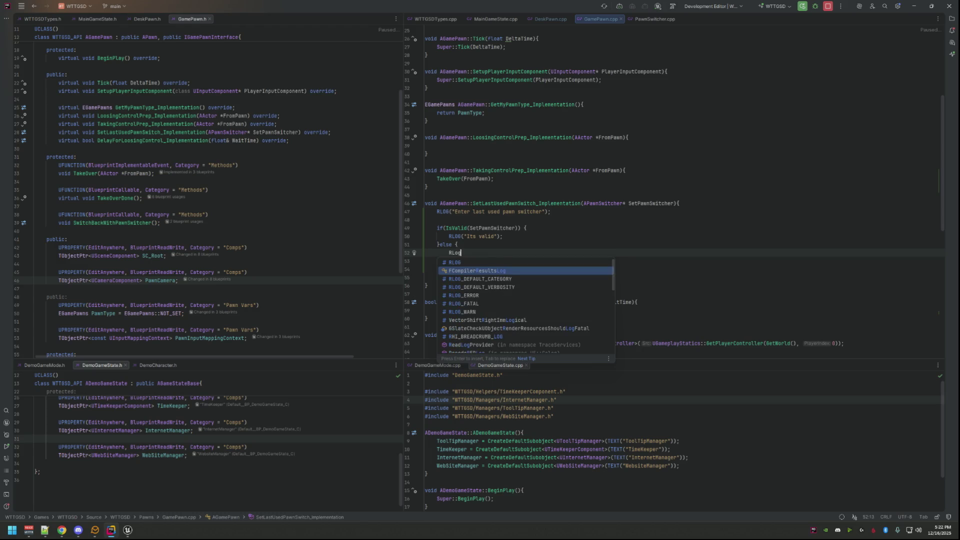
key(Up)
key(Return)
text("Its not valid?");)
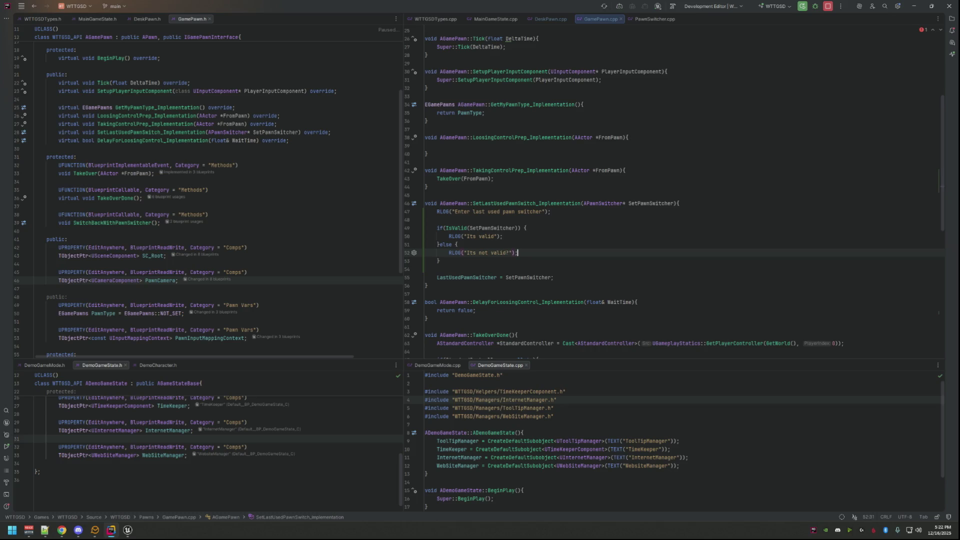
click(127, 530)
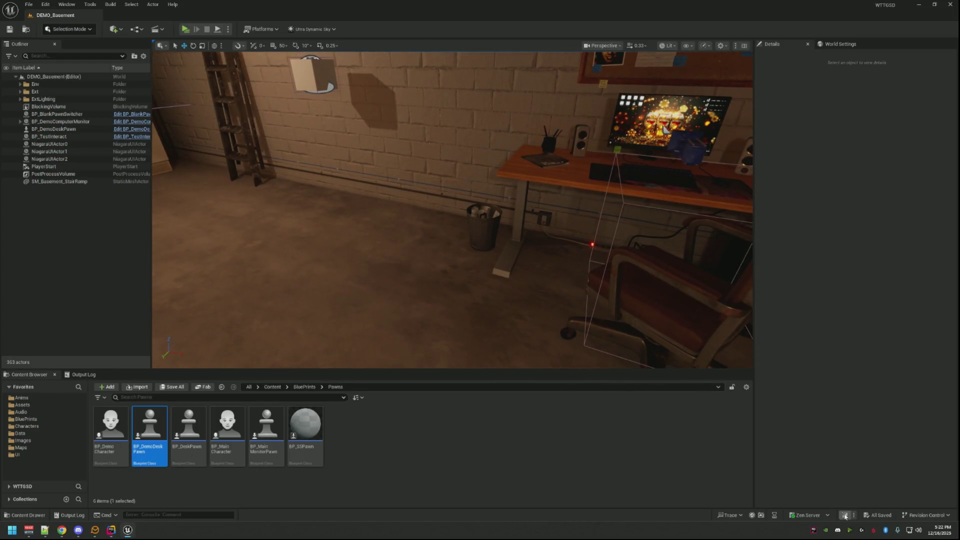
- Compile the logging changes with Live Coding (Ctrl+Alt+F11) and clear the Output Log
key(ctrl+alt+F11)
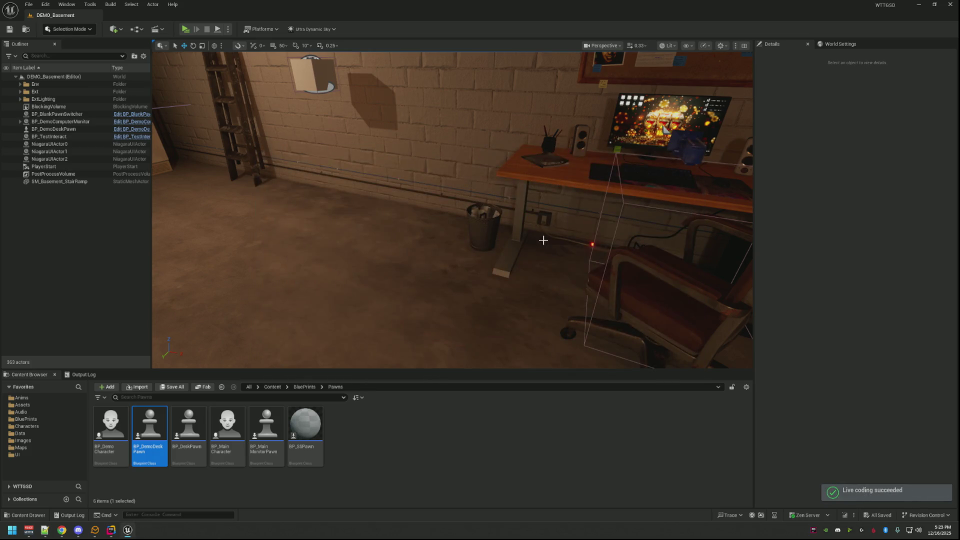
click(81, 375)
right_click(175, 420)
click(175, 420)
scroll(257, 315, down, 5)
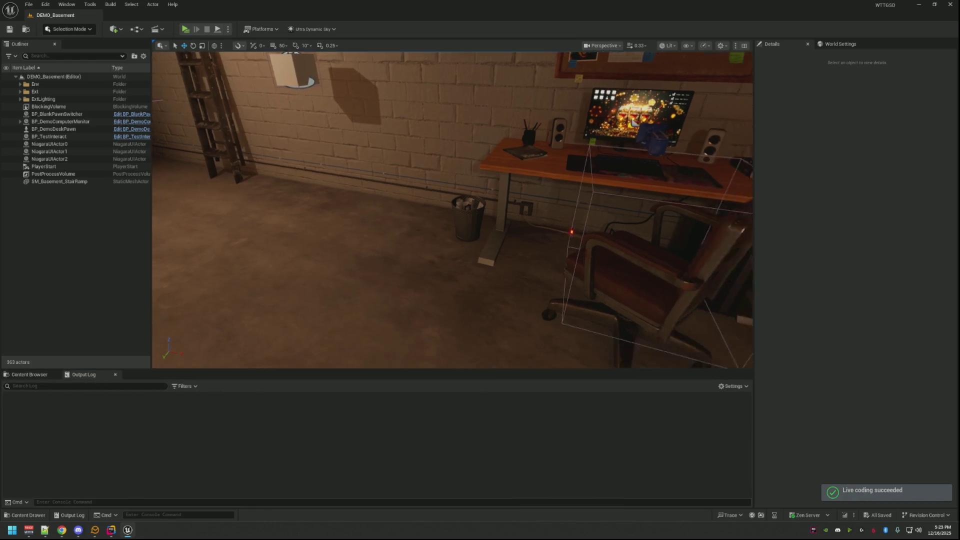
click(185, 29)
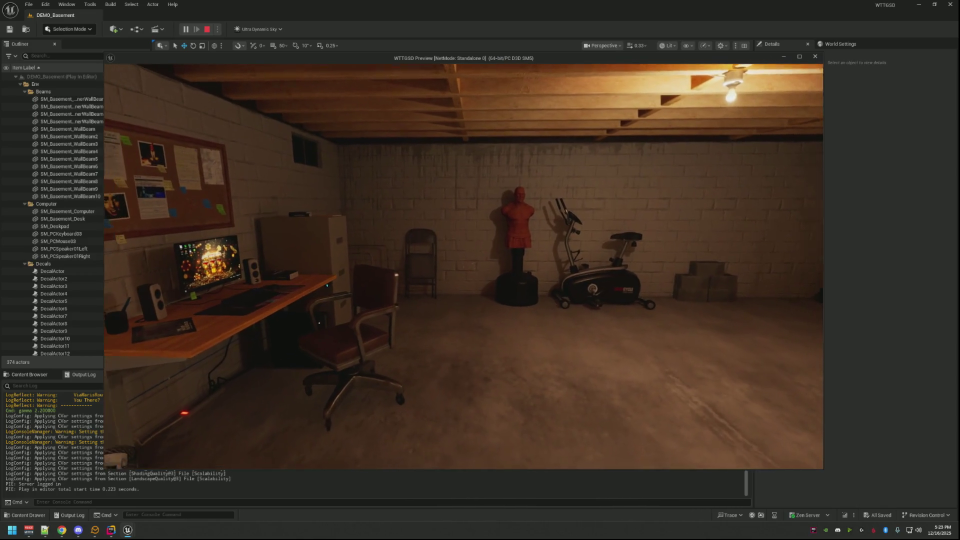
- In the playtest, walk to the desk, sit at the monitor, get up, and stop, logging "Its valid"
key(grave)
key(grave)
click(86, 453)
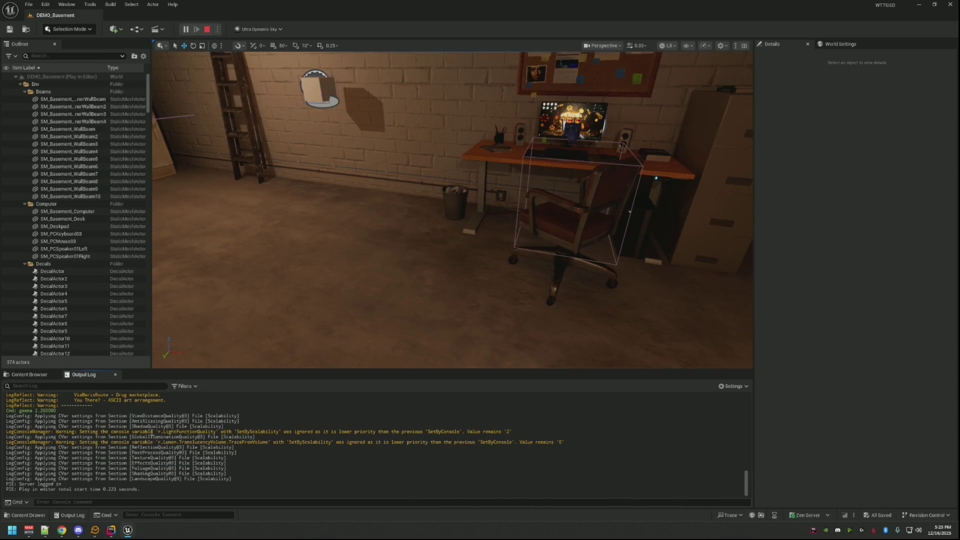
mouse_move(129, 530)
click(176, 494)
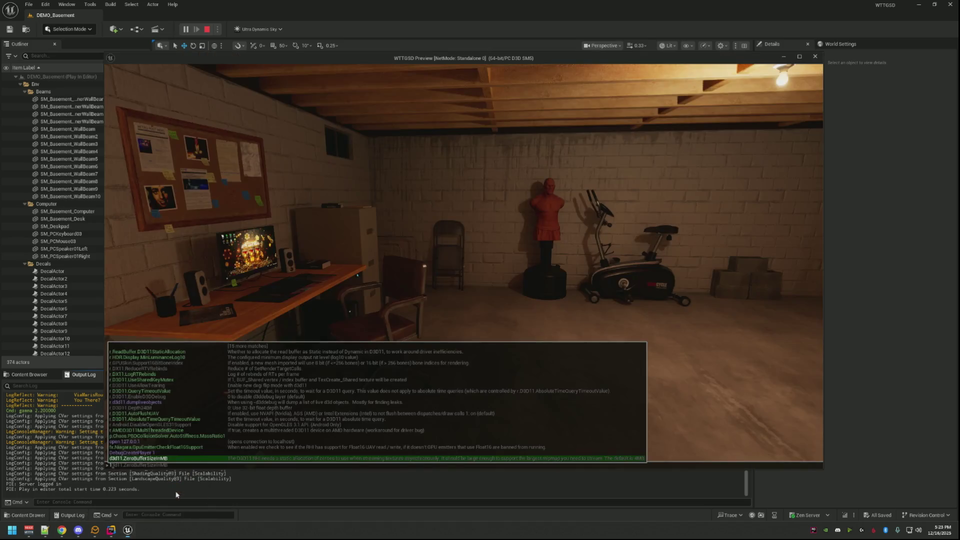
key(grave)
key(w)
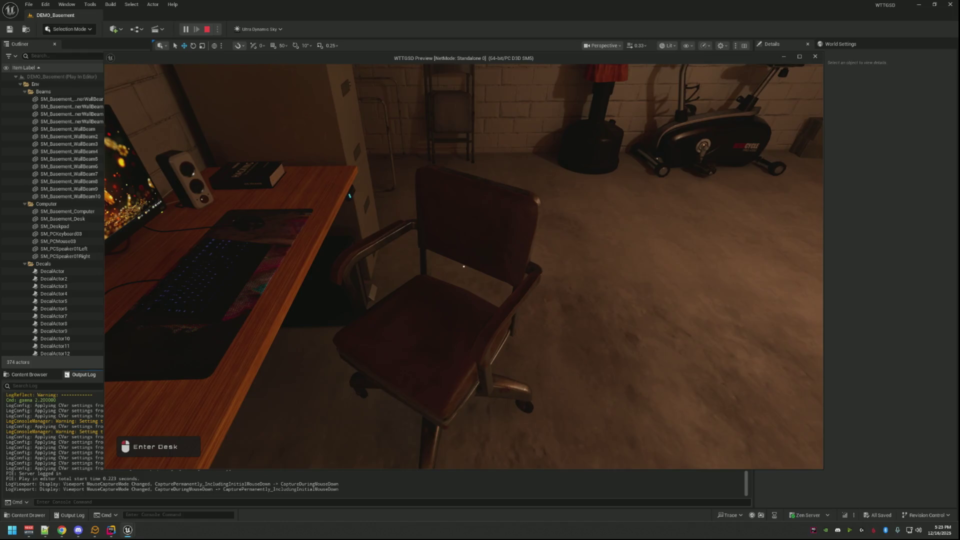
click(463, 266)
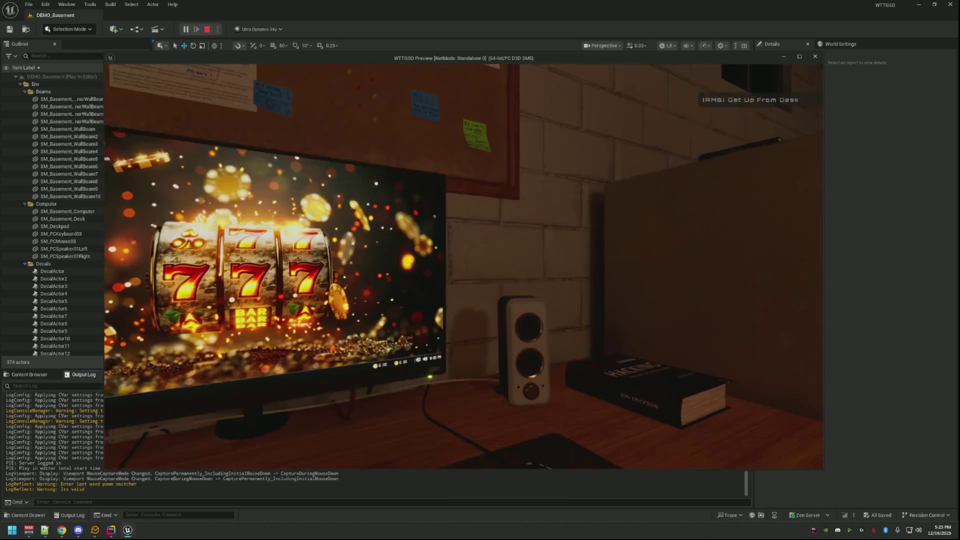
right_click(463, 266)
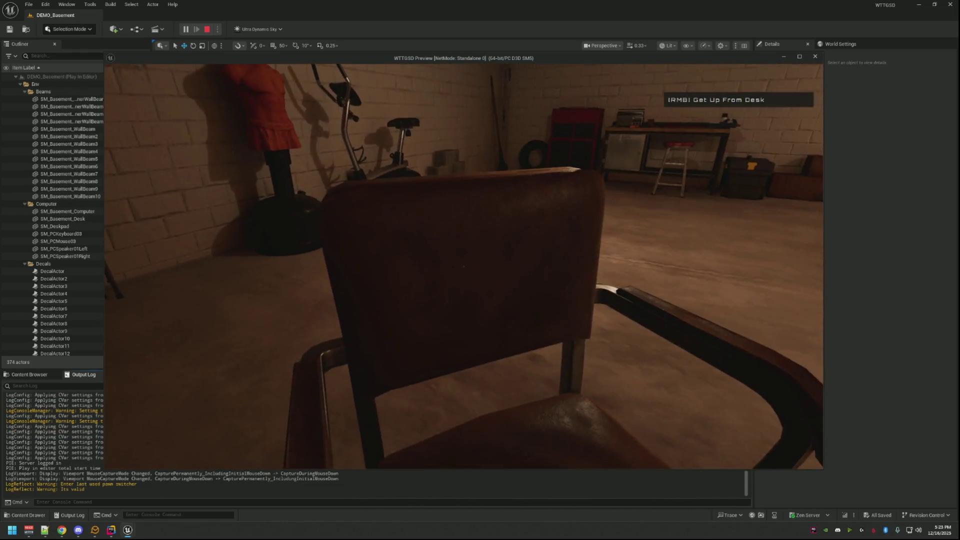
key(Escape)
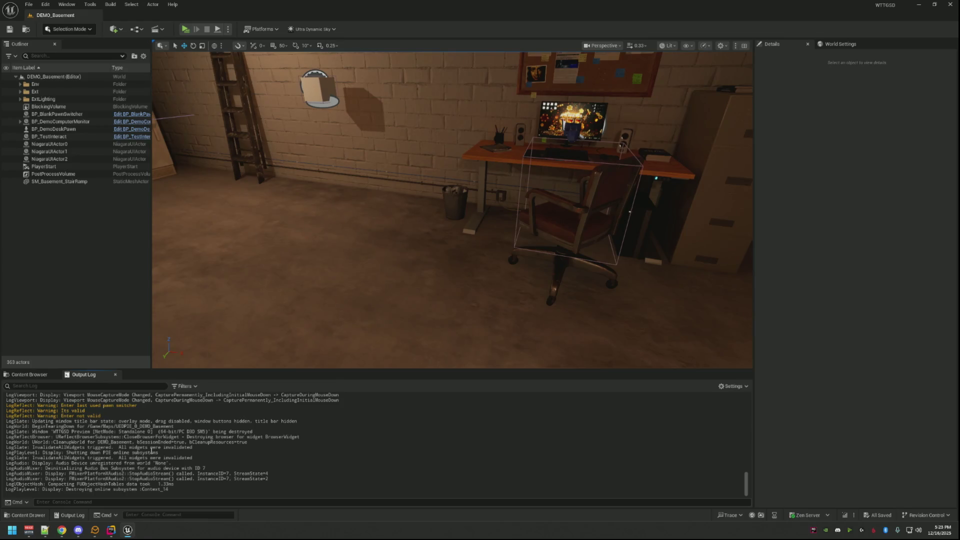
click(111, 529)
scroll(542, 287, down, 2)
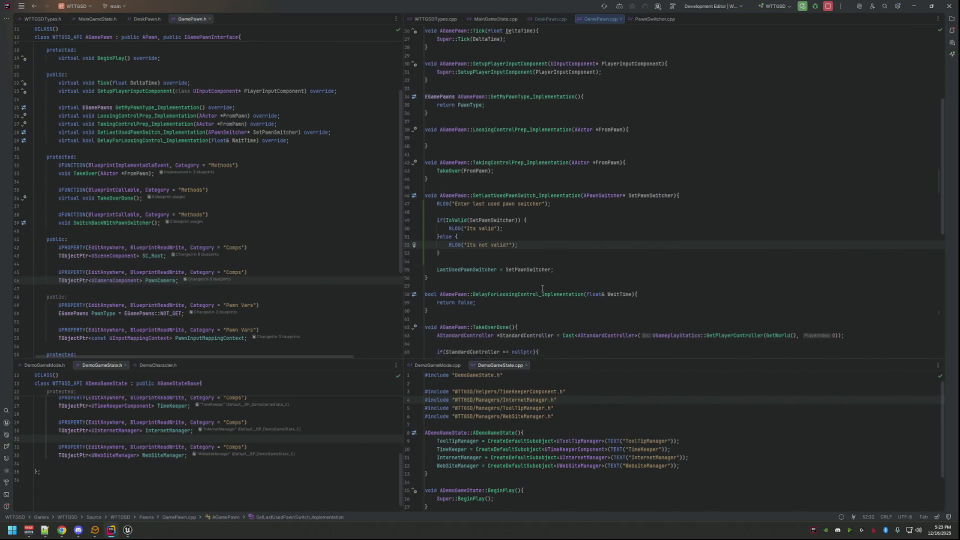
scroll(543, 287, down, 5)
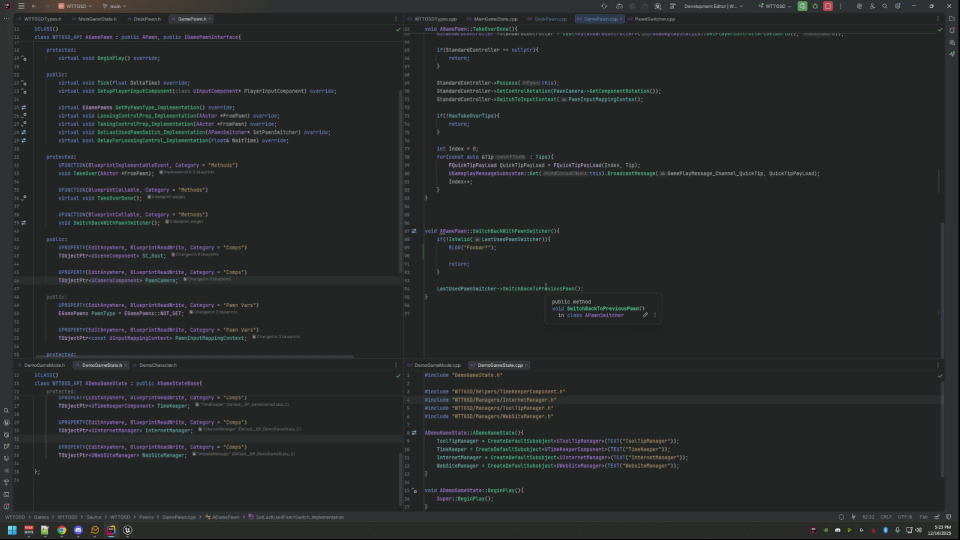
scroll(545, 287, up, 4)
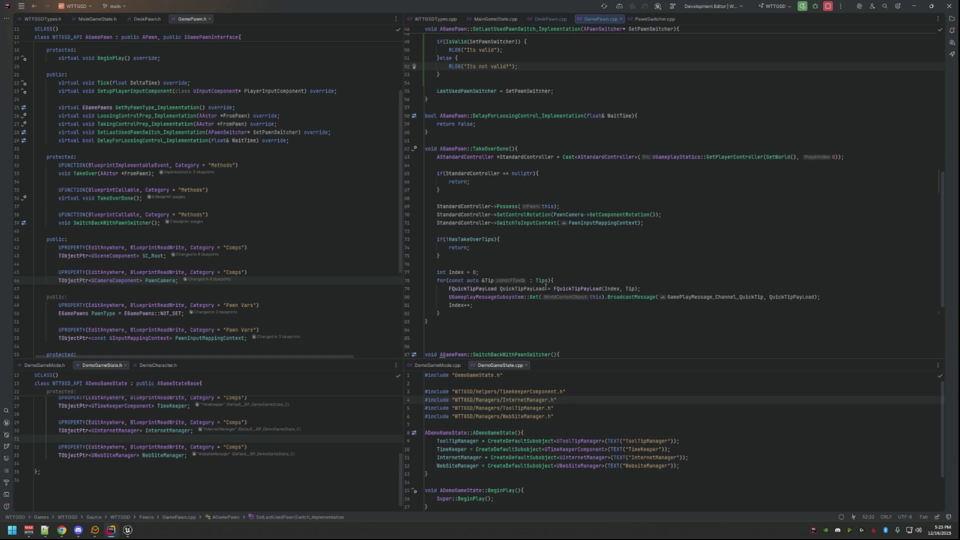
scroll(545, 287, down, 4)
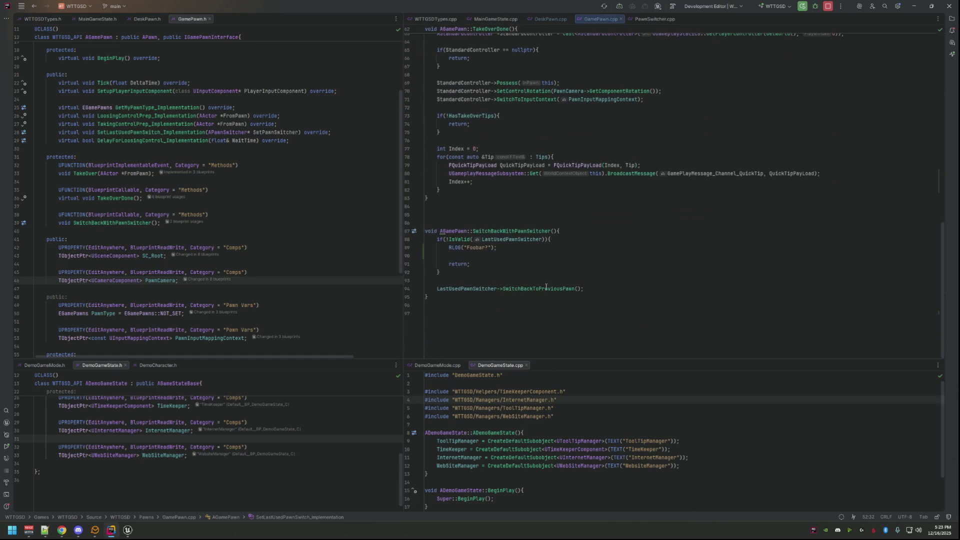
click(128, 531)
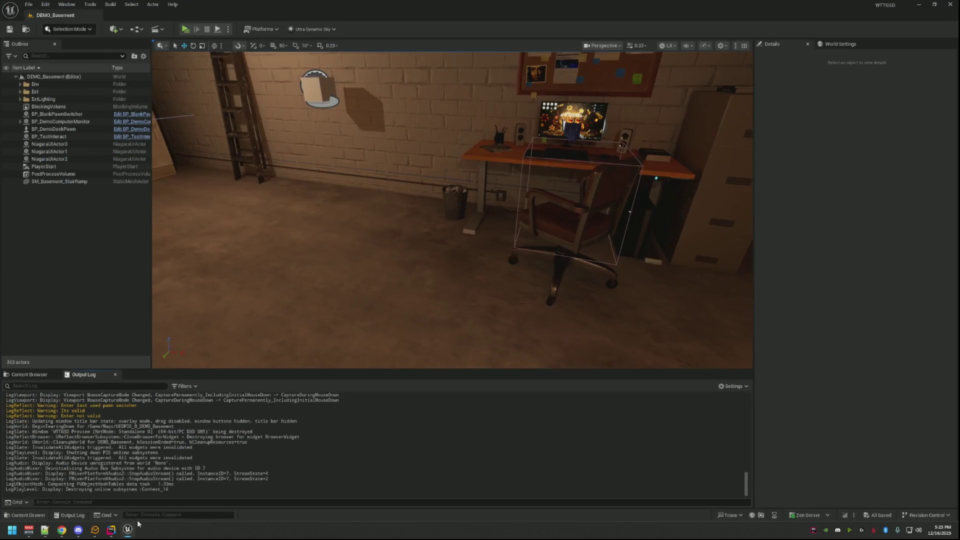
- Focus and orbit around the desk-chair BP_BlankPawnSwitcher to check its Demo Player to Demo Desk setup
mouse_move(350, 225)
mouse_down()
mouse_move(340, 180)
mouse_move(367, 165)
mouse_up()
click(57, 114)
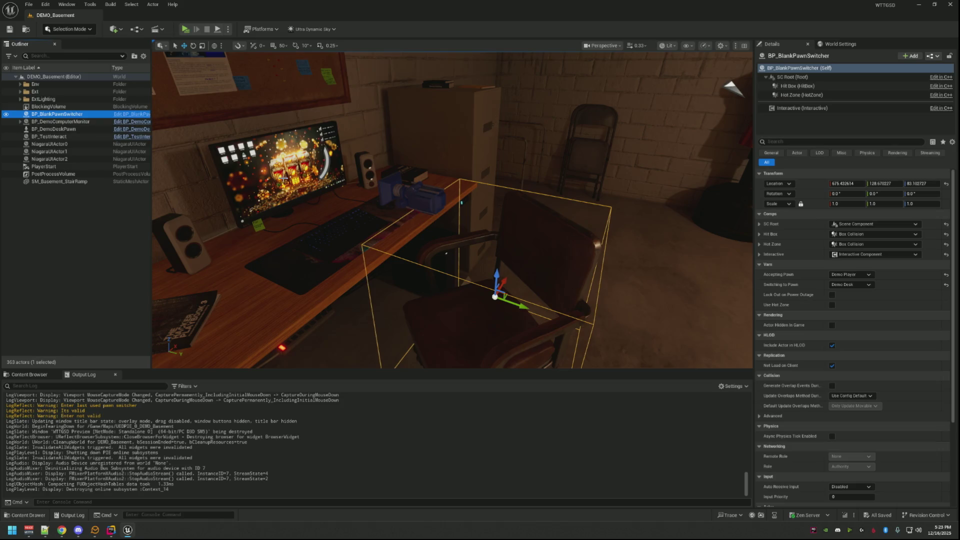
key(f)
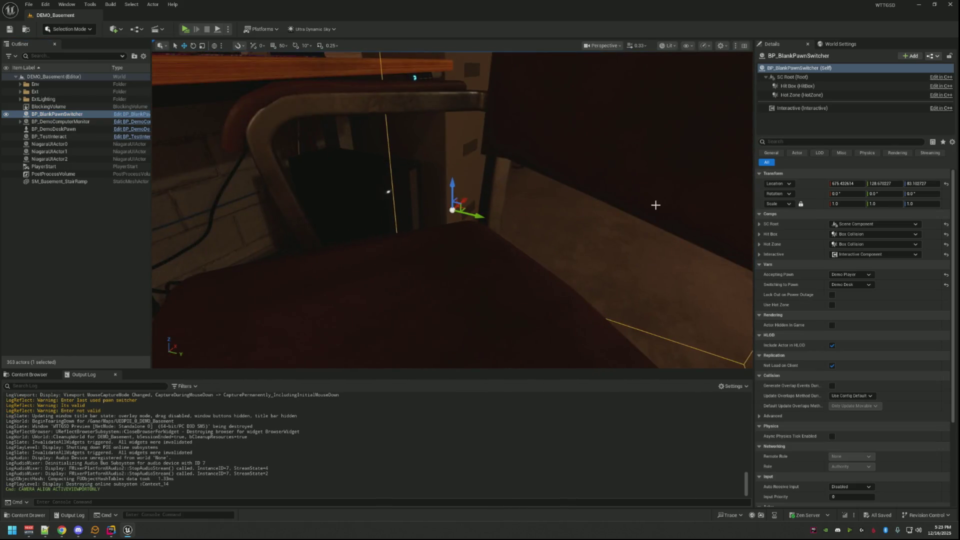
mouse_move(453, 210)
mouse_down()
mouse_move(390, 205)
mouse_move(385, 165)
mouse_move(350, 138)
mouse_up()
mouse_move(534, 143)
mouse_down()
mouse_move(682, 197)
mouse_move(616, 163)
mouse_move(662, 189)
mouse_move(628, 195)
mouse_up()
key(f)
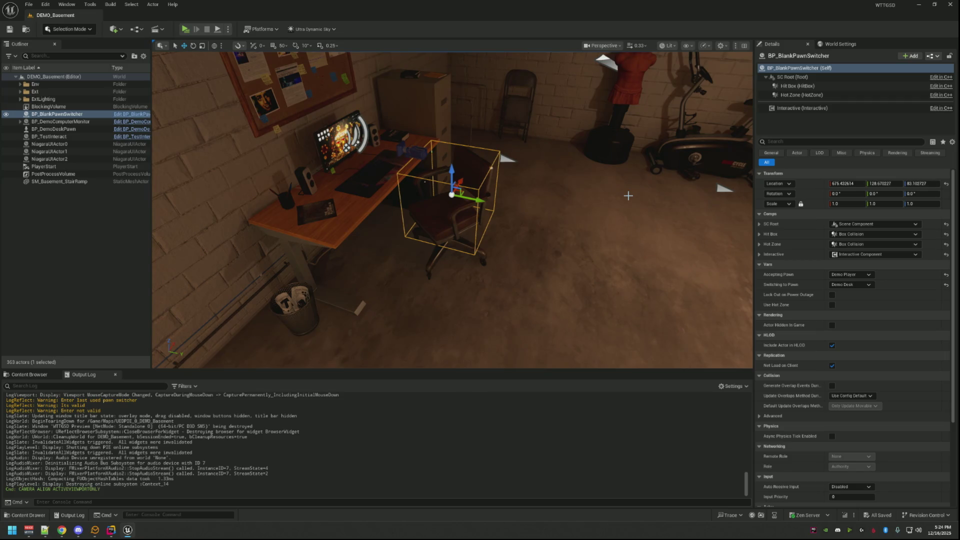
click(111, 530)
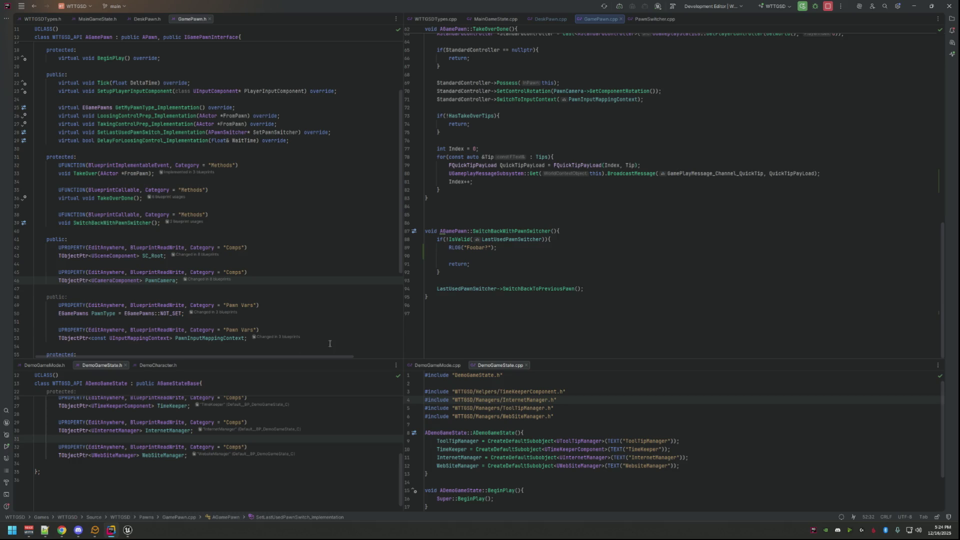
click(127, 530)
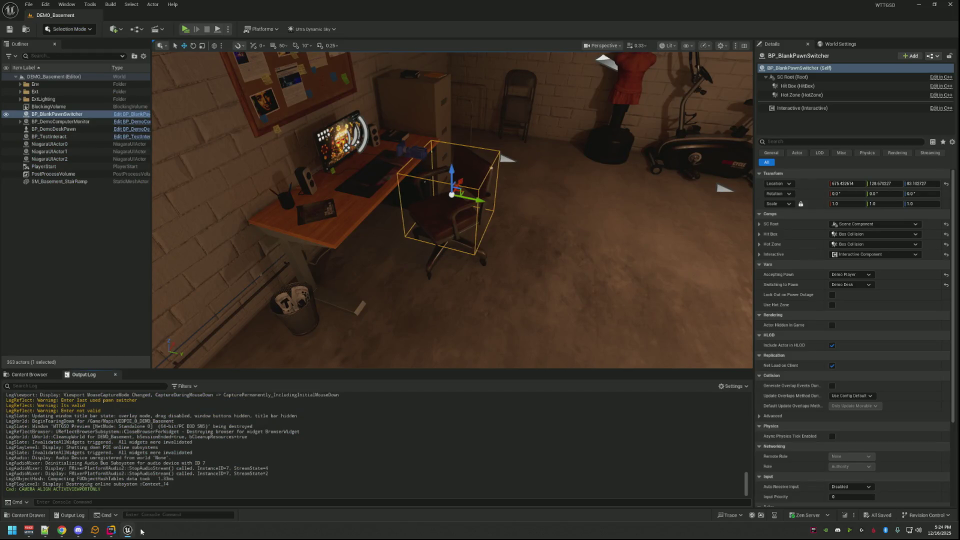
- Delete the RLOG("Foobar?") line from SwitchBackWithPawnSwitcher in GamePawn.cpp
click(111, 530)
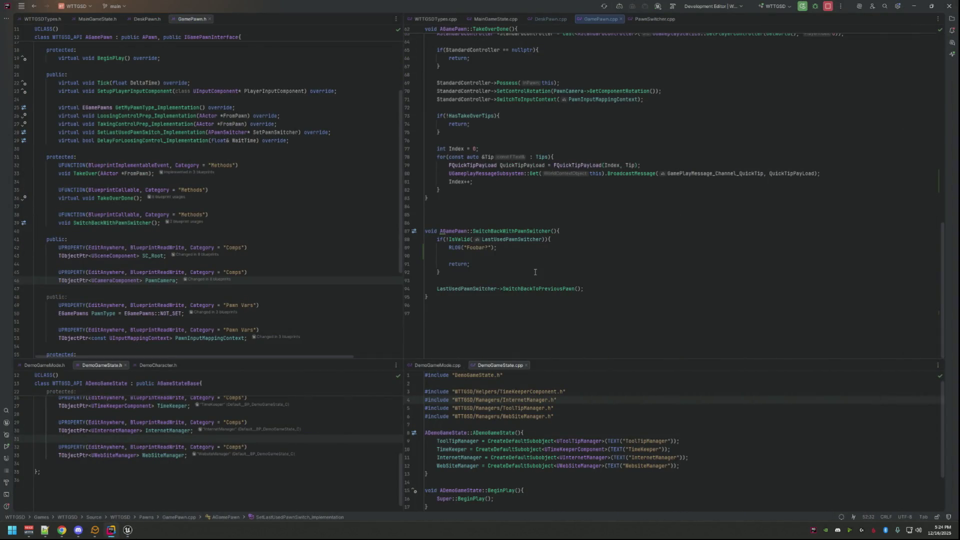
drag(499, 248, 447, 248)
key(BackSpace)
key(BackSpace)
key(BackSpace)
- Inspect the SwitchBackToPreviousPawn definition and its null-check block
double_click(524, 290)
click(539, 221)
double_click(539, 290)
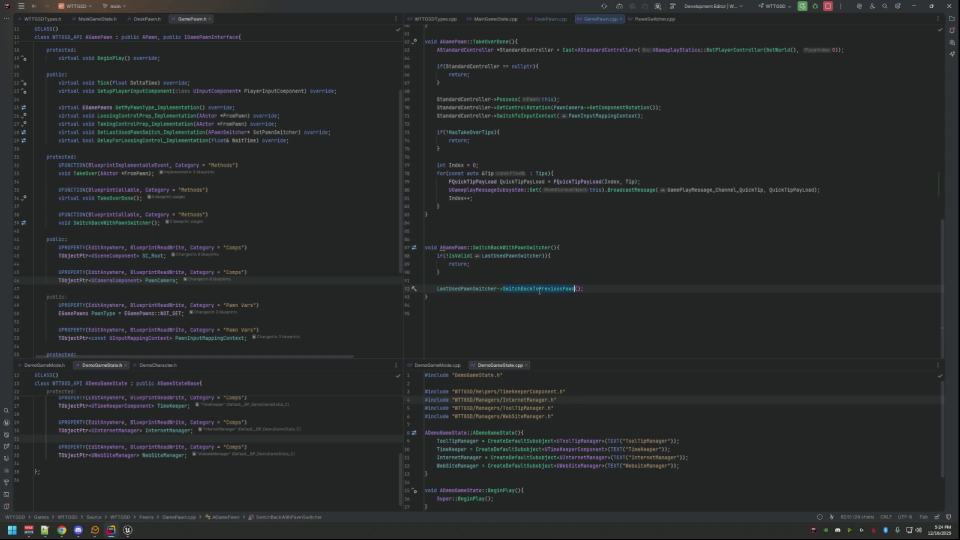
ctrl+click(539, 290)
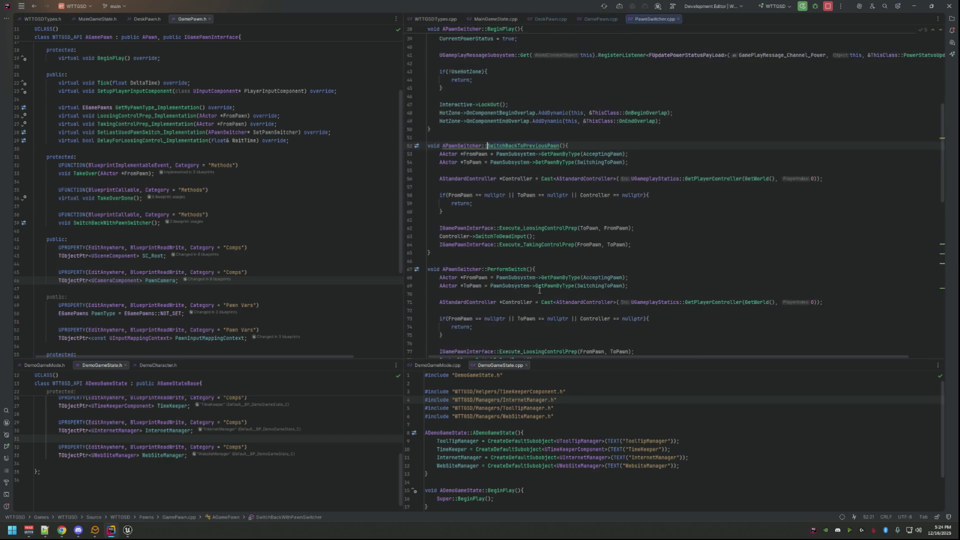
click(534, 209)
scroll(535, 209, up, 6)
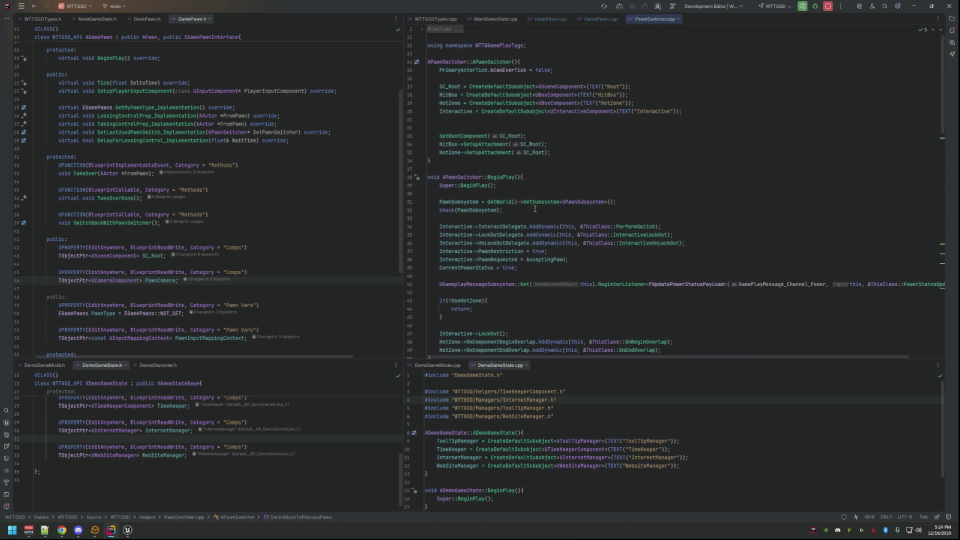
scroll(536, 209, down, 3)
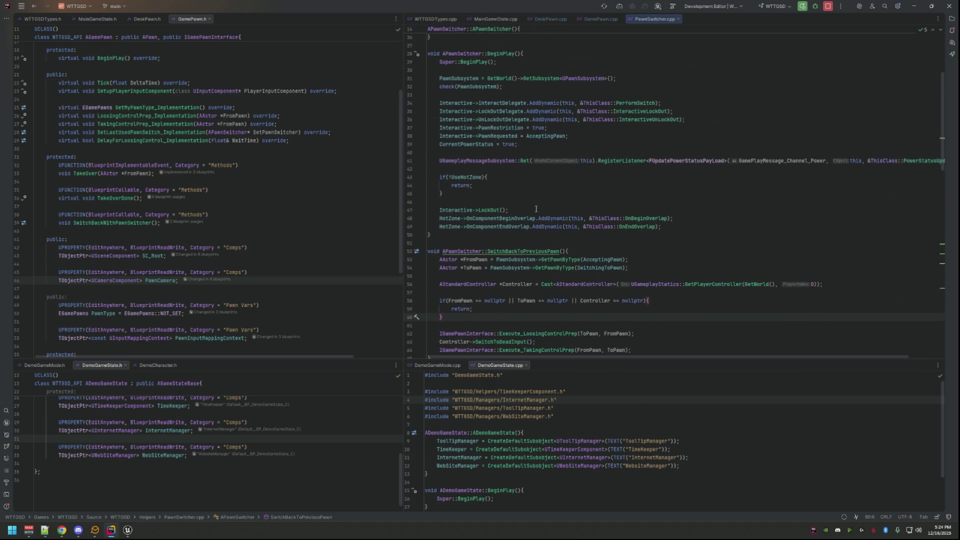
scroll(536, 208, down, 5)
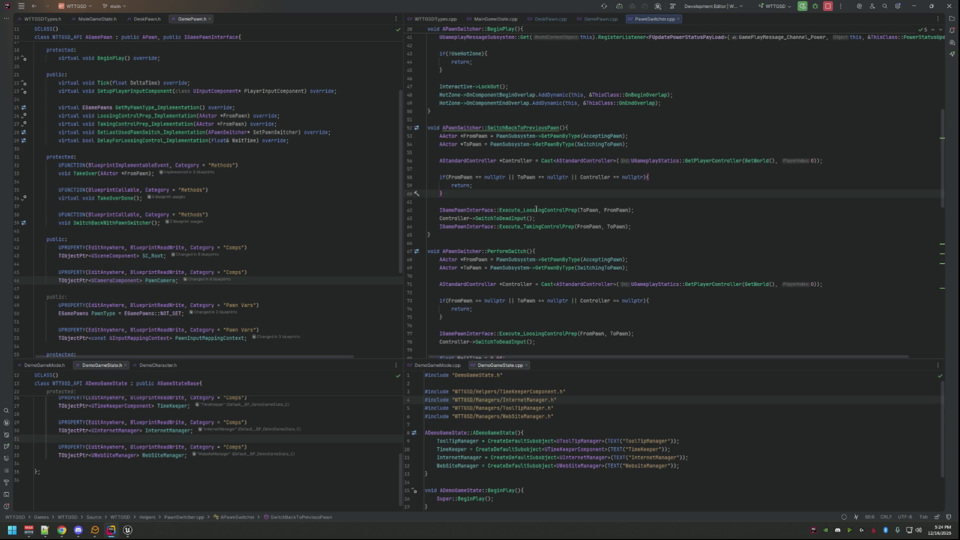
- Set a breakpoint on the not-valid log line at line 53 of GamePawn.cpp
click(595, 19)
scroll(542, 183, up, 10)
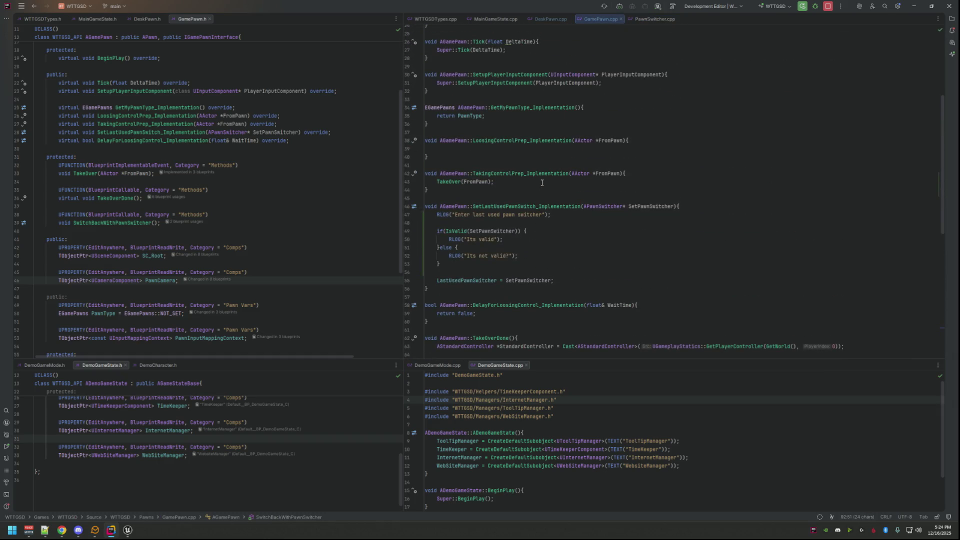
click(406, 264)
- Find where DeskPawn.cpp calls the switch-back, then return to GamePawn.cpp
click(128, 531)
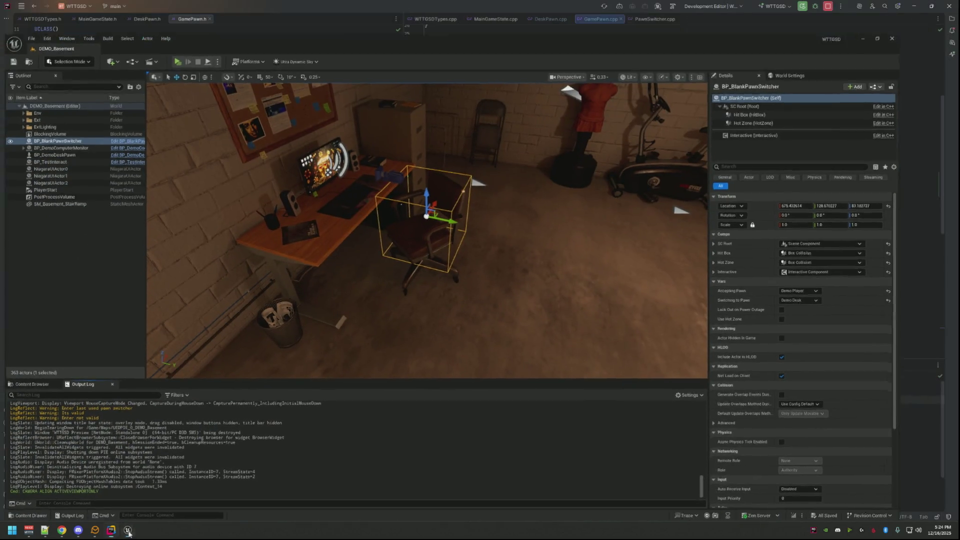
click(128, 531)
scroll(576, 253, up, 8)
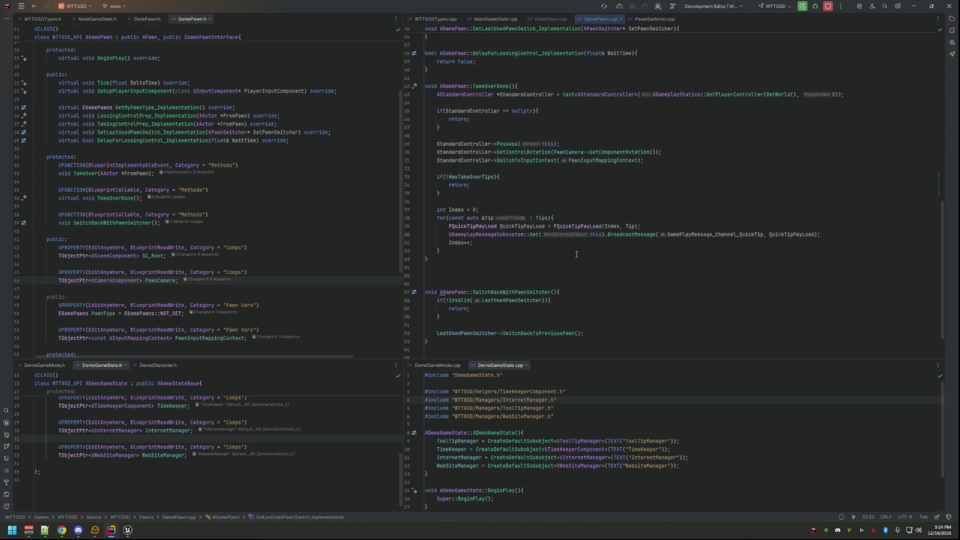
click(550, 18)
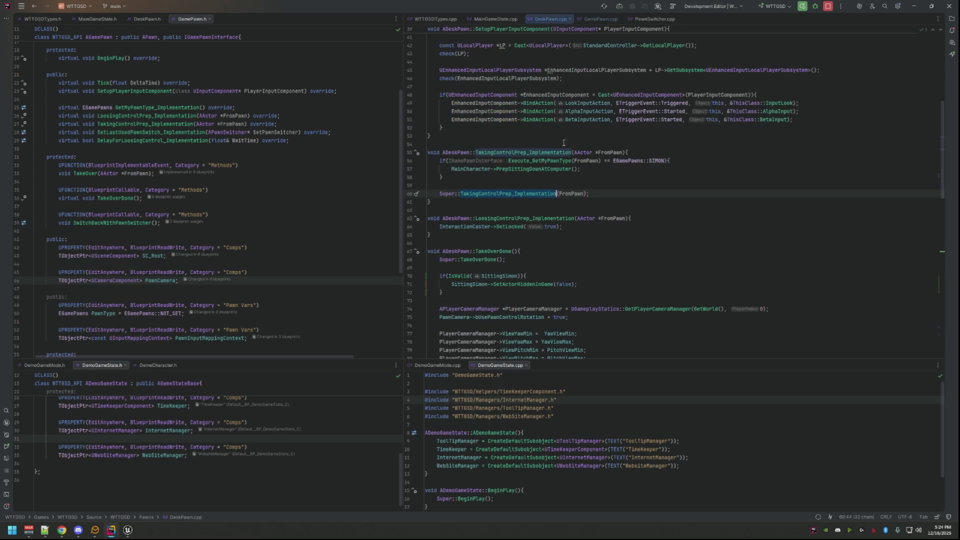
key(ctrl+z)
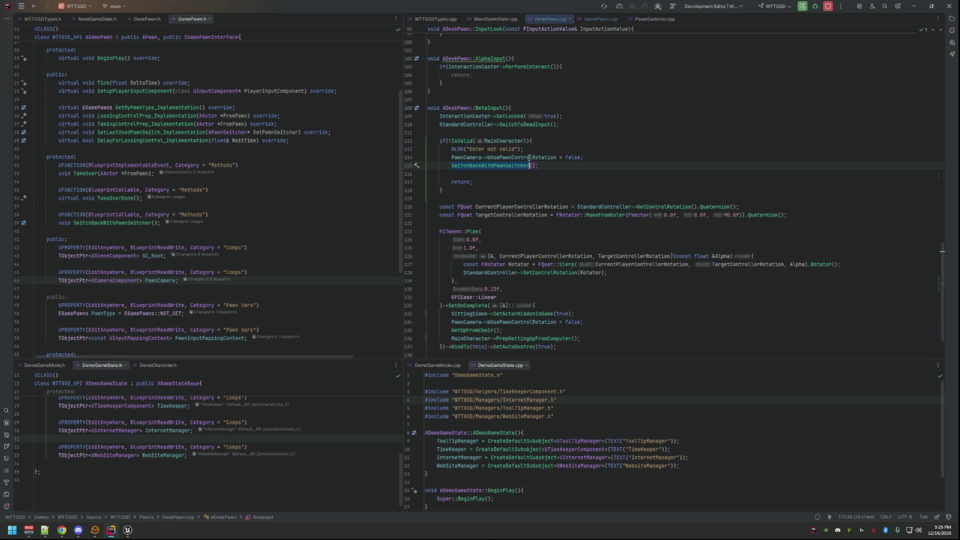
key(alt+Right)
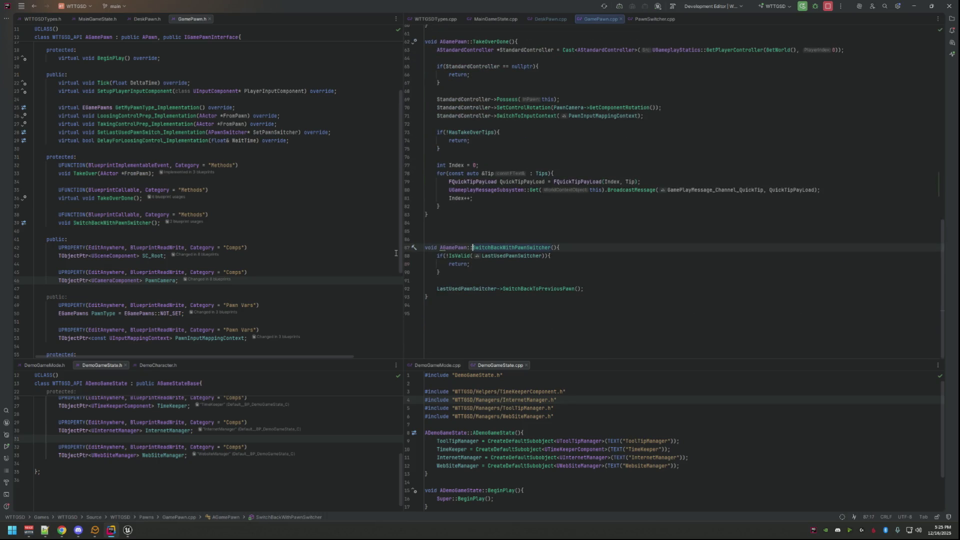
- Jump to the SwitchBackToPreviousPawn definition in PawnSwitcher.cpp with Ctrl+B
click(134, 525)
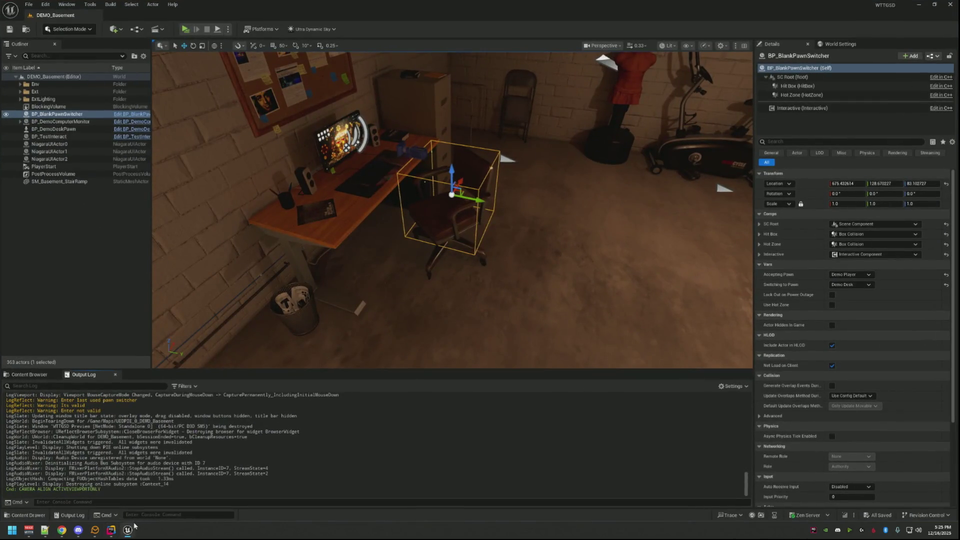
click(131, 528)
click(519, 294)
double_click(518, 288)
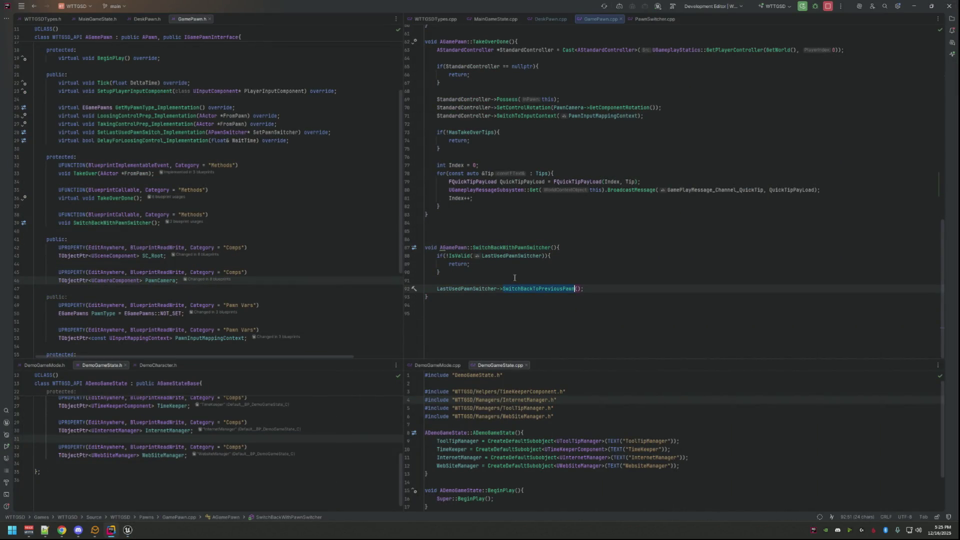
key(ctrl+b)
- Insert RLOG("Hey now!"); at the top of SwitchBackToPreviousPawn
key(End)
key(Return)
key(Return)
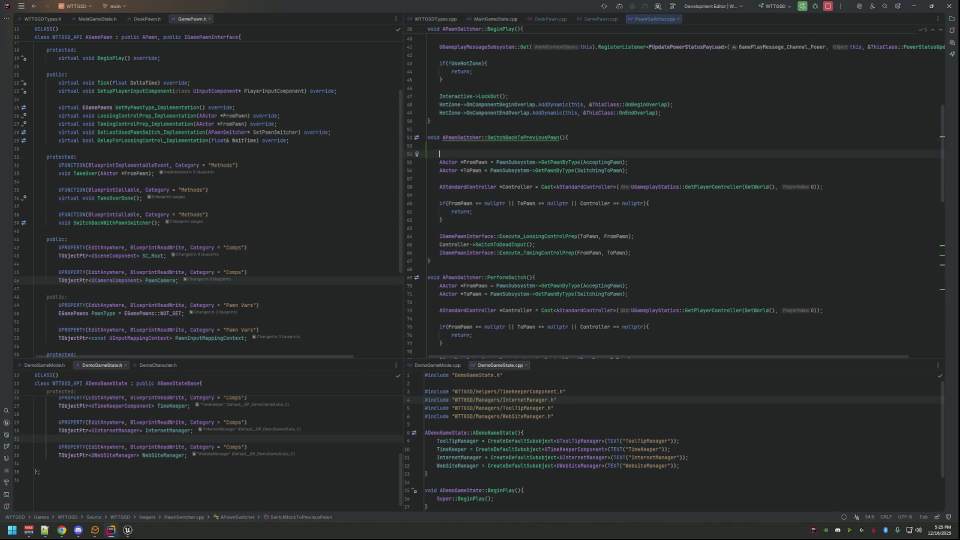
key(Up)
text(RLOG)
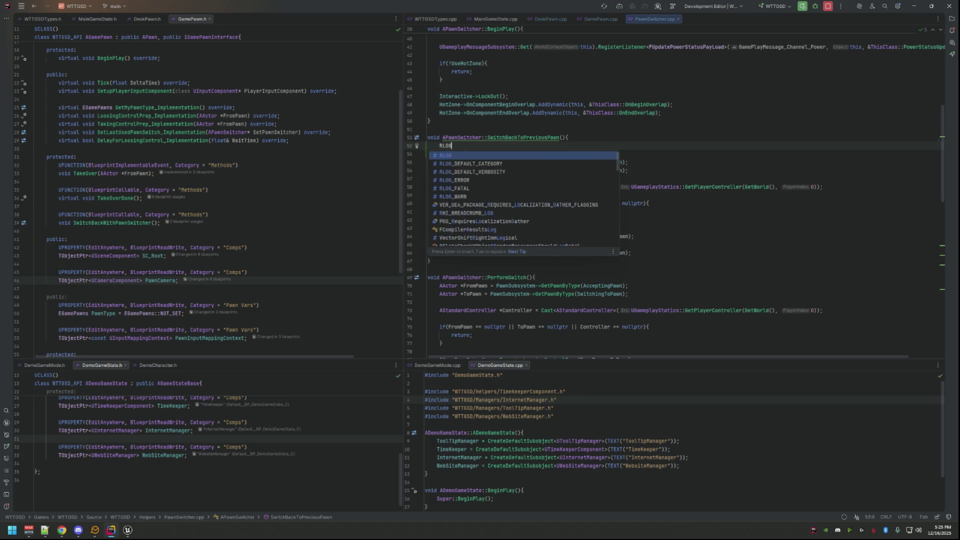
text(("Hey now!"))
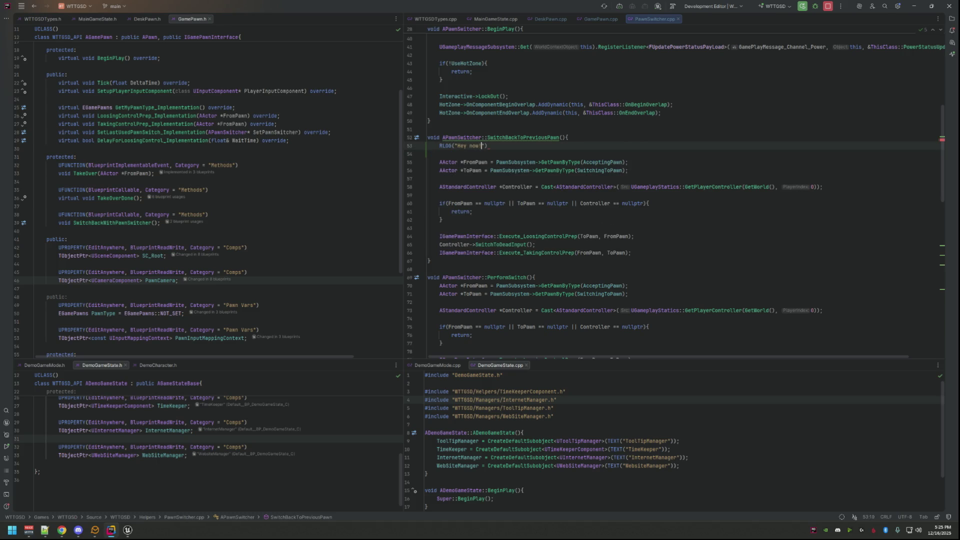
text(;)
key(Down)
key(Down)
key(Down)
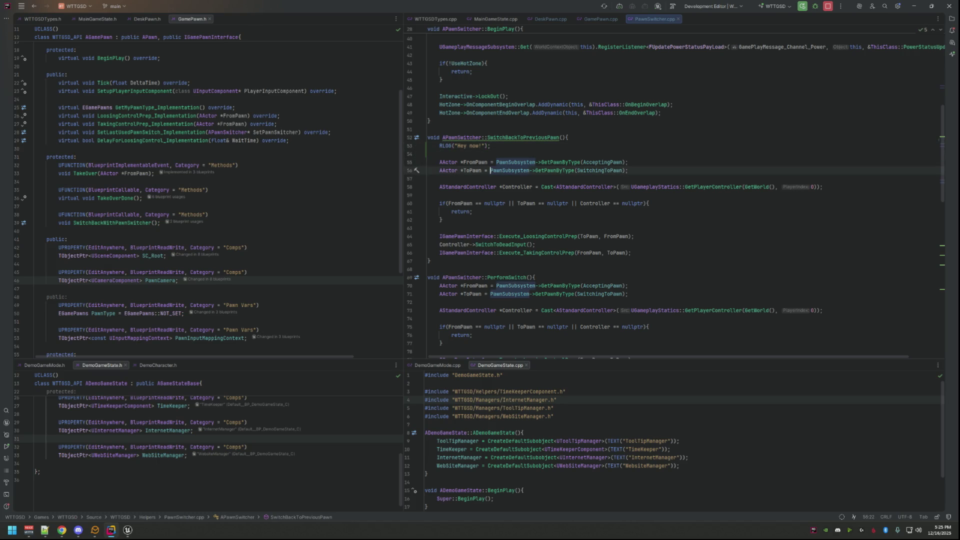
- Insert RLOG("WTF BBQ"); inside the null-check if block
click(511, 221)
click(657, 201)
key(Return)
text(RLOG("WTF BBQ");)
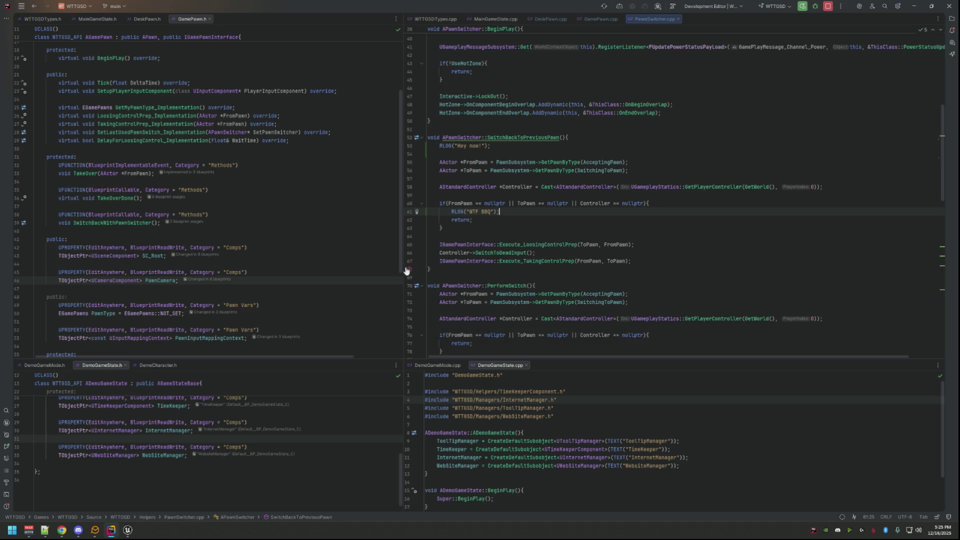
- Clear the Output Log and recompile the code changes with Live Coding (Ctrl+Alt+F11)
click(128, 530)
right_click(323, 431)
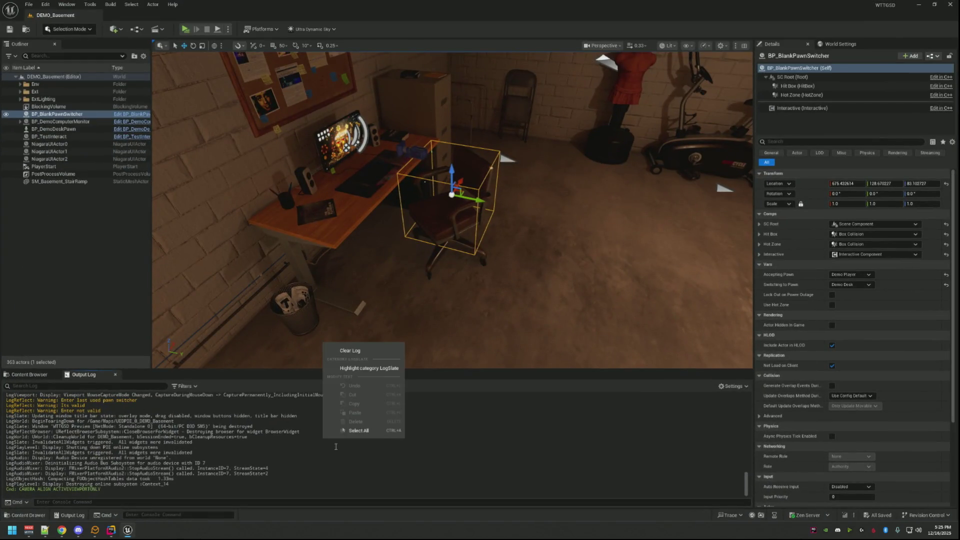
click(335, 350)
key(ctrl+alt+F11)
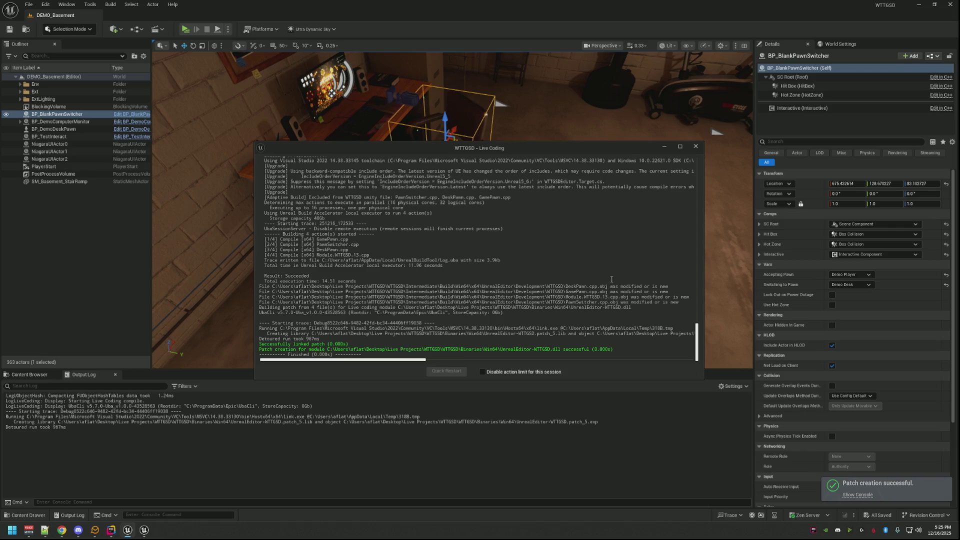
- Play the level, sit down by interacting with the desk chair, then stop the playtest
click(696, 146)
scroll(538, 183, up, 5)
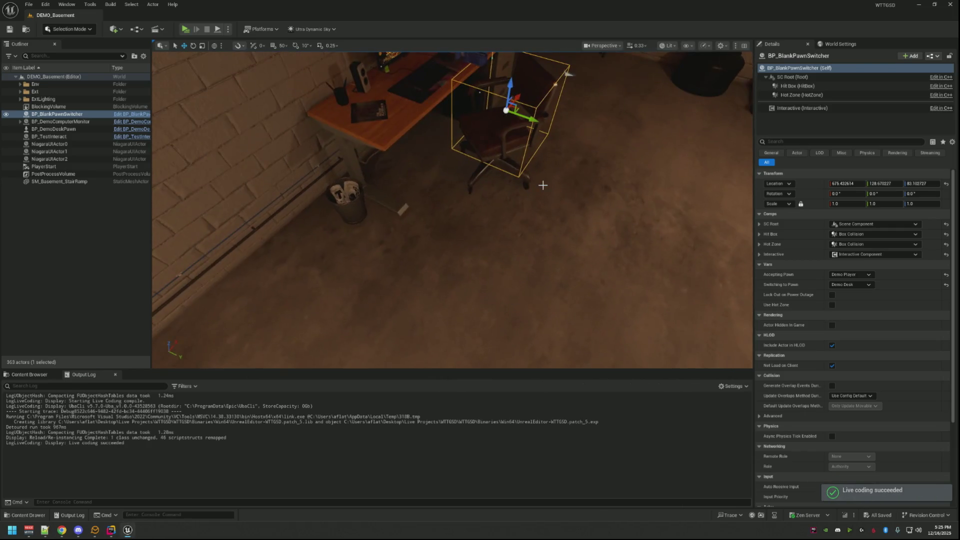
click(185, 29)
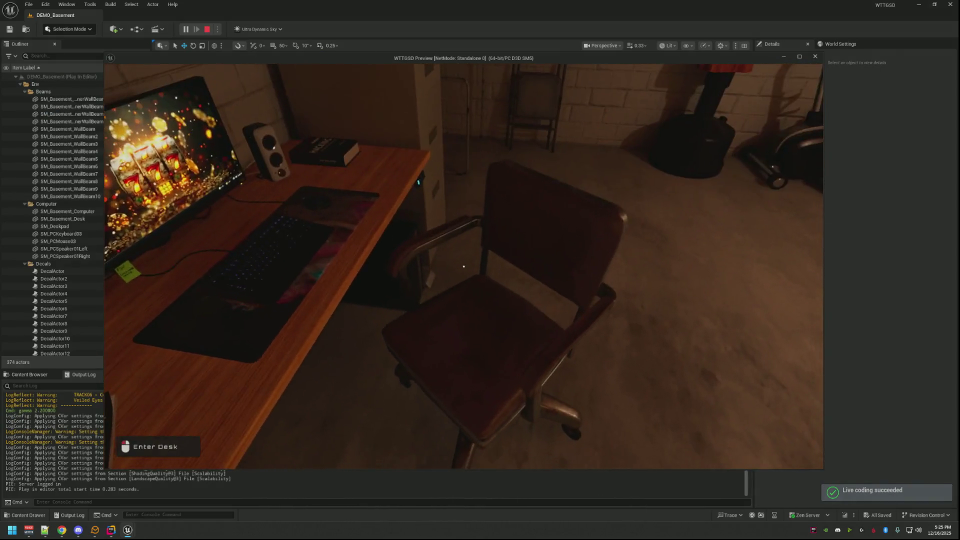
click(463, 266)
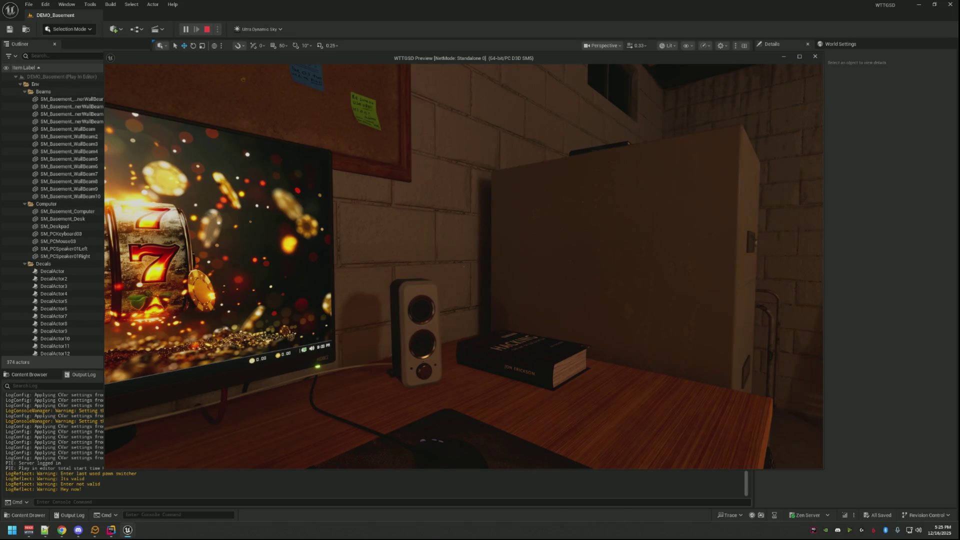
key(Escape)
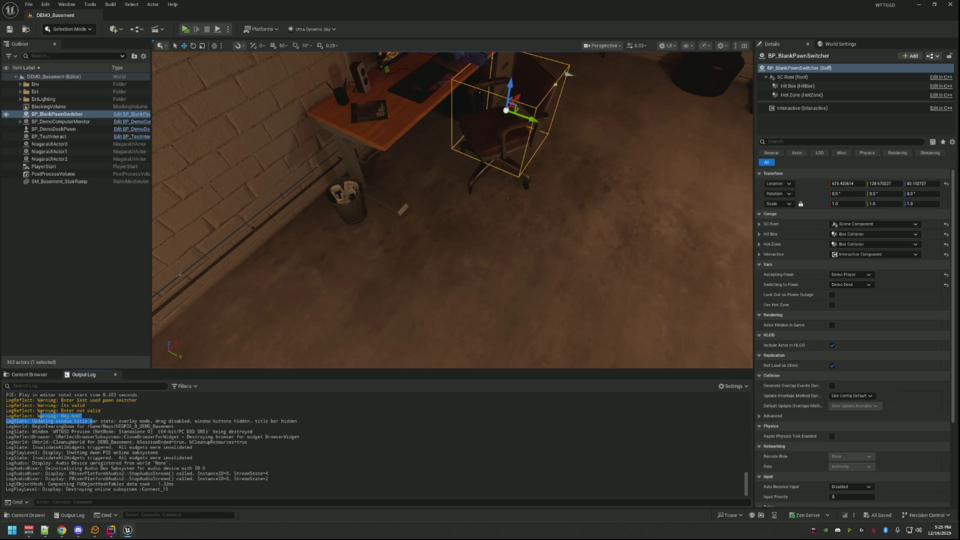
click(128, 531)
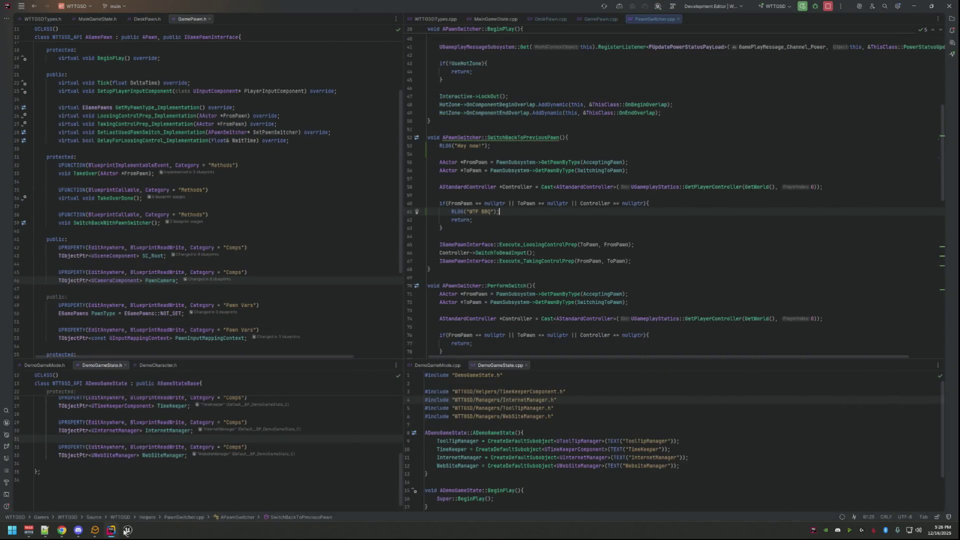
- Inspect the Execute_TakingControlPrep call on line 67 and make both lower code panes taller
click(126, 531)
click(112, 531)
click(520, 269)
double_click(523, 261)
click(522, 274)
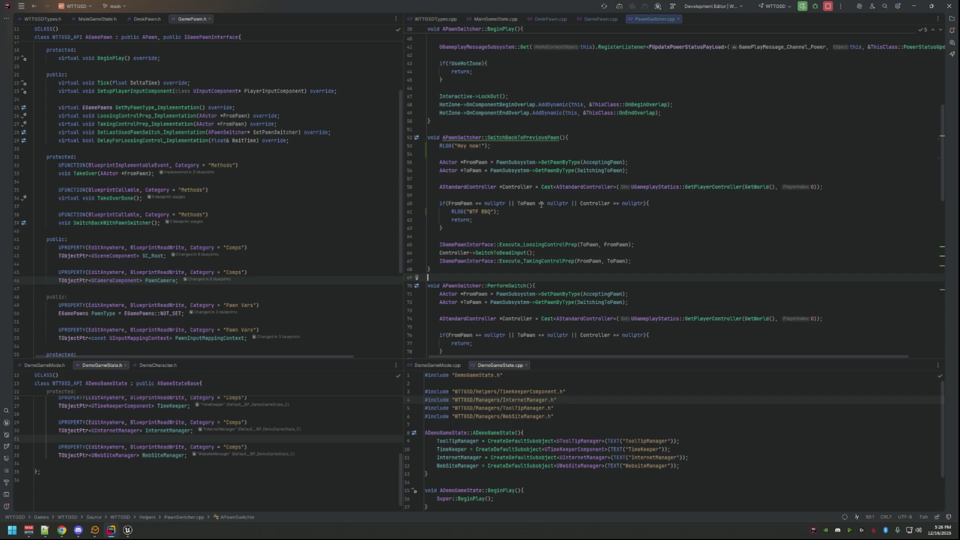
click(350, 82)
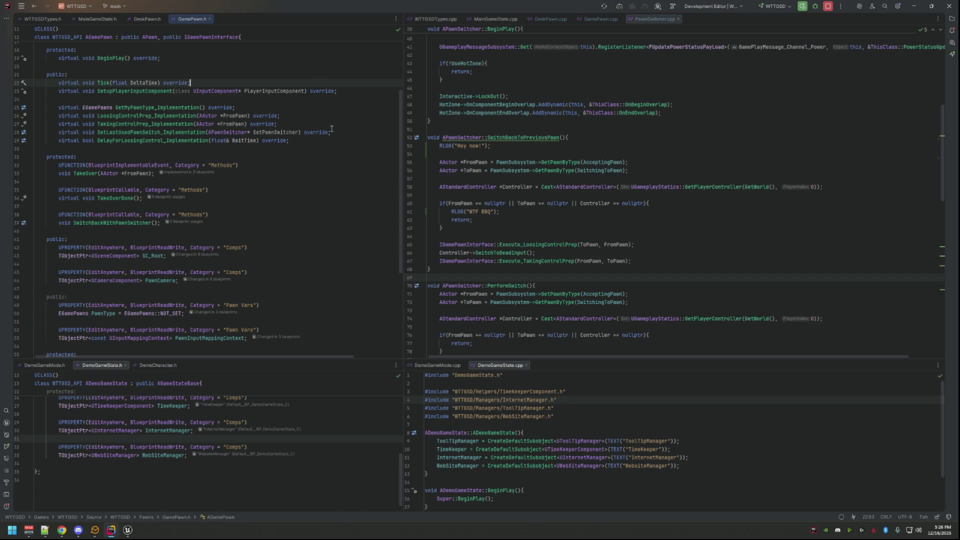
drag(321, 358, 321, 239)
drag(546, 357, 547, 242)
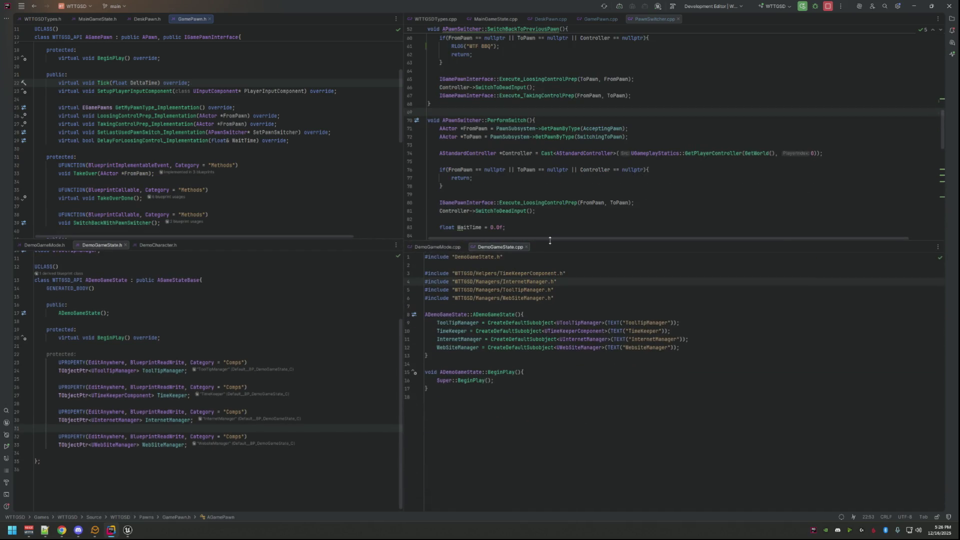
click(279, 115)
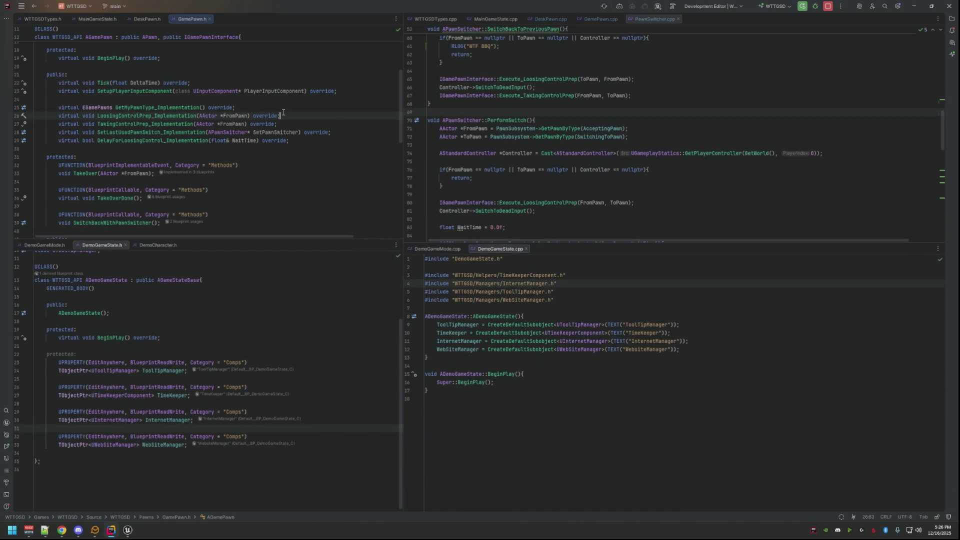
- Show DemoCharacter.h lower-left and dock TakingControlPrep_Implementation's DemoCharacter.cpp definition lower-right
click(159, 244)
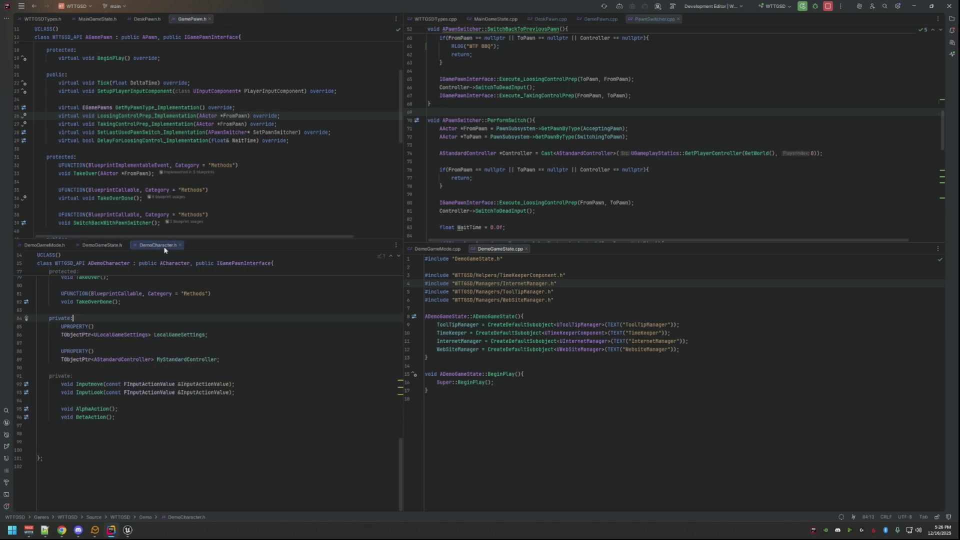
scroll(268, 321, up, 10)
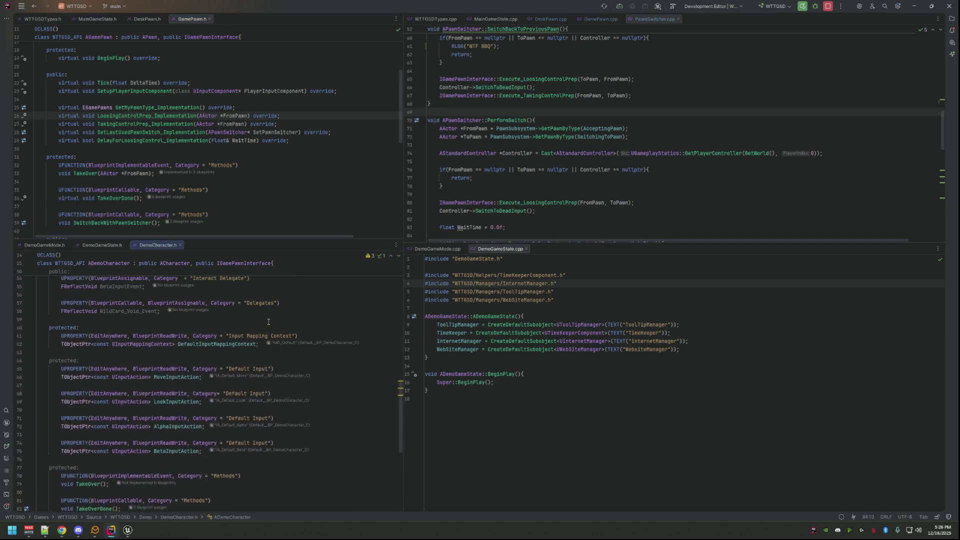
scroll(269, 322, up, 8)
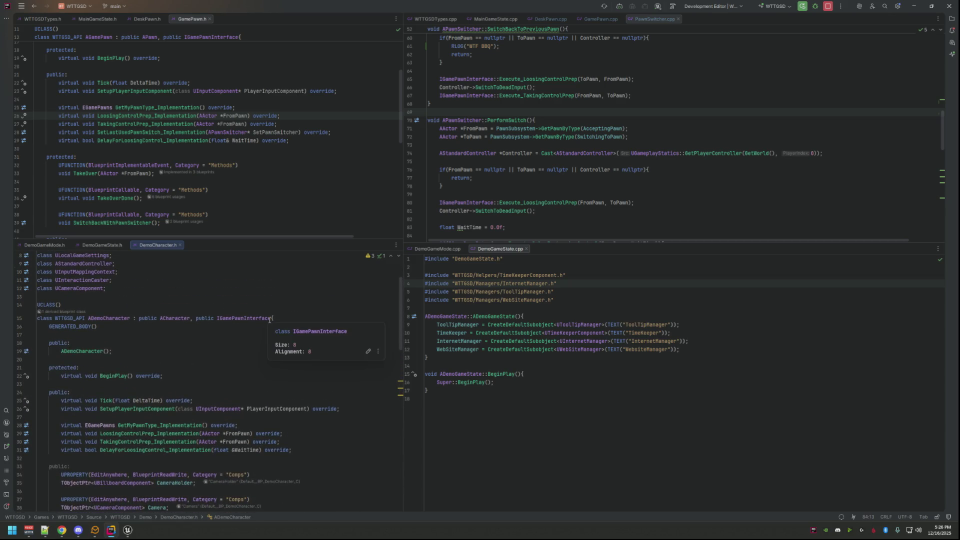
double_click(174, 440)
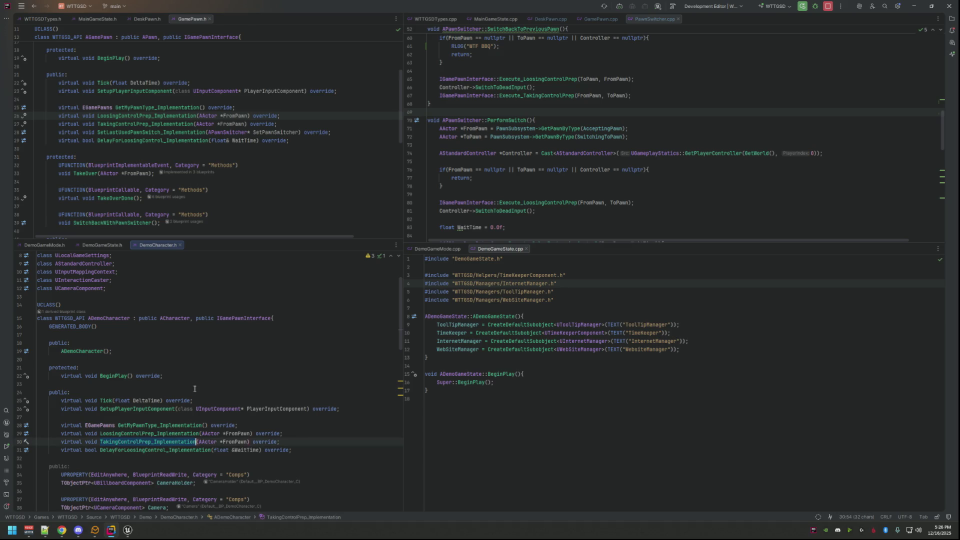
key(ctrl+b)
mouse_move(214, 245)
mouse_down()
mouse_move(597, 260)
mouse_move(574, 246)
mouse_up()
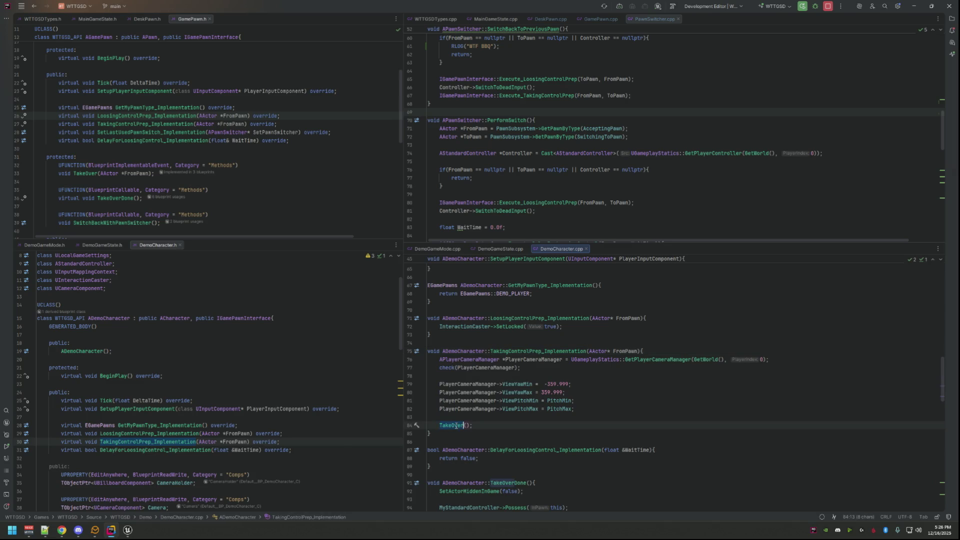
scroll(228, 370, down, 10)
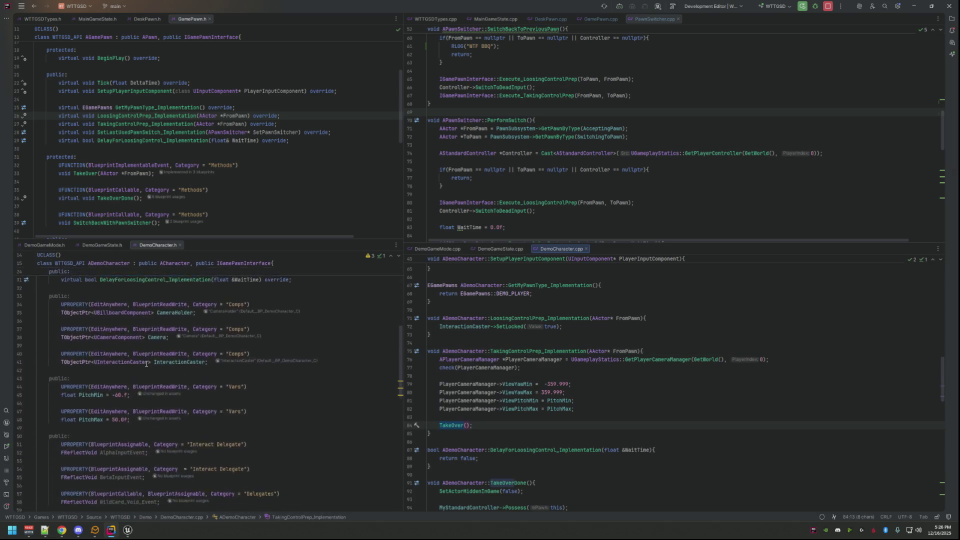
scroll(171, 380, up, 10)
scroll(173, 377, down, 10)
scroll(173, 378, down, 9)
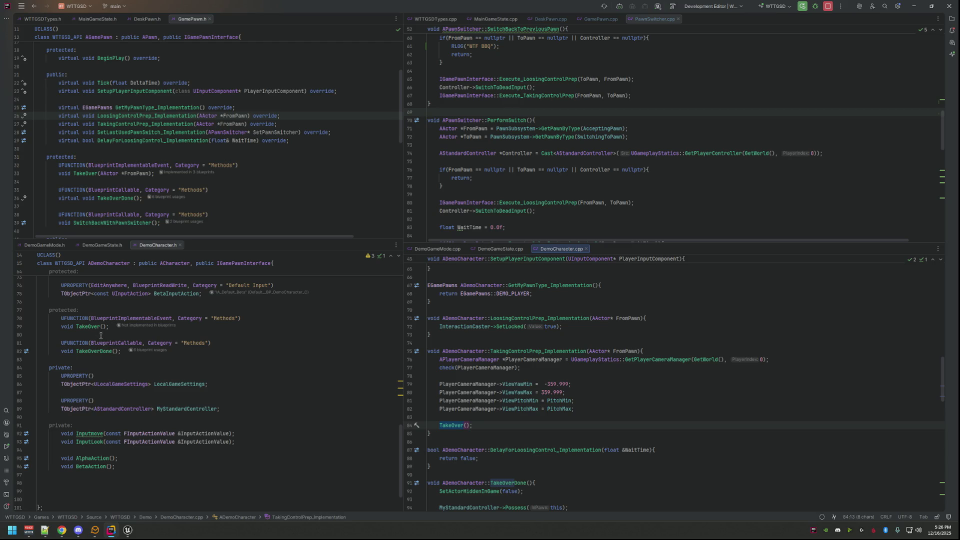
click(128, 530)
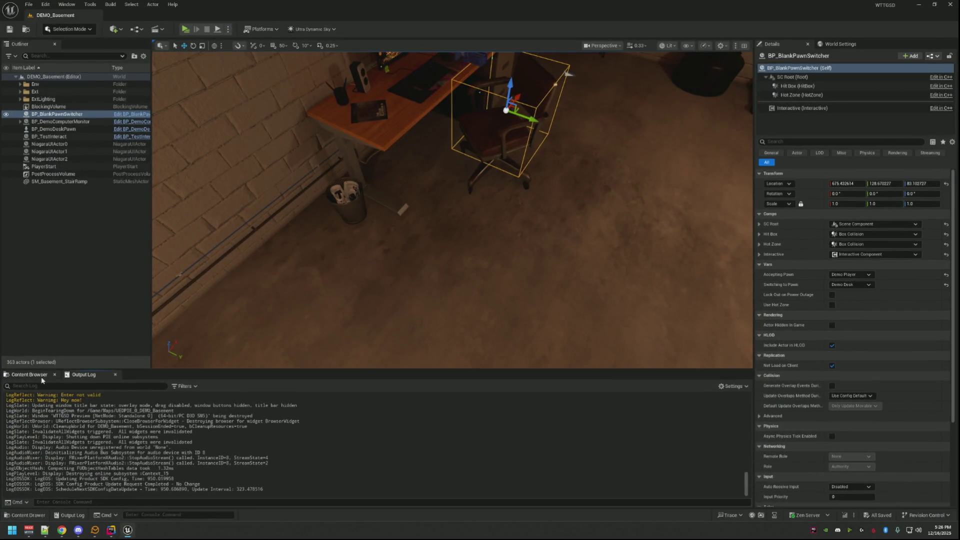
- Open BP_DemoCharacter and BP_MainCharacter from the Pawns folder, showing BP_MainCharacter's event graph
click(29, 375)
double_click(111, 425)
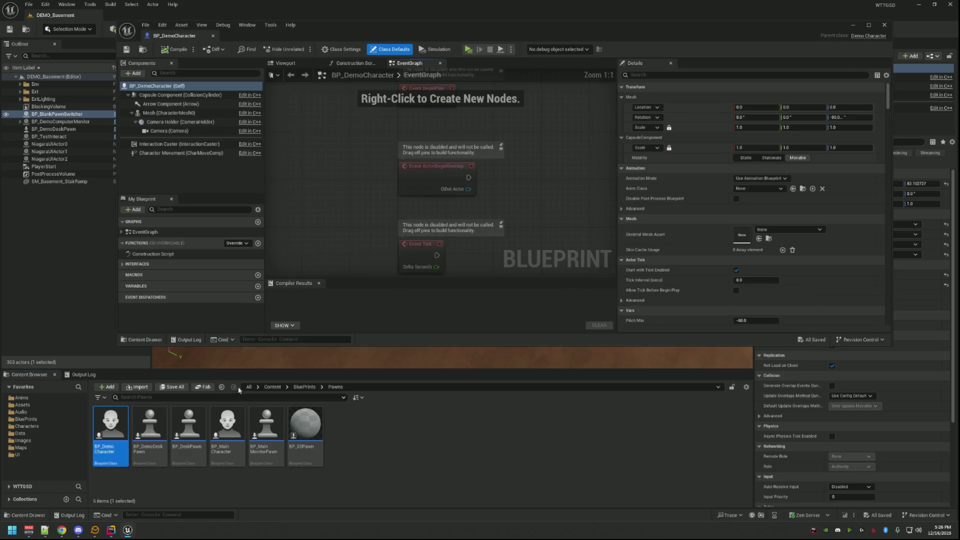
scroll(350, 219, down, 4)
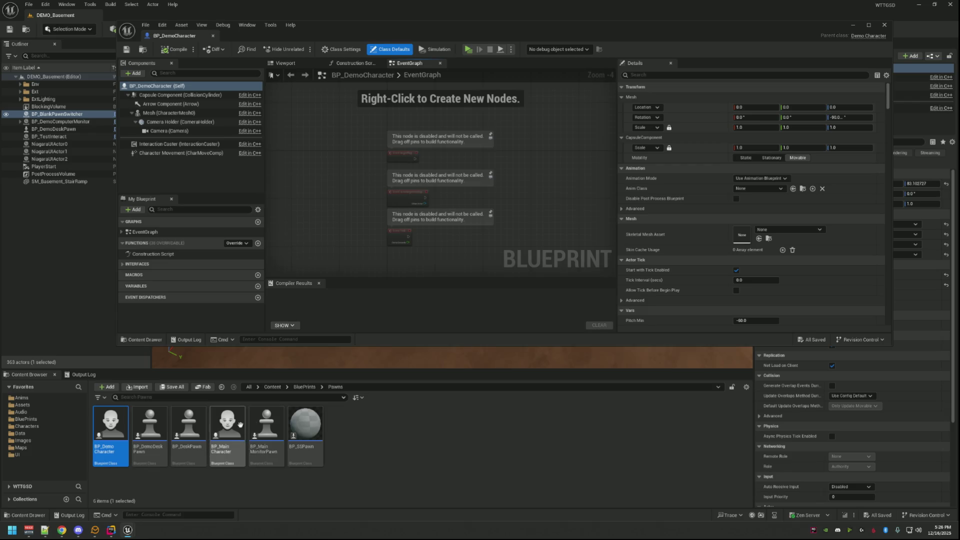
double_click(233, 423)
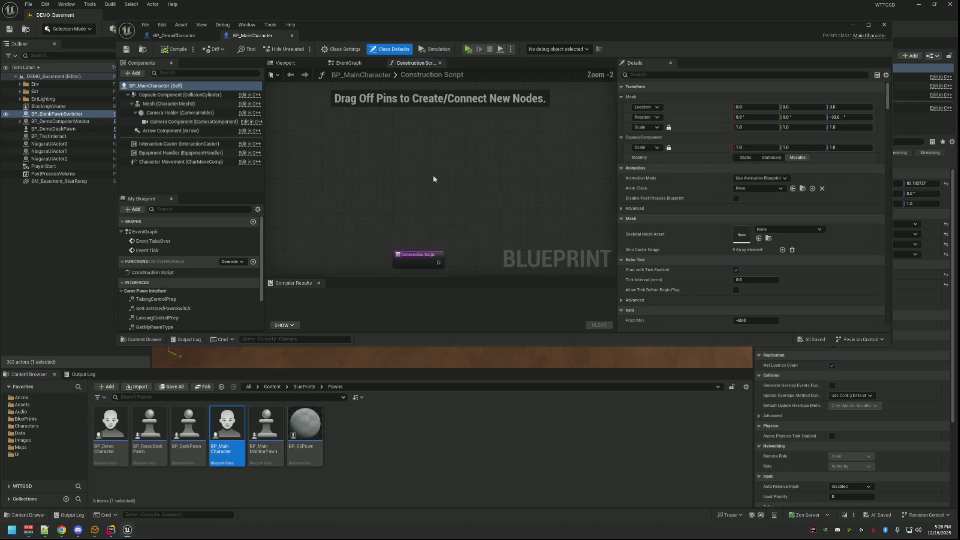
click(348, 63)
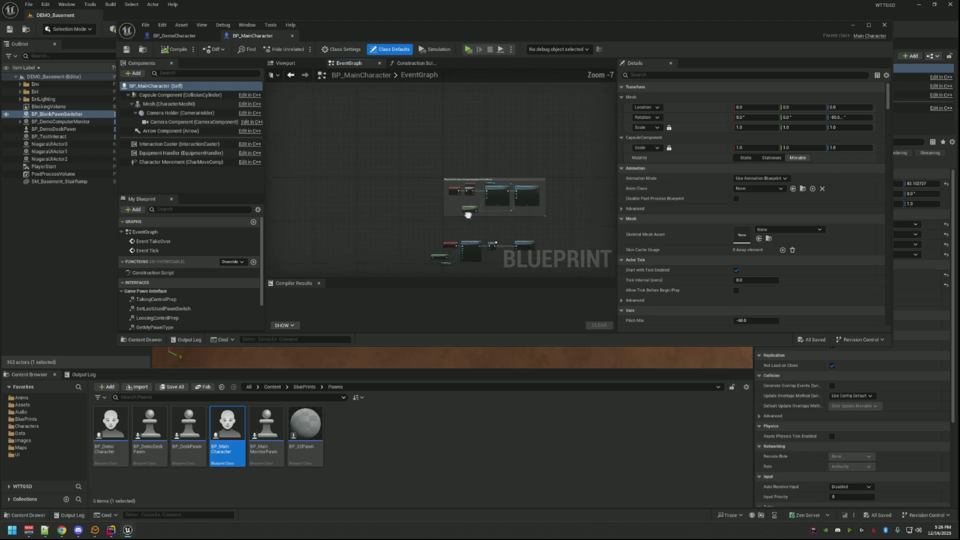
- Copy the Set View Target, Delay and Take Over Done node chain into BP_DemoCharacter
scroll(450, 193, up, 3)
drag(566, 92, 365, 213)
drag(280, 111, 597, 226)
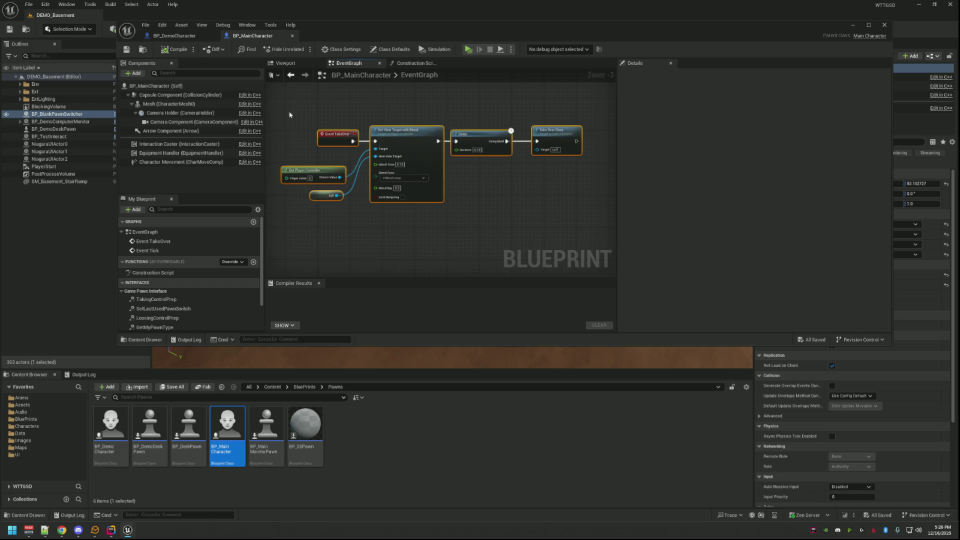
click(175, 36)
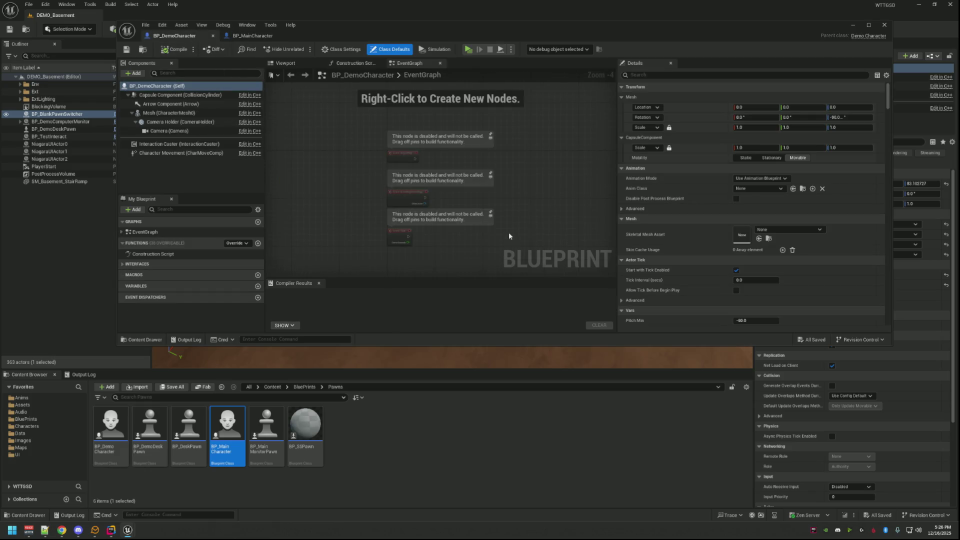
key(ctrl+v)
scroll(422, 163, up, 5)
click(408, 190)
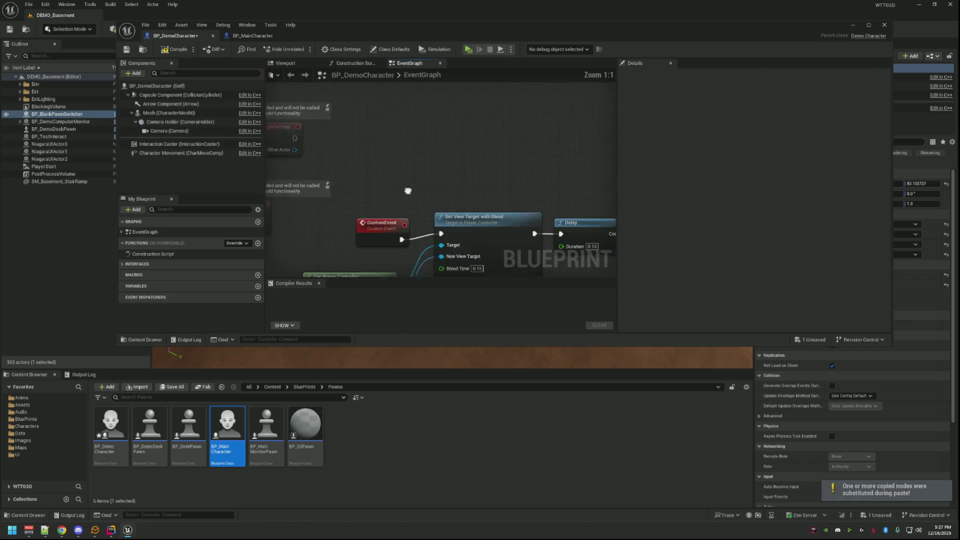
- Delete the pasted CustomEvent node and the disabled overlap and tick event nodes
click(380, 178)
key(Delete)
drag(364, 217, 317, 116)
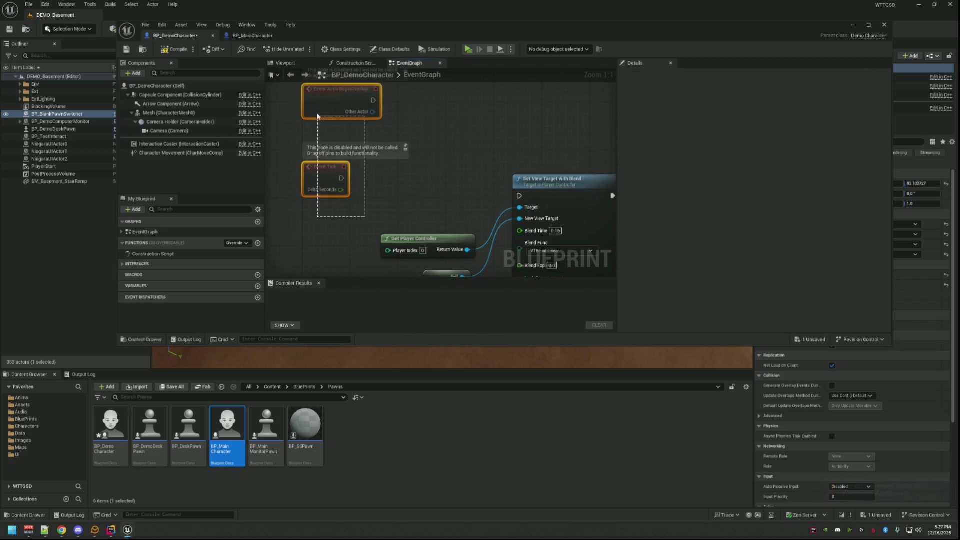
key(Delete)
key(ctrl+z)
key(Delete)
- Add an Event TakeOver node and move the pasted node group into place
mouse_move(383, 80)
mouse_down()
mouse_move(381, 154)
mouse_move(308, 150)
mouse_up()
right_click(308, 150)
text(takeo)
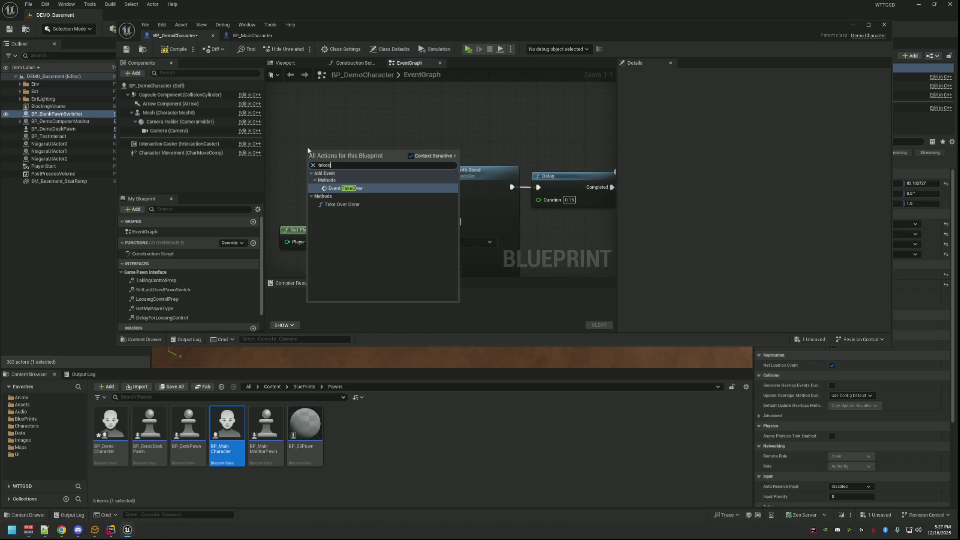
key(Return)
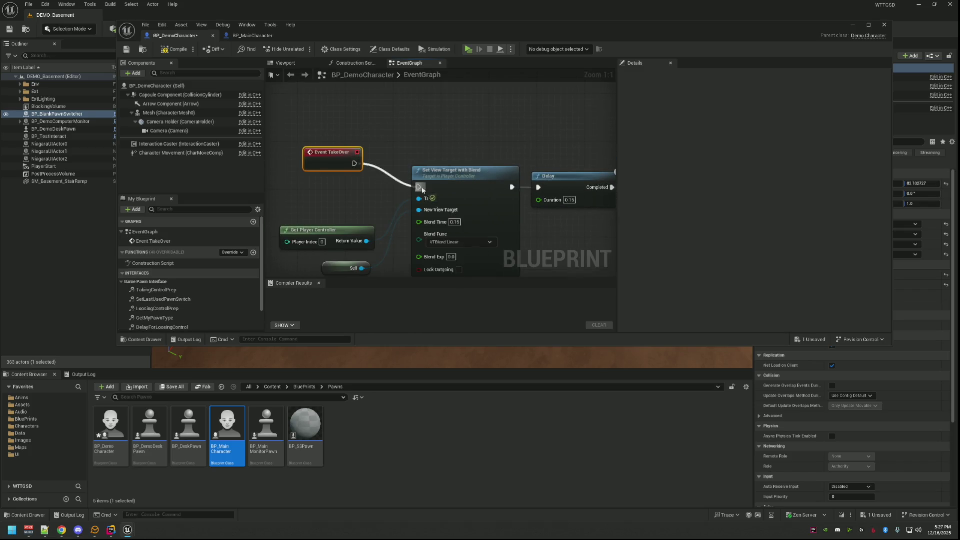
scroll(440, 131, down, 3)
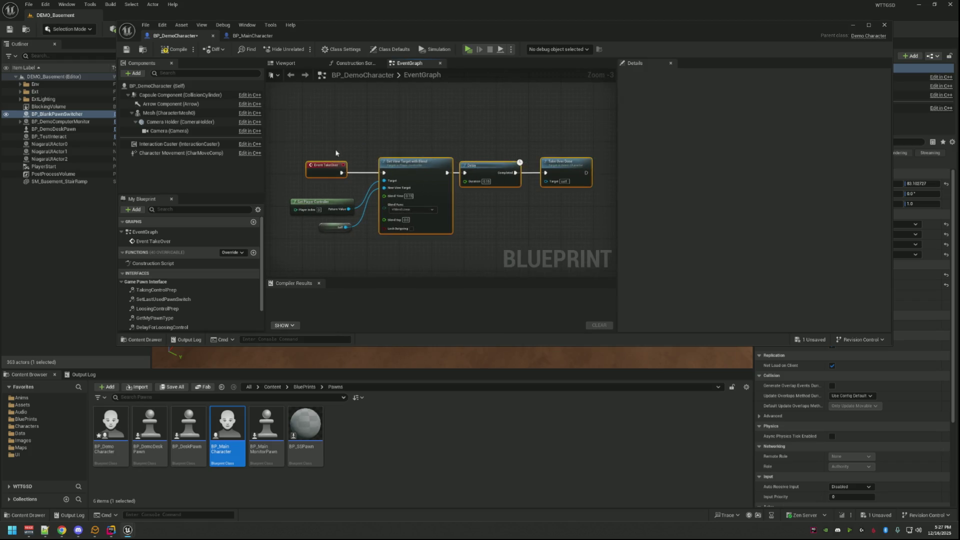
scroll(425, 178, down, 4)
drag(406, 199, 391, 163)
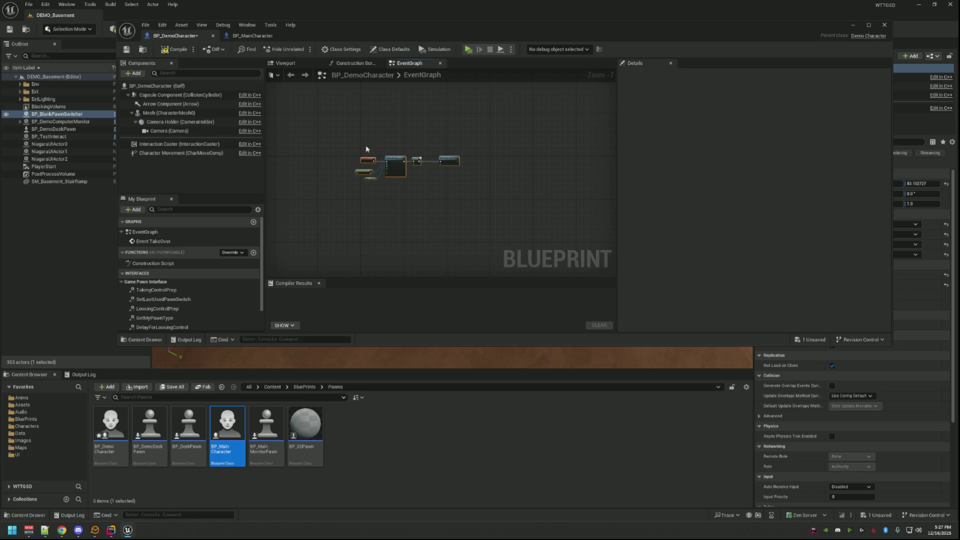
scroll(370, 150, up, 7)
- Frame the Event TakeOver, Set View Target, Delay and Take Over Done chain, then compile BP_DemoCharacter
drag(311, 131, 497, 165)
click(293, 171)
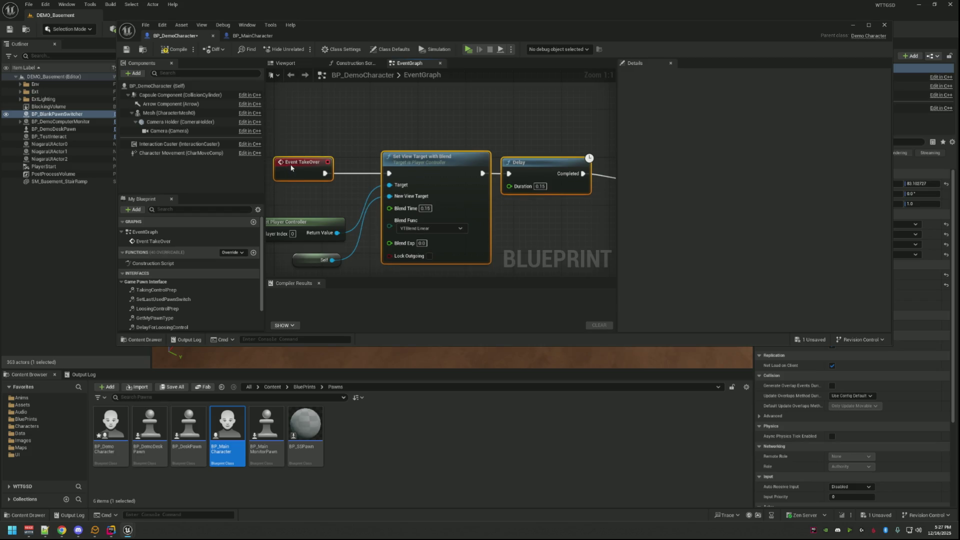
click(507, 171)
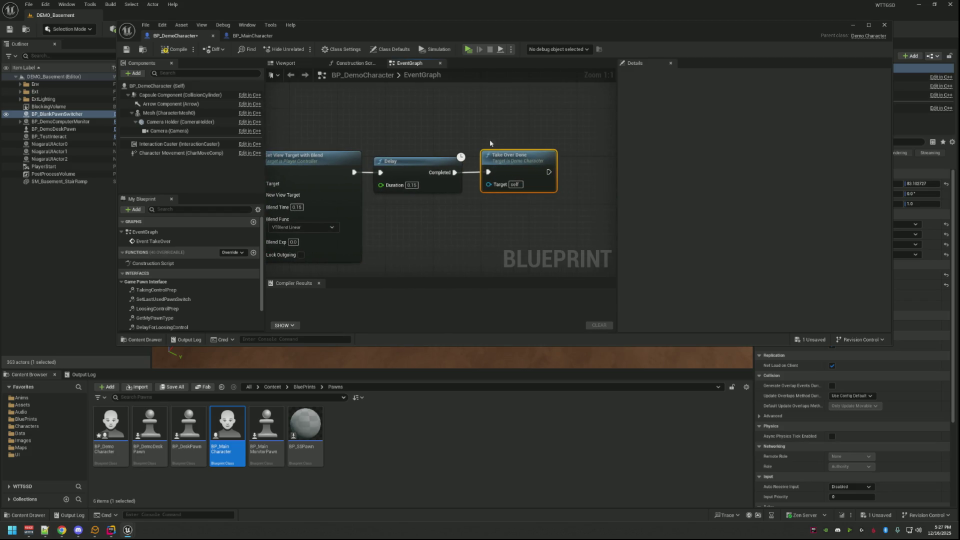
scroll(281, 167, down, 2)
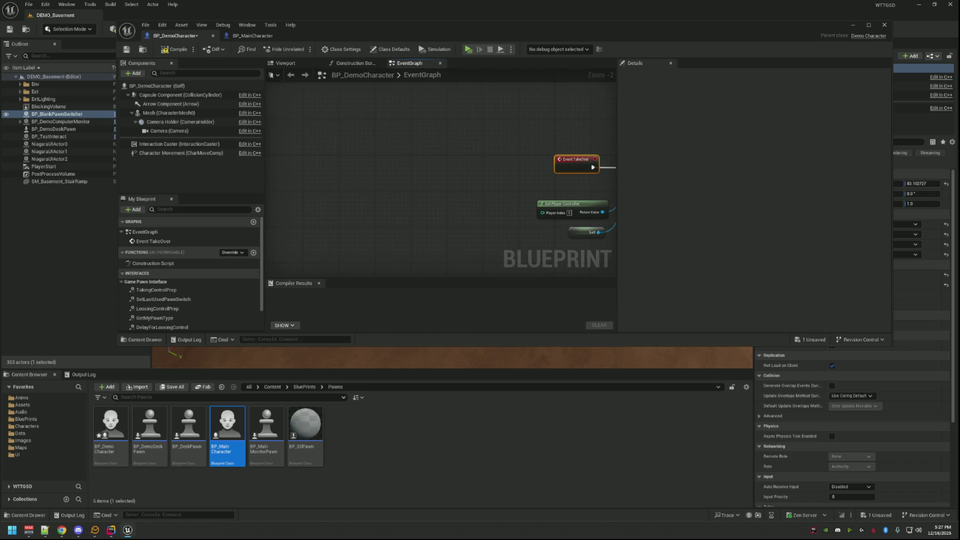
key(f)
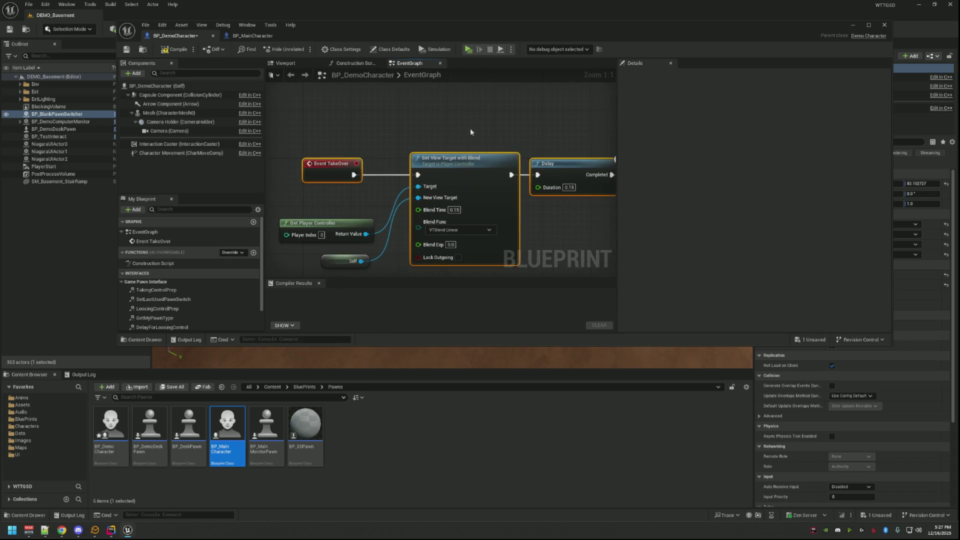
click(354, 112)
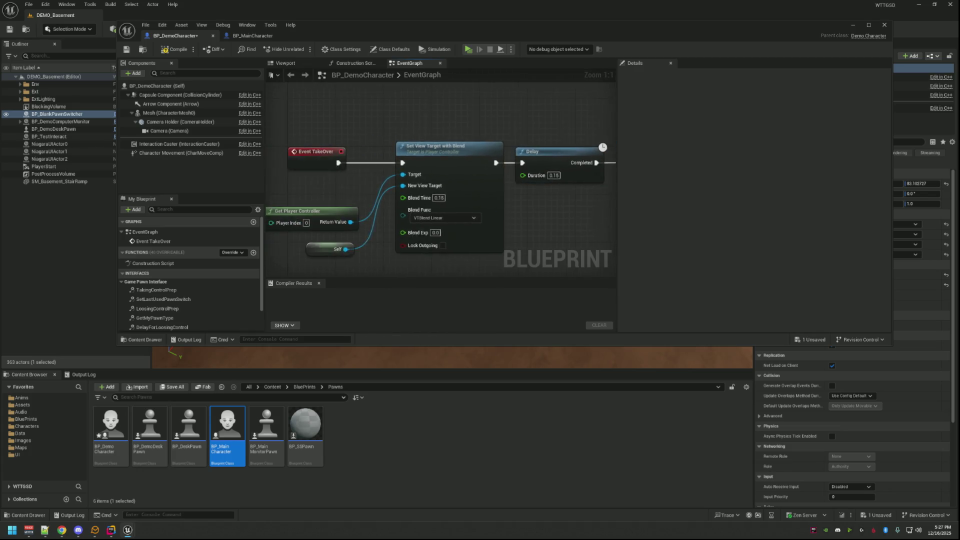
drag(383, 138, 422, 139)
click(171, 52)
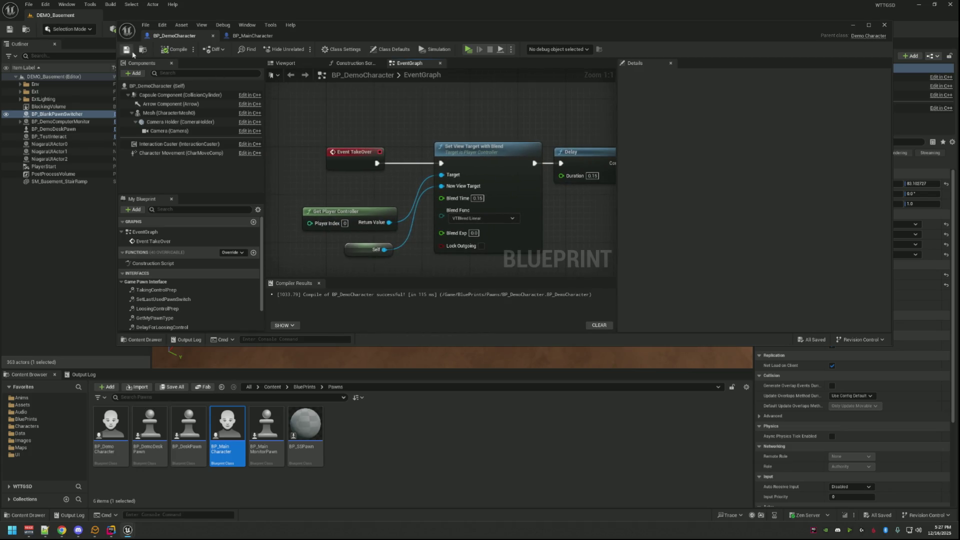
key(alt+Tab)
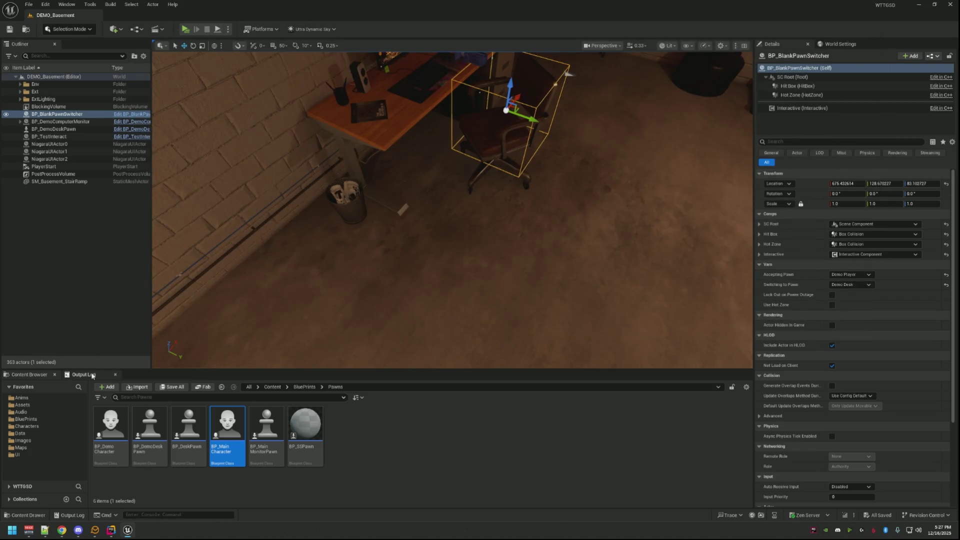
- With the Output Log showing, play and sit at the desk then get up, three times
click(92, 376)
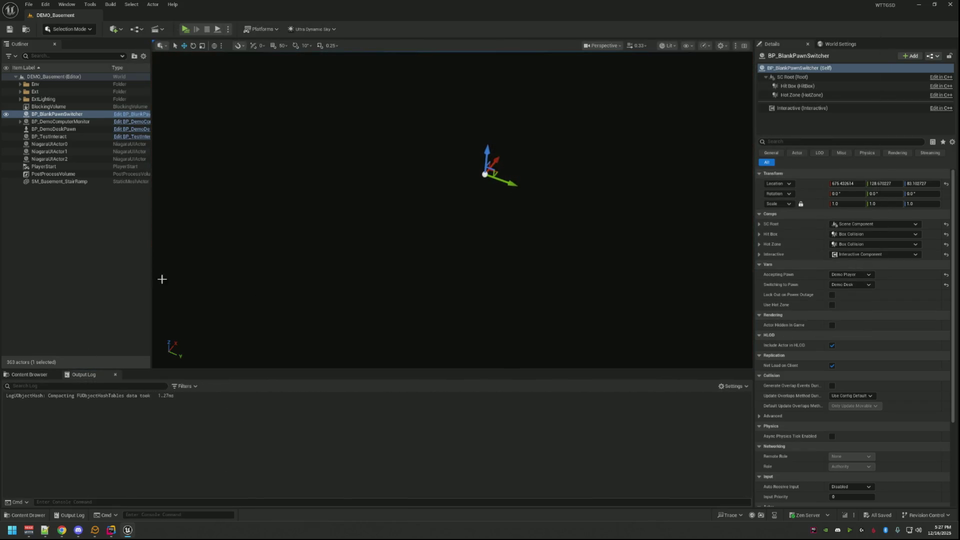
click(161, 279)
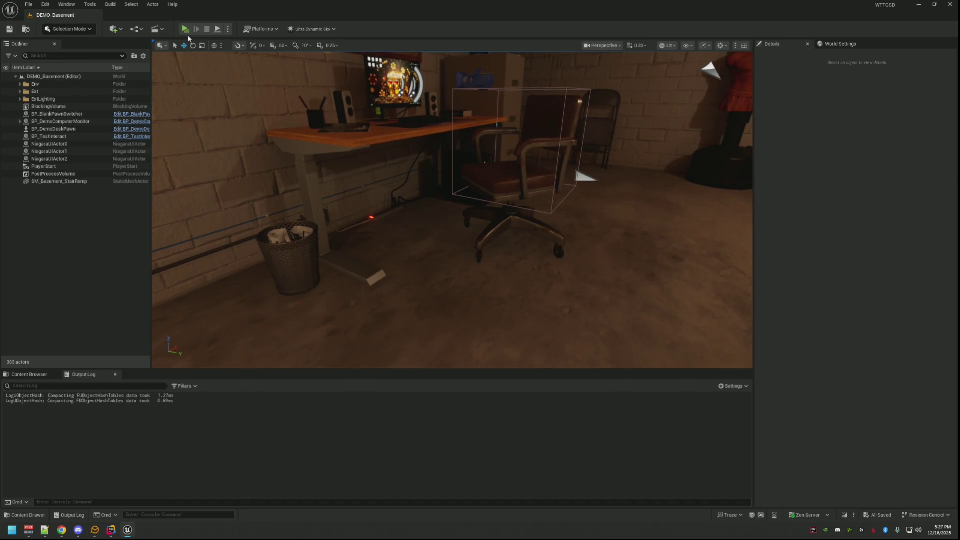
key(alt+p)
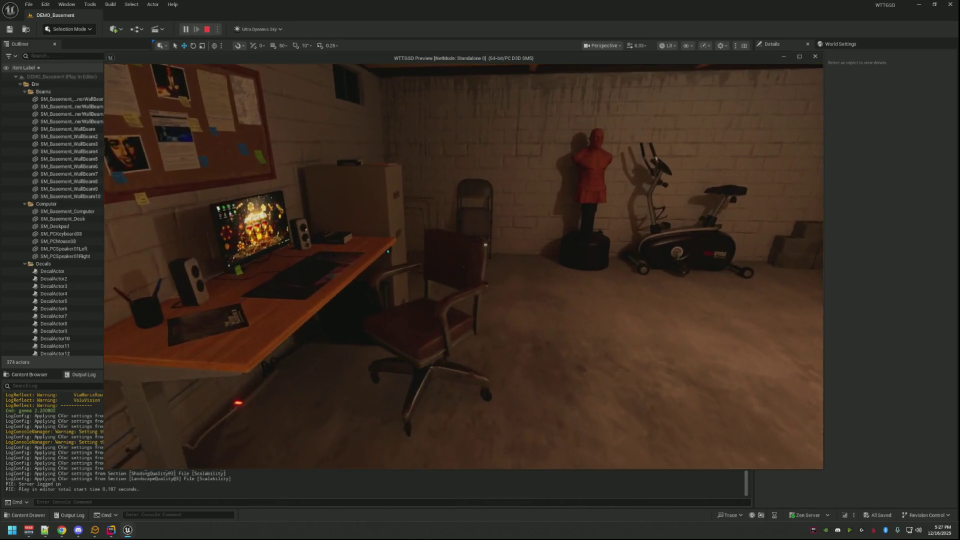
click(463, 266)
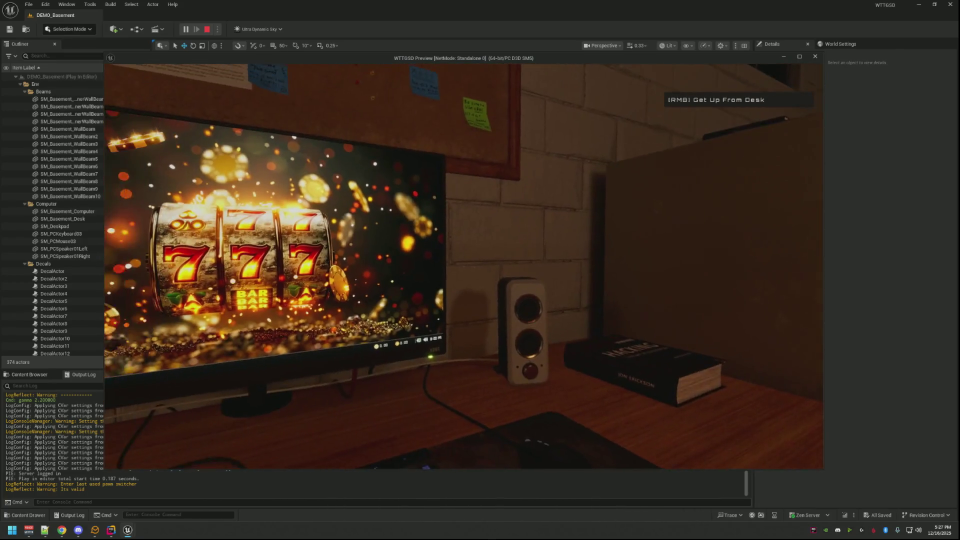
right_click(463, 266)
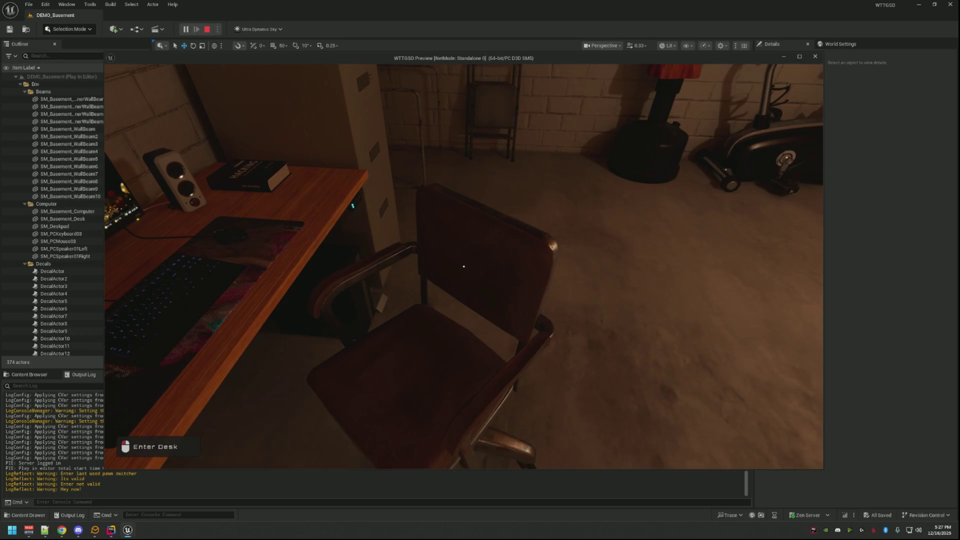
key(s)
key(w)
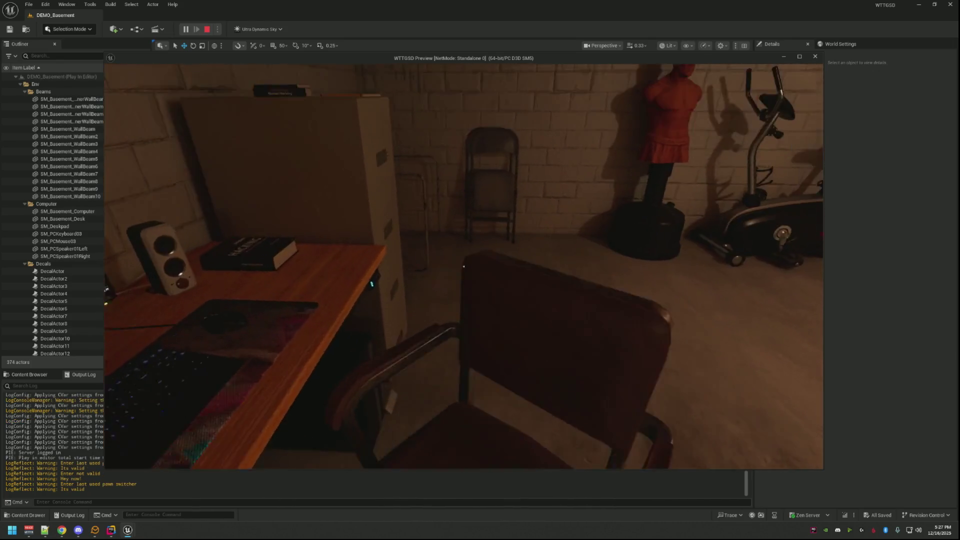
click(463, 267)
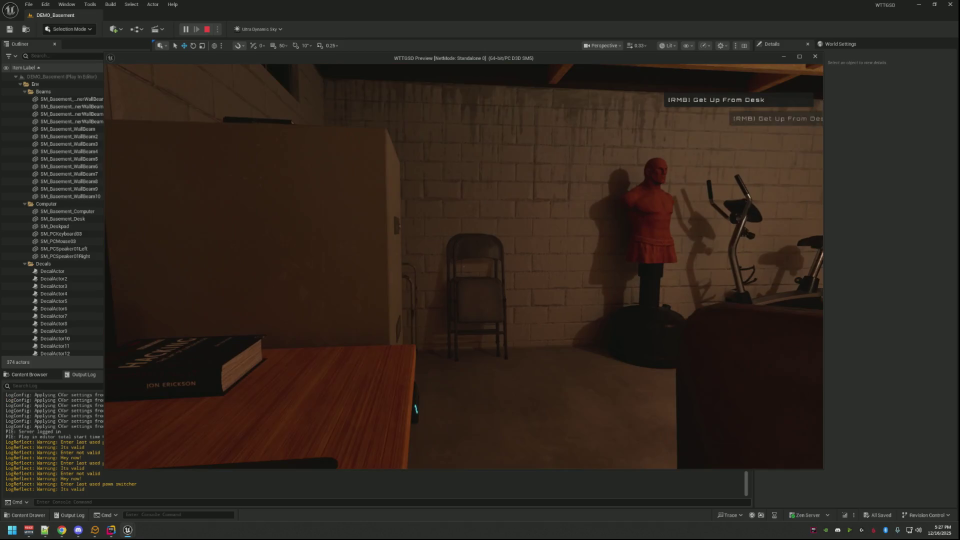
right_click(463, 267)
click(463, 266)
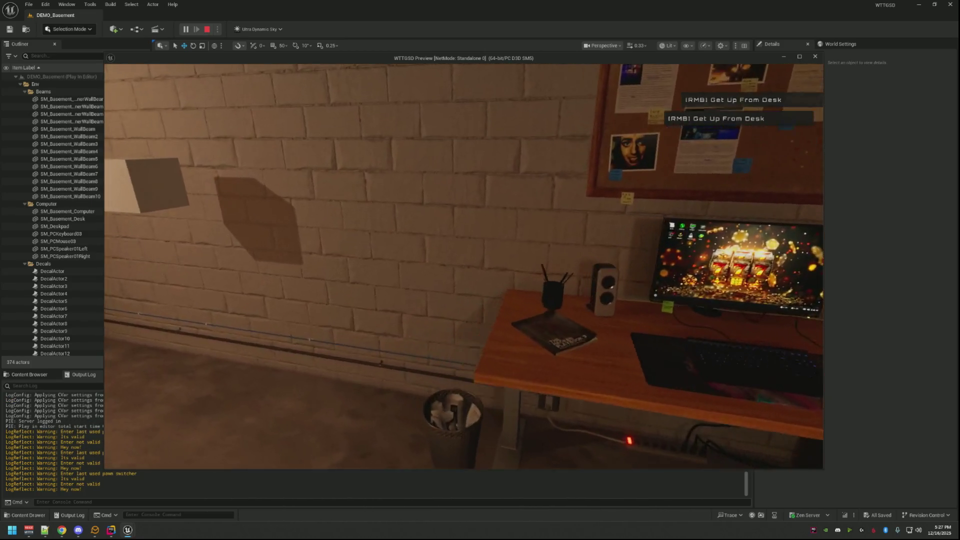
right_click(464, 266)
- Test interacting with the wall test cube away from the desk, then stop the session
click(464, 266)
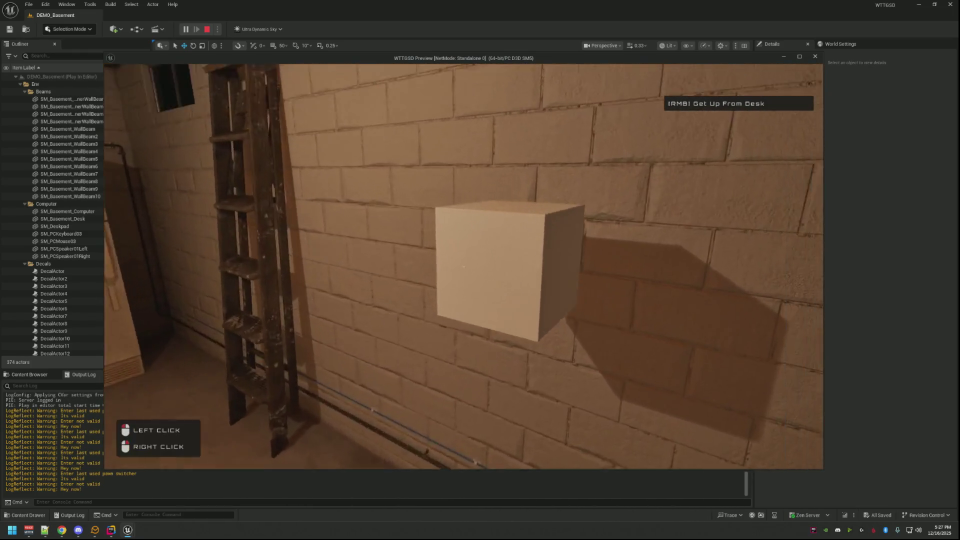
click(463, 266)
click(463, 267)
click(463, 266)
right_click(463, 266)
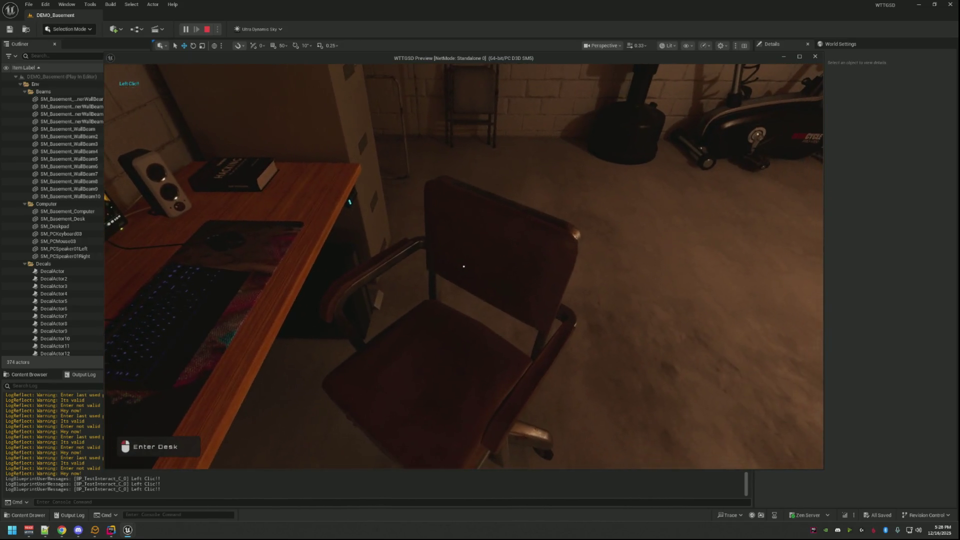
click(464, 267)
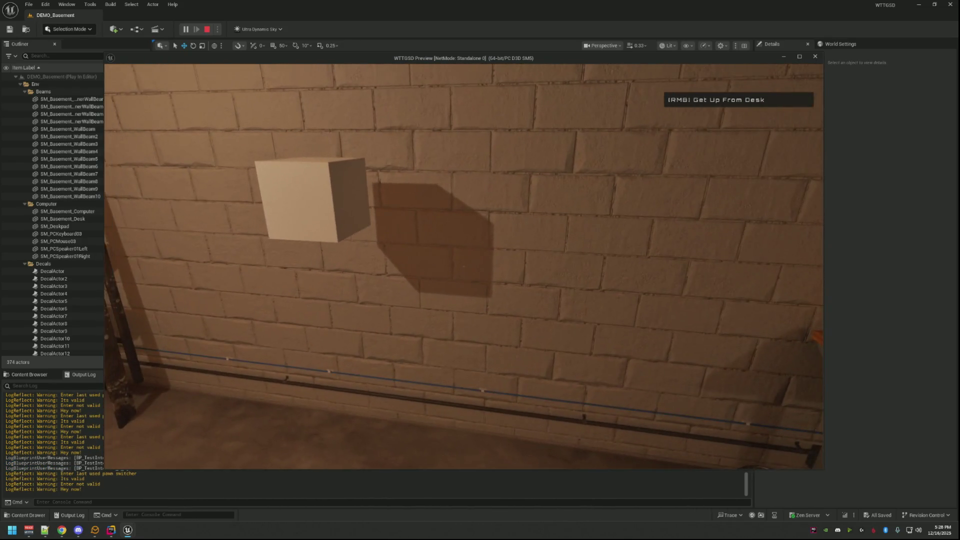
key(Escape)
click(112, 531)
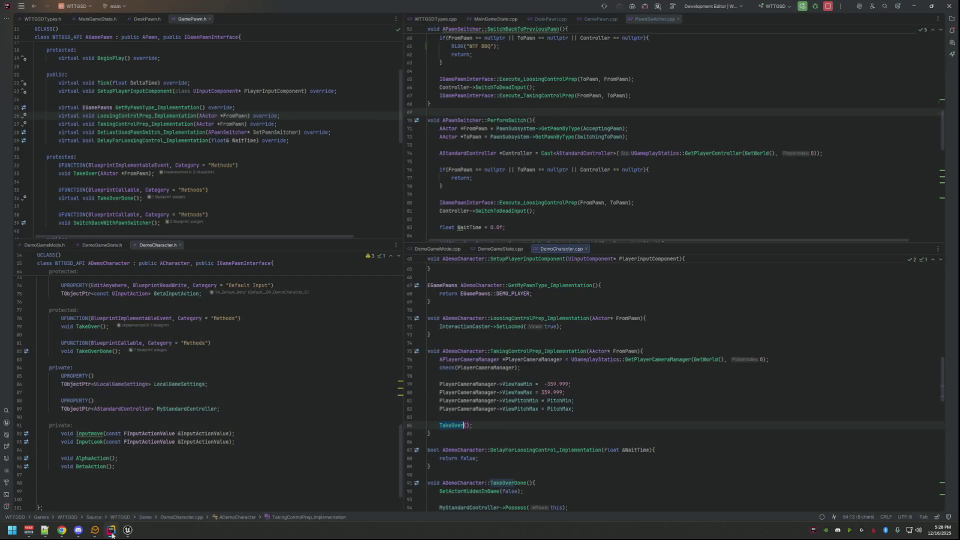
- Review the DemoCharacter header and the TakeOver call in DemoCharacter.cpp
click(526, 308)
click(380, 302)
scroll(379, 334, up, 10)
scroll(380, 334, down, 8)
click(644, 392)
scroll(579, 305, down, 20)
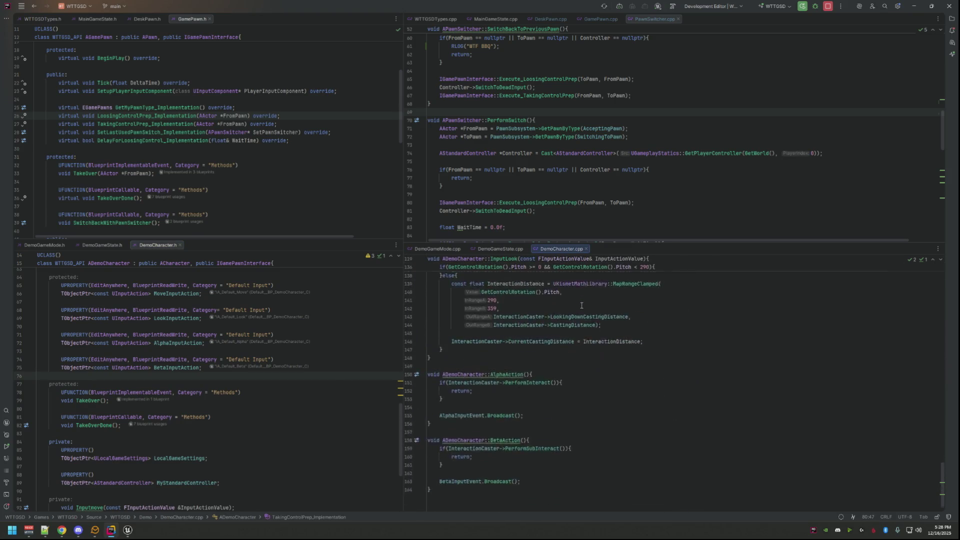
scroll(578, 193, down, 6)
scroll(579, 190, up, 10)
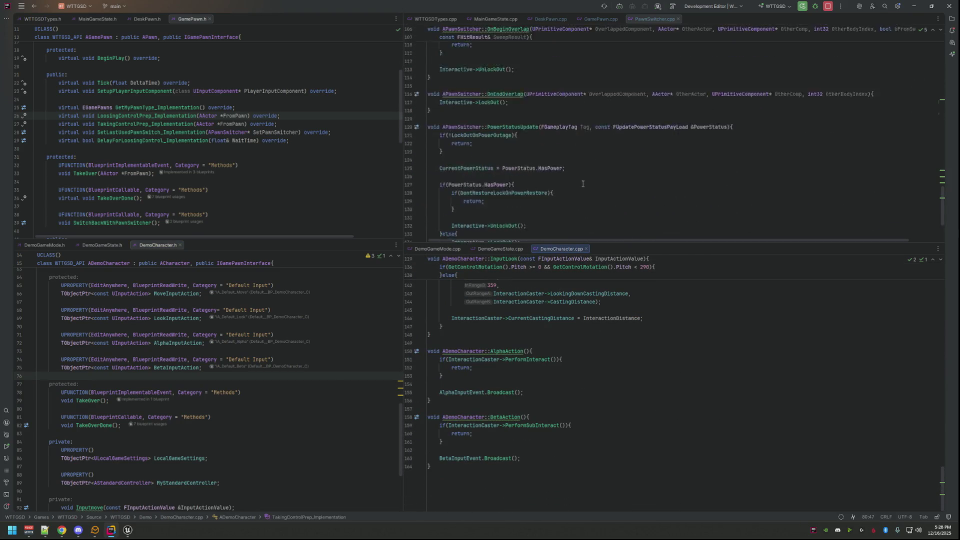
scroll(582, 184, up, 12)
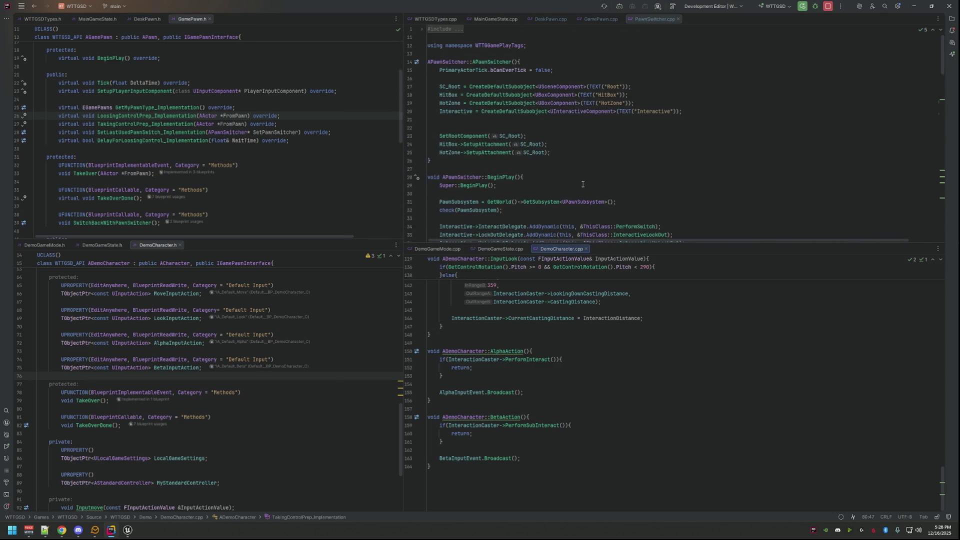
- Delete the RLOG if/else logging block and leftover blank lines in GamePawn.cpp
click(592, 18)
scroll(541, 193, up, 10)
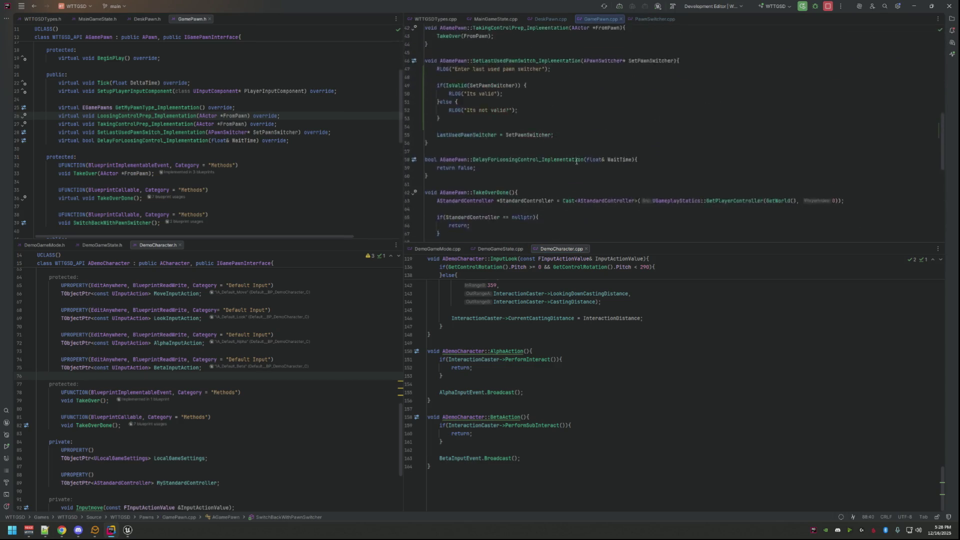
scroll(542, 190, down, 4)
click(547, 163)
key(Up)
key(Up)
key(shift+Up)
key(shift+Up)
key(shift+Up)
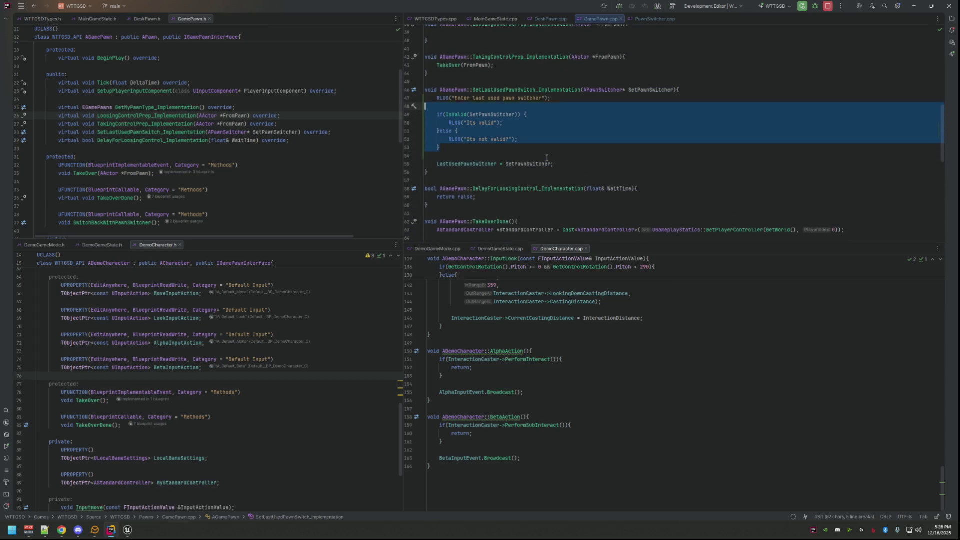
key(Delete)
key(Down)
key(shift+Up)
key(Delete)
key(Up)
key(Up)
key(Up)
- Search DeskPawn.cpp for remaining RLOG calls and review the end of BeginPlay
click(552, 18)
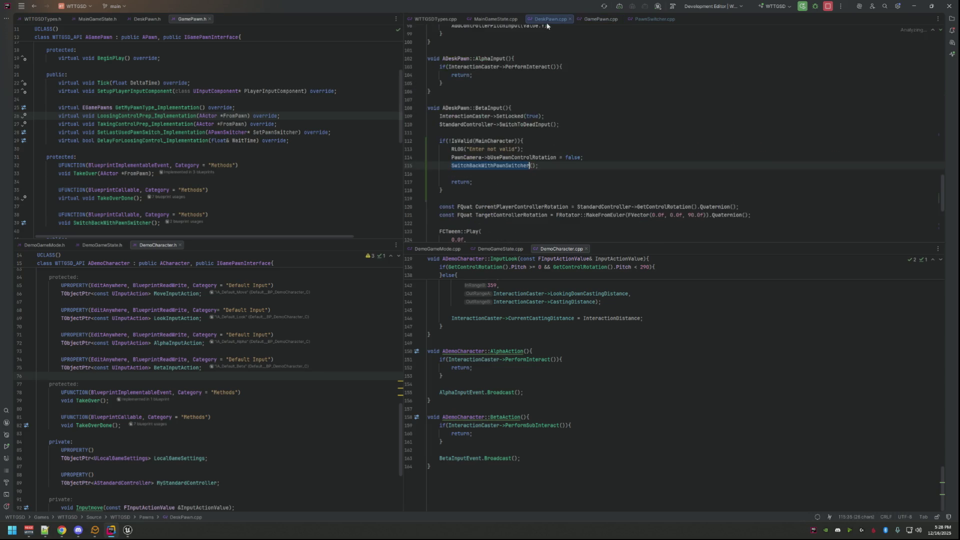
click(566, 148)
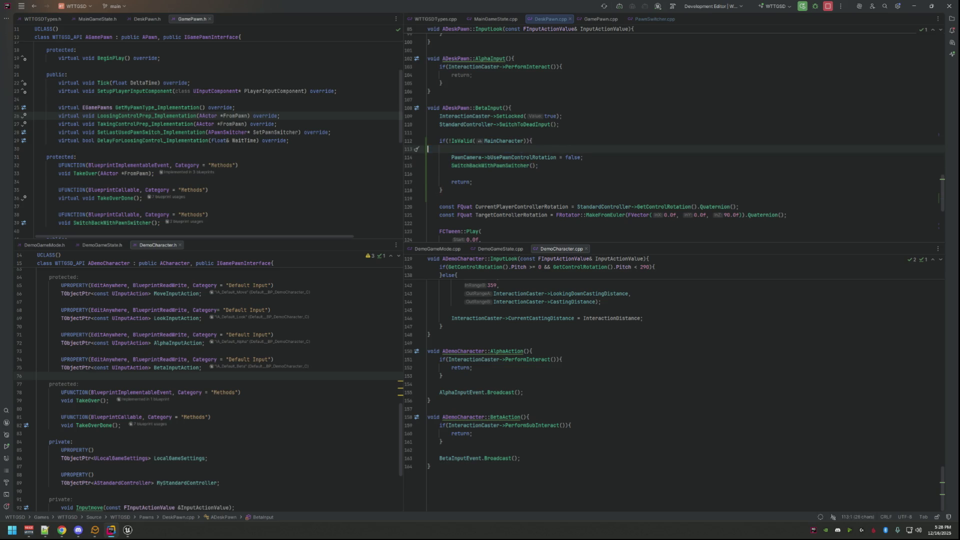
key(ctrl+f)
text(RLO)
key(Escape)
click(576, 192)
click(580, 171)
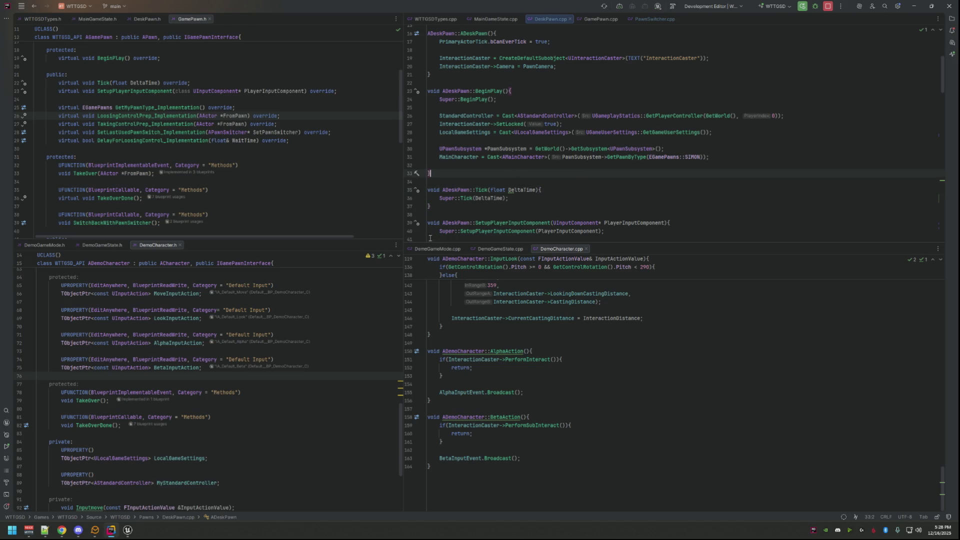
mouse_move(390, 241)
mouse_down()
mouse_move(390, 266)
mouse_move(497, 234)
mouse_move(415, 246)
mouse_up()
click(131, 532)
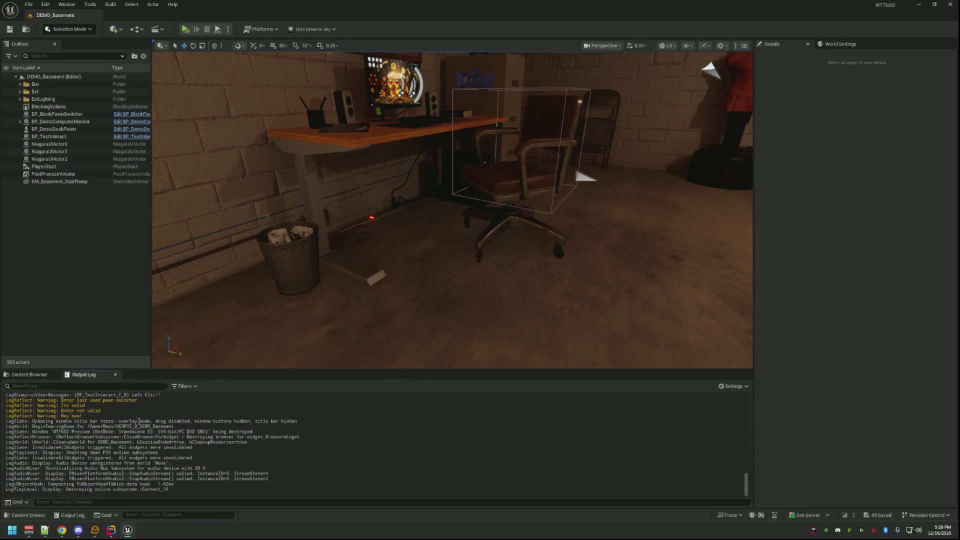
- Build a Live Coding patch of the C++ changes and start a Play-in-Editor desk test
click(845, 515)
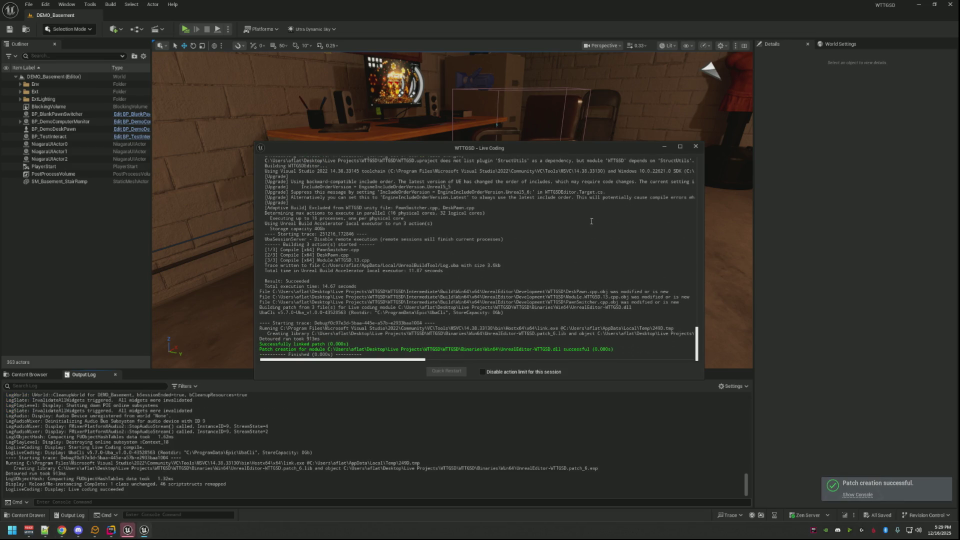
click(694, 147)
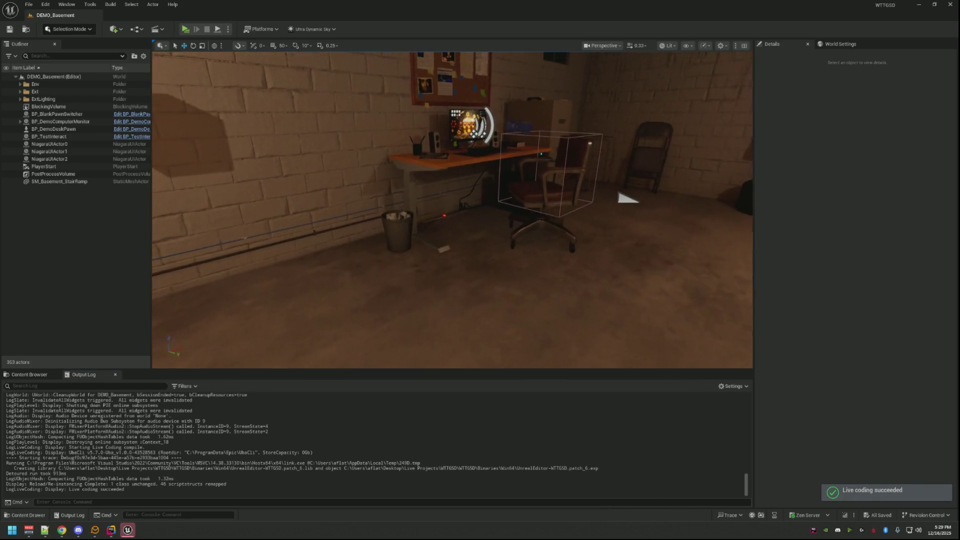
click(186, 29)
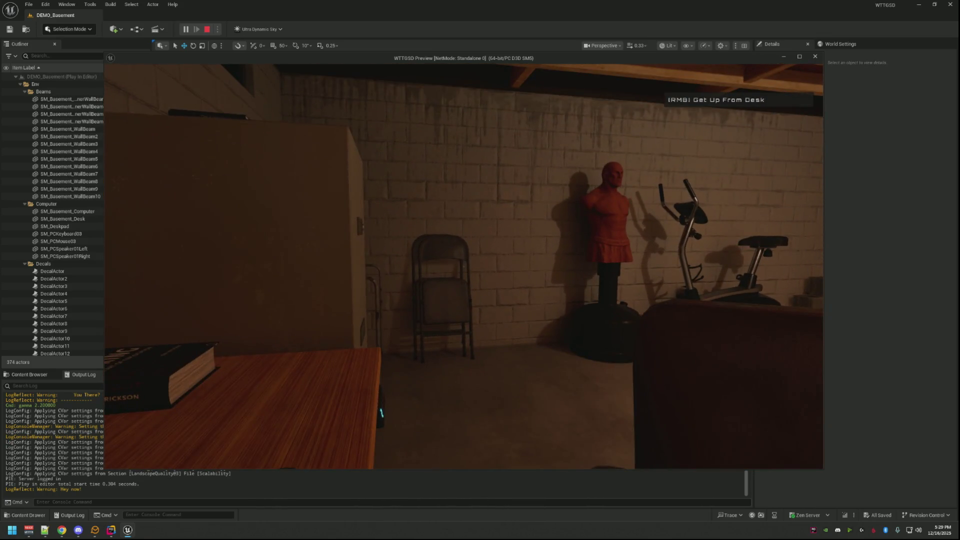
key(alt+Tab)
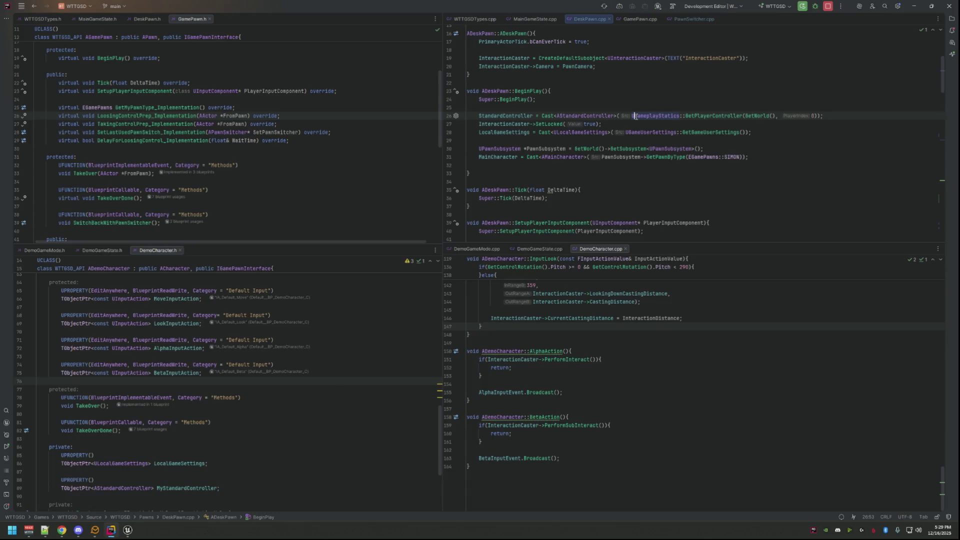
- Search the current file for GetWorld and GamePawn.cpp for RLOG debug calls
key(ctrl+f)
text(GetWorl)
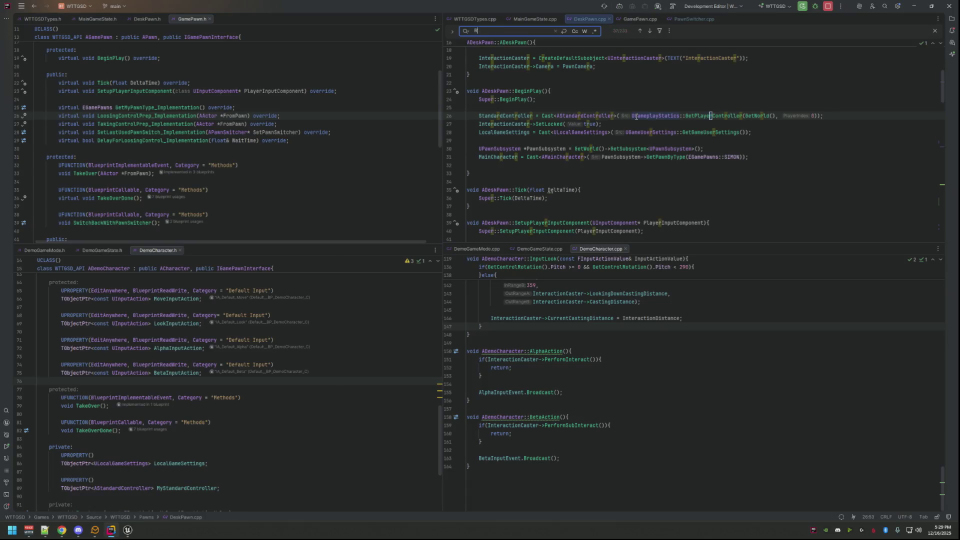
key(Escape)
click(635, 21)
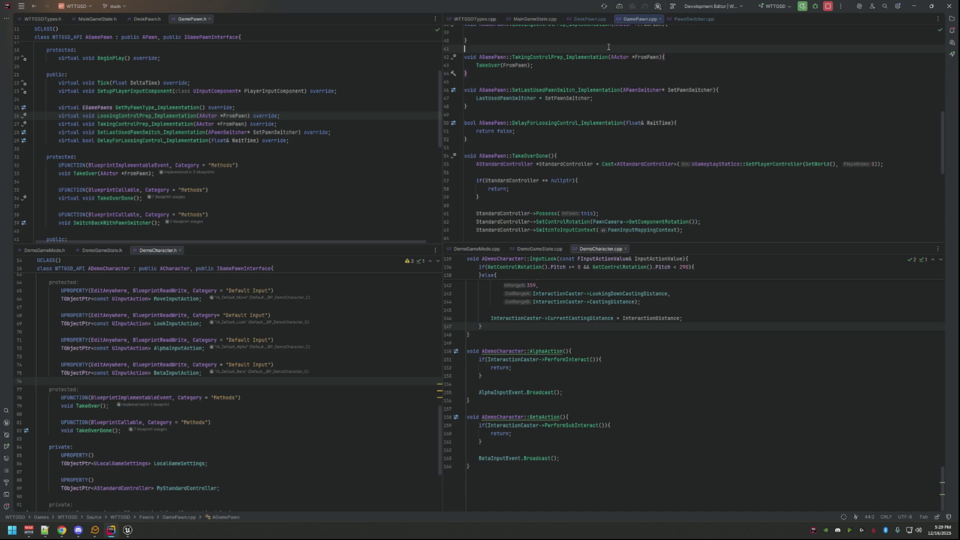
key(ctrl+f)
text(RLo)
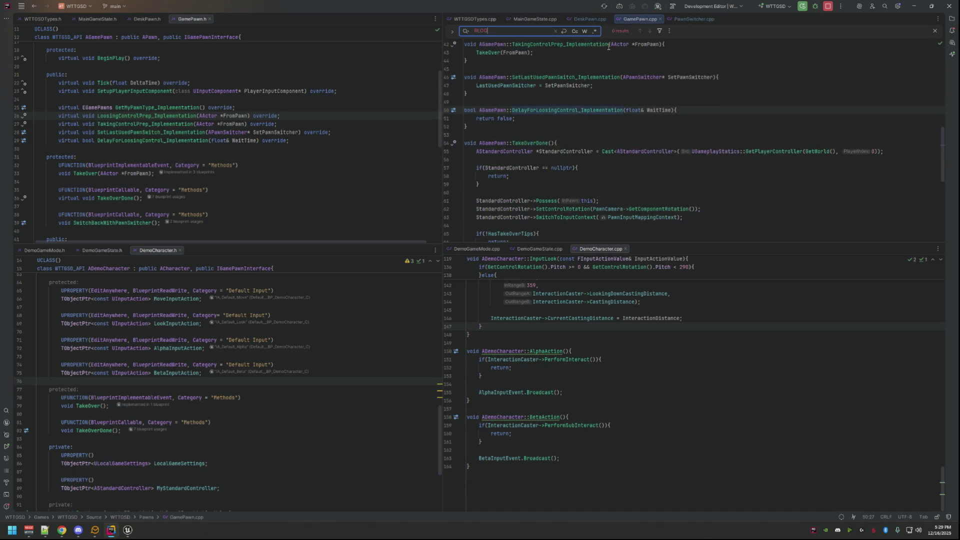
key(Escape)
- Delete the "WTF BBQ" and "Hey now" RLOG lines and blank lines in PawnSwitcher.cpp
click(686, 18)
key(ctrl+f)
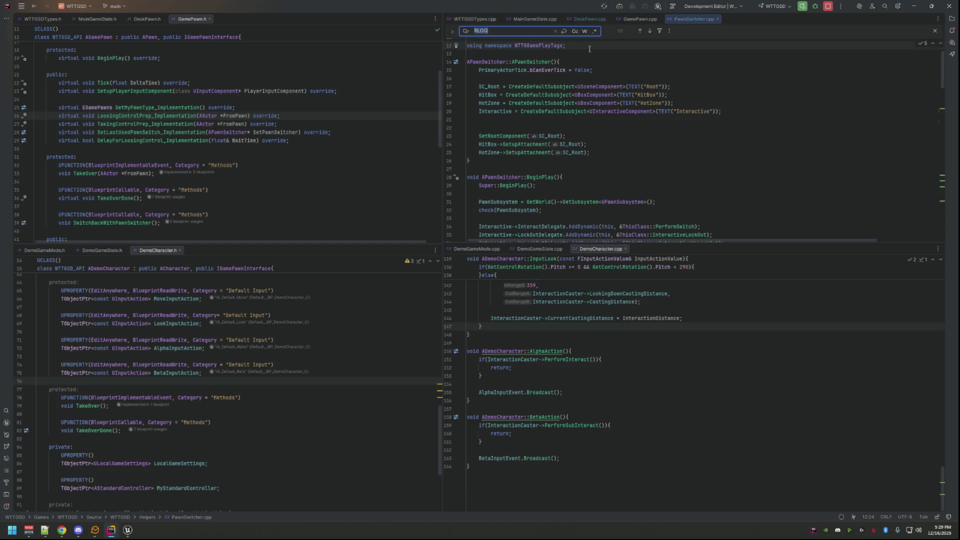
key(Return)
key(Escape)
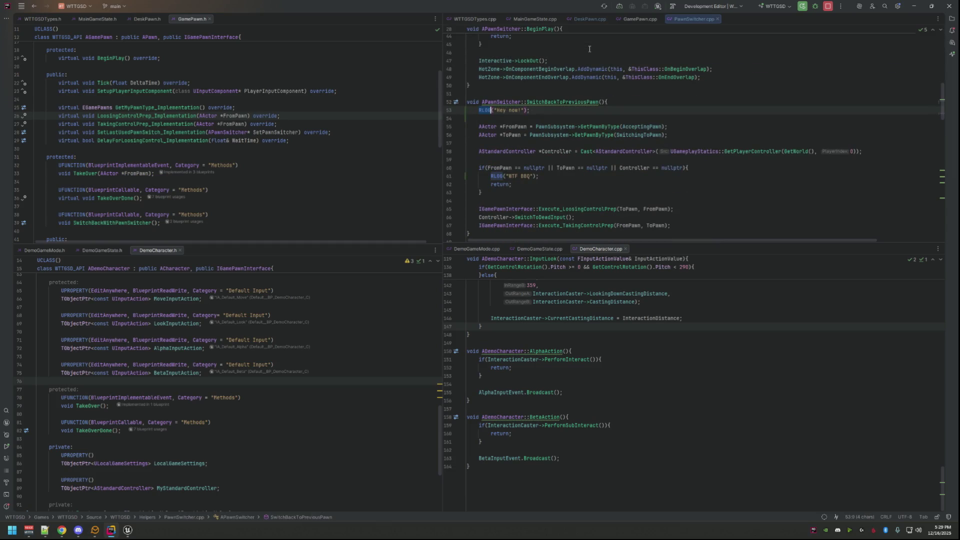
click(547, 181)
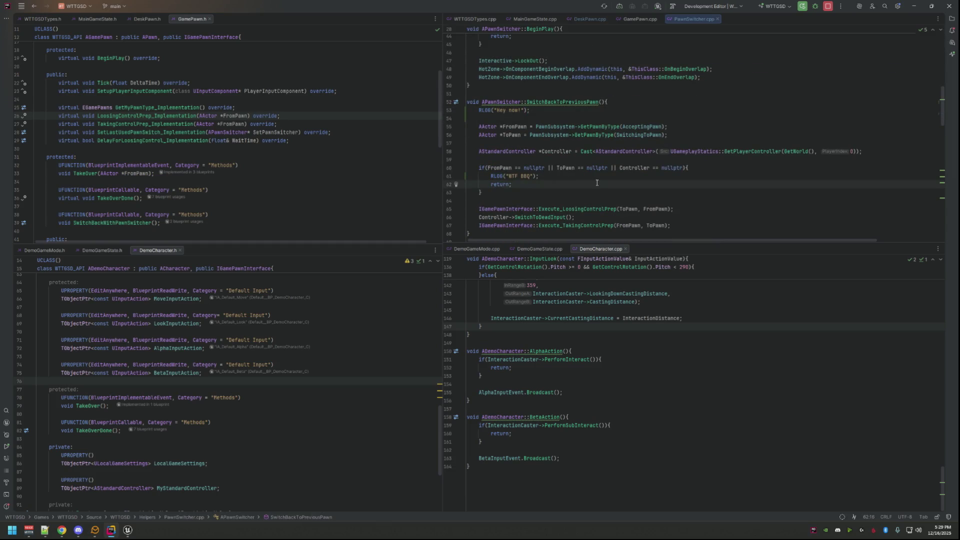
key(Up)
key(BackSpace)
key(BackSpace)
key(Up)
key(Up)
key(Up)
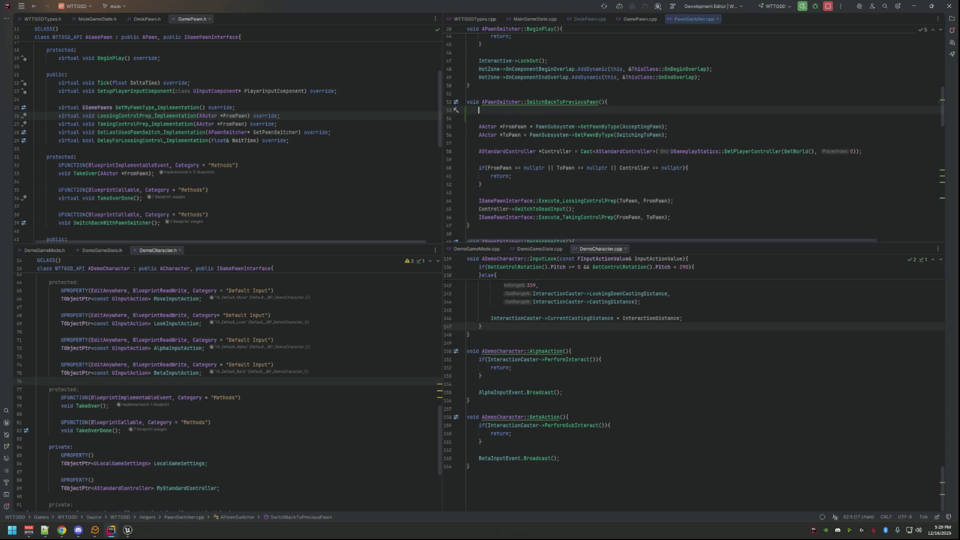
key(BackSpace)
key(Up)
key(Up)
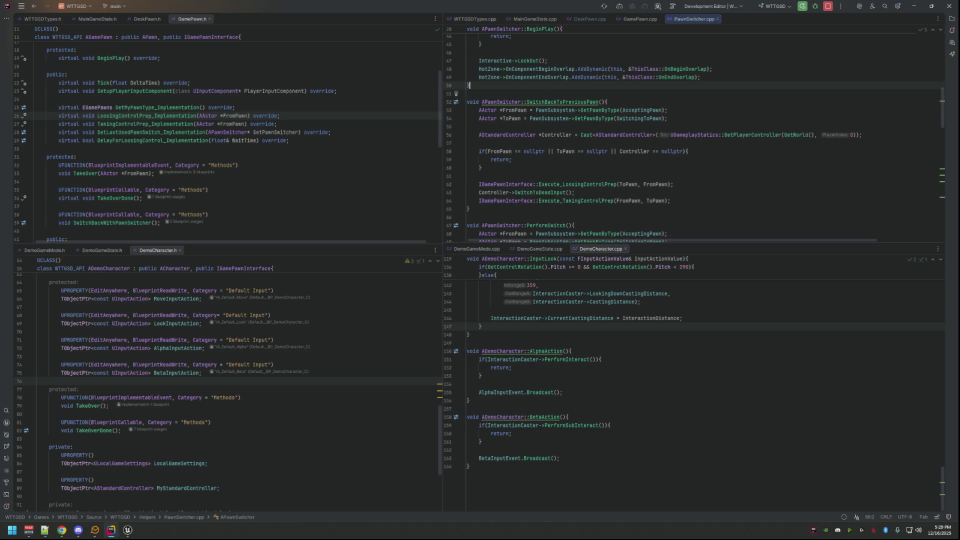
click(129, 530)
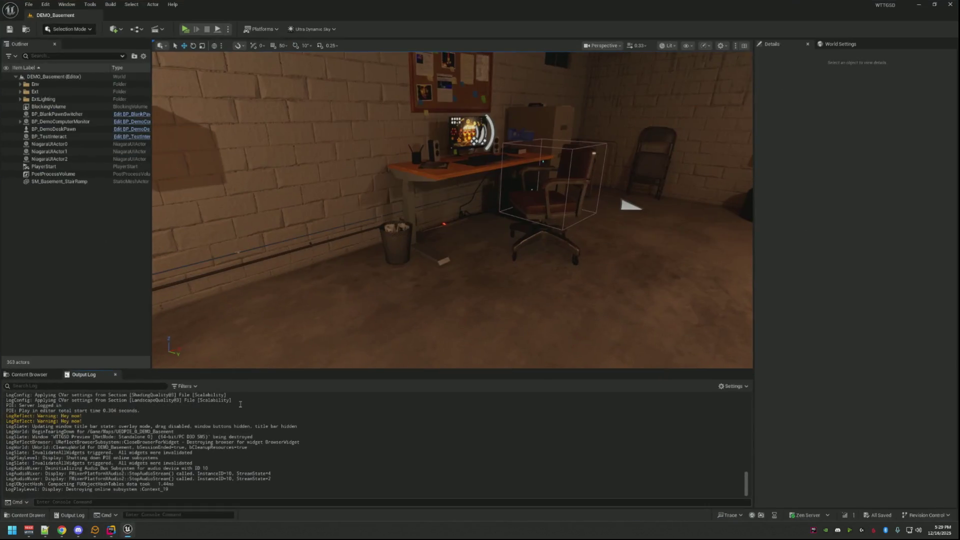
- Hot-compile the log-free code with Live Coding, then start and stop a basement play test
click(844, 515)
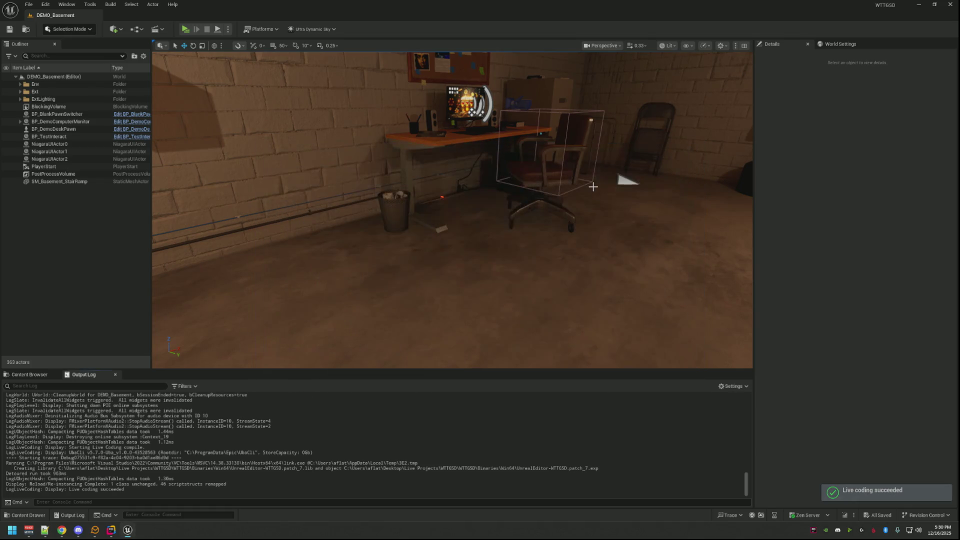
click(192, 29)
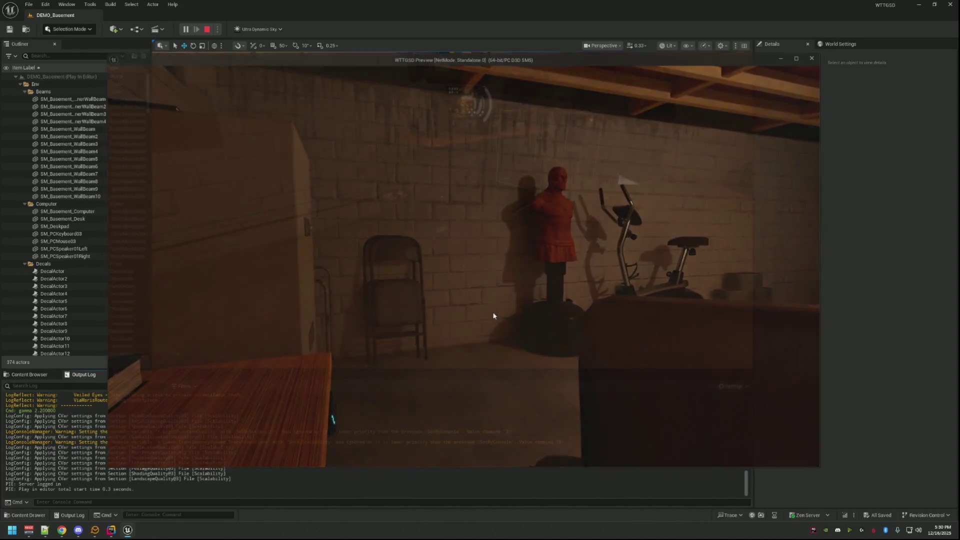
key(Escape)
- Set BP_DemoDeskPawn's Yaw View Min to -90 and Max to 90, save, and play-test it
key(w)
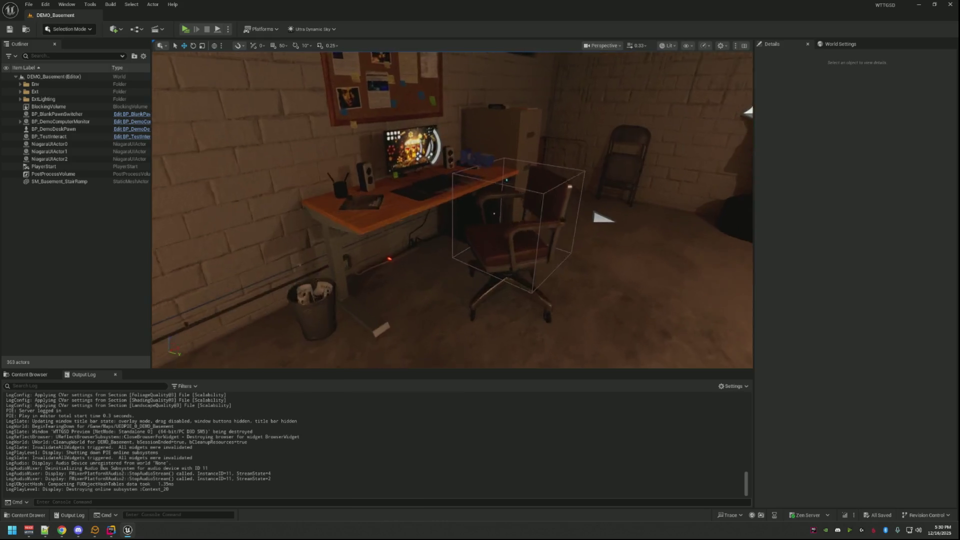
click(554, 260)
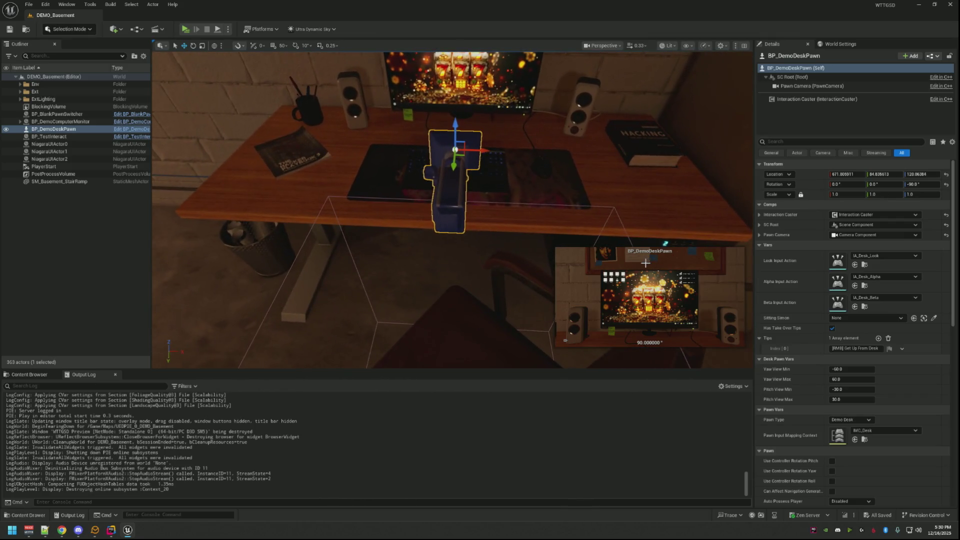
click(850, 369)
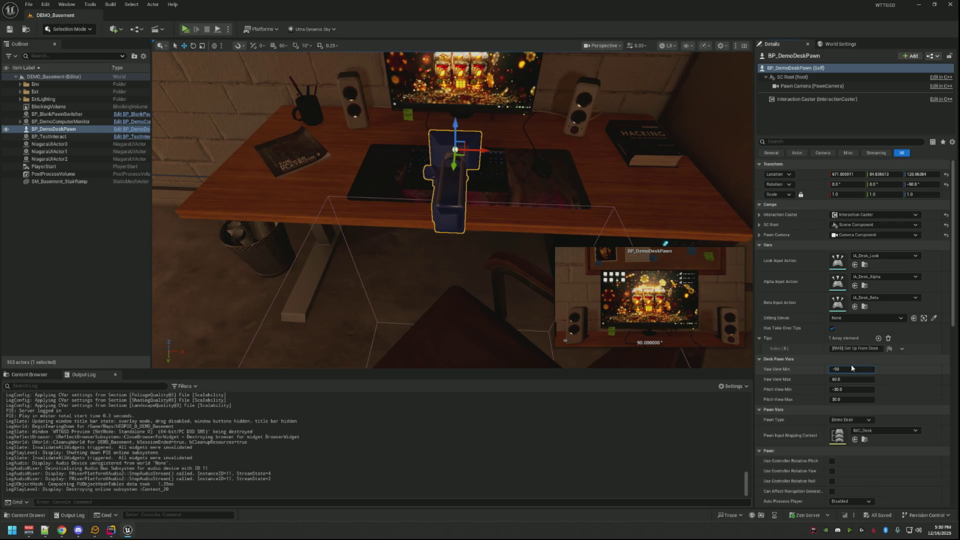
key(Tab)
text(90)
key(Return)
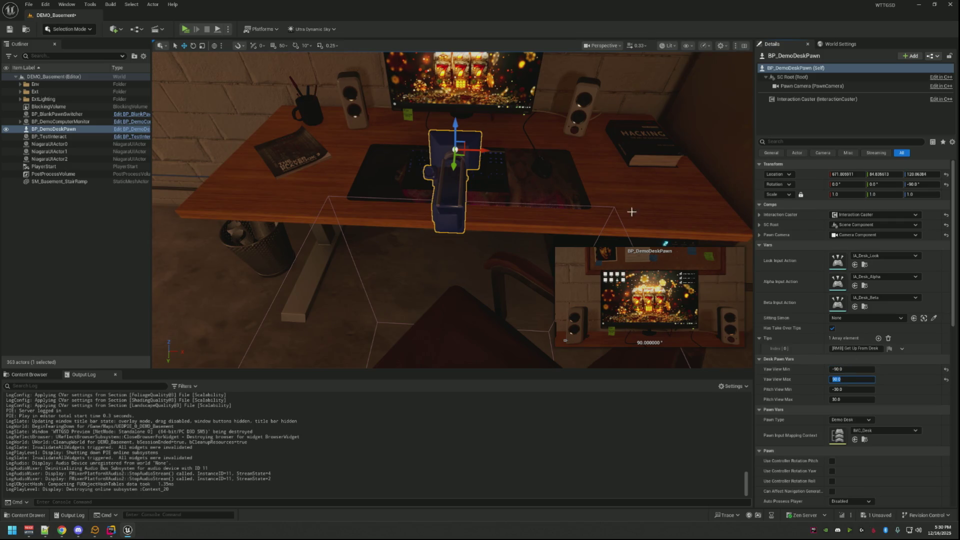
scroll(627, 215, down, 5)
key(ctrl+s)
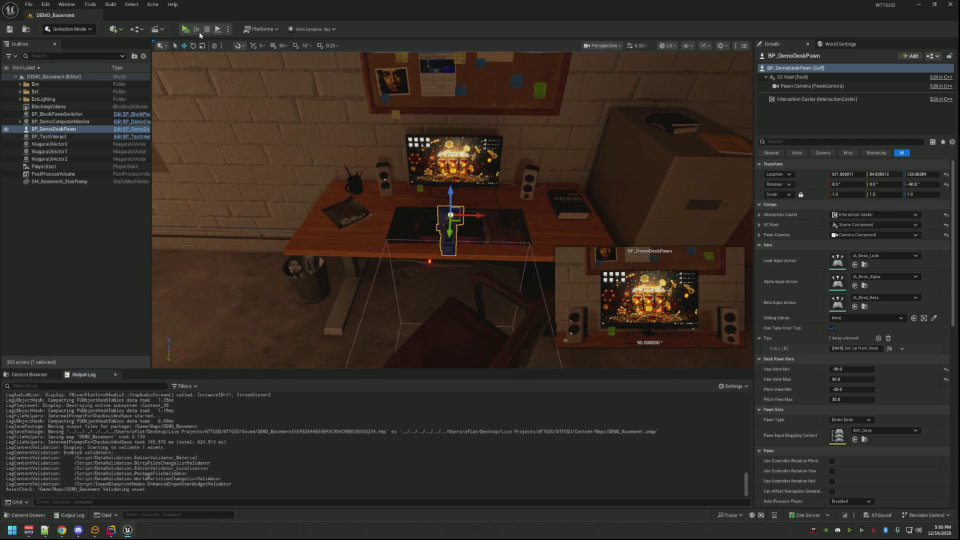
click(185, 29)
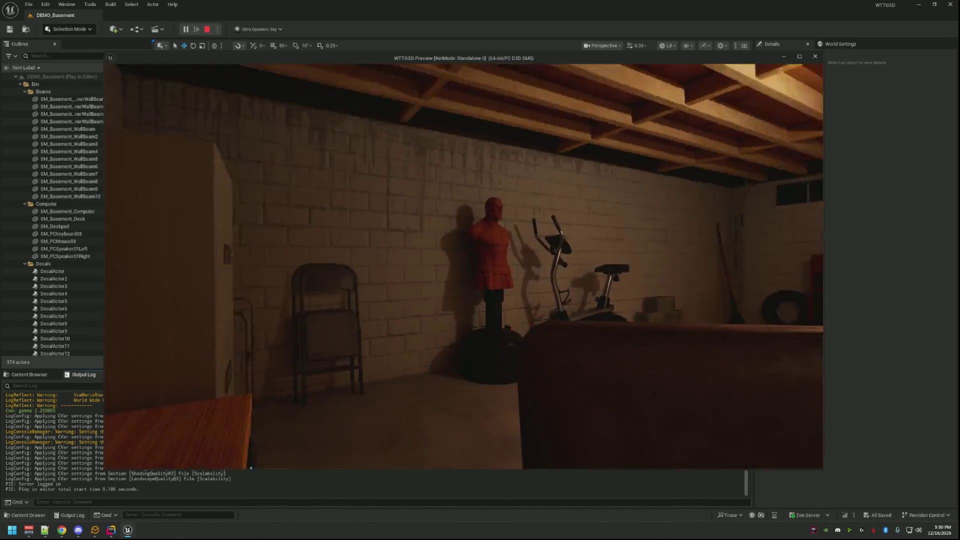
key(Escape)
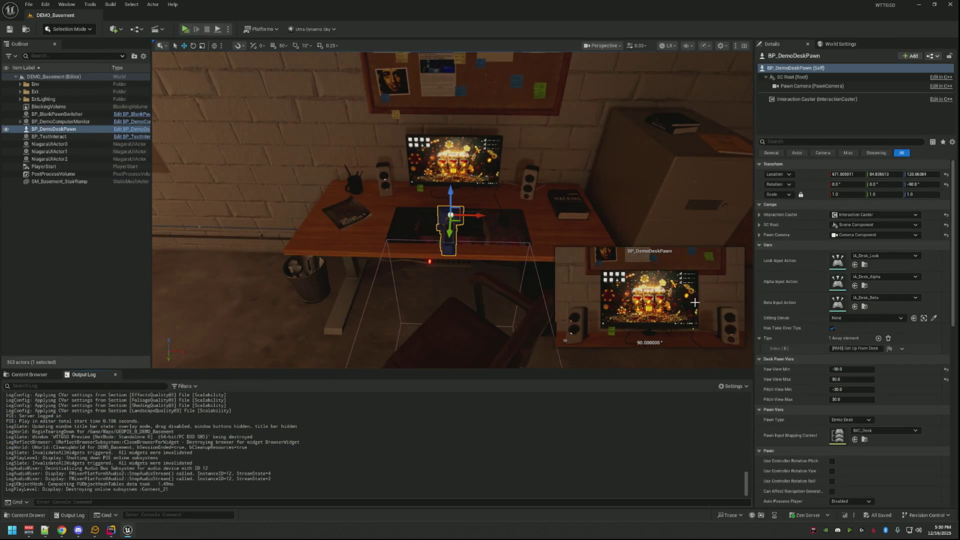
- Change the desk pawn's yaw limits to Min -180 and Max 0 and save the level
click(872, 368)
text(-180)
key(Tab)
text(0)
key(Return)
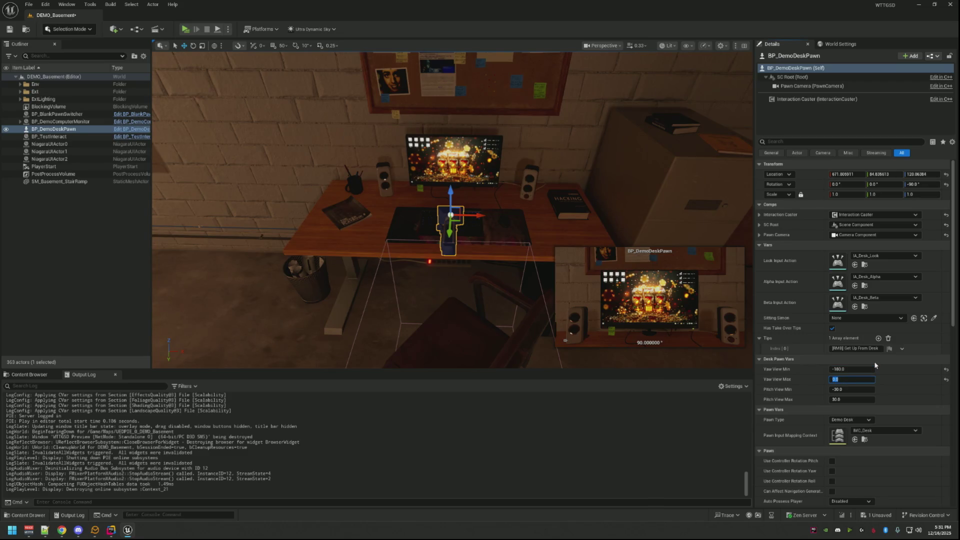
double_click(150, 129)
click(9, 29)
click(87, 221)
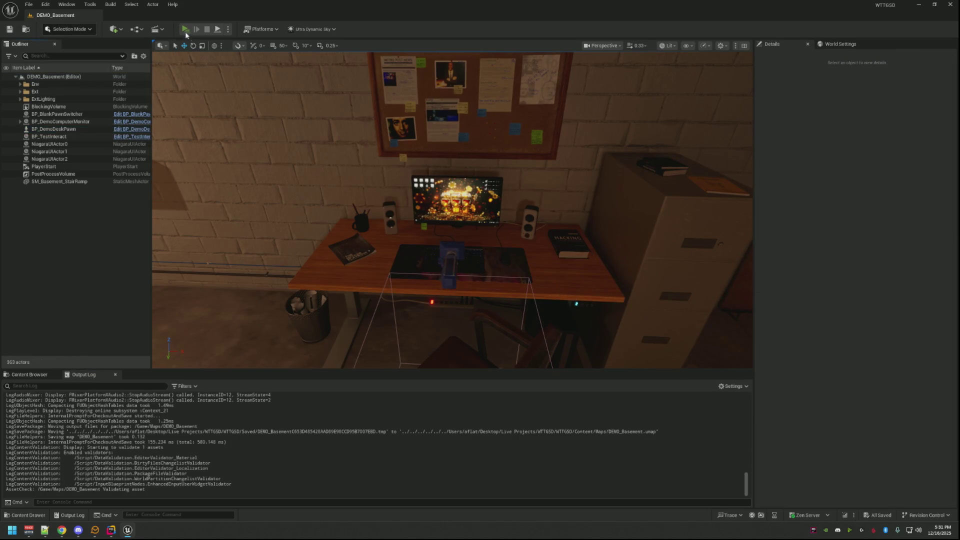
- In a play session, sit down at the desk and get up again, twice
click(184, 30)
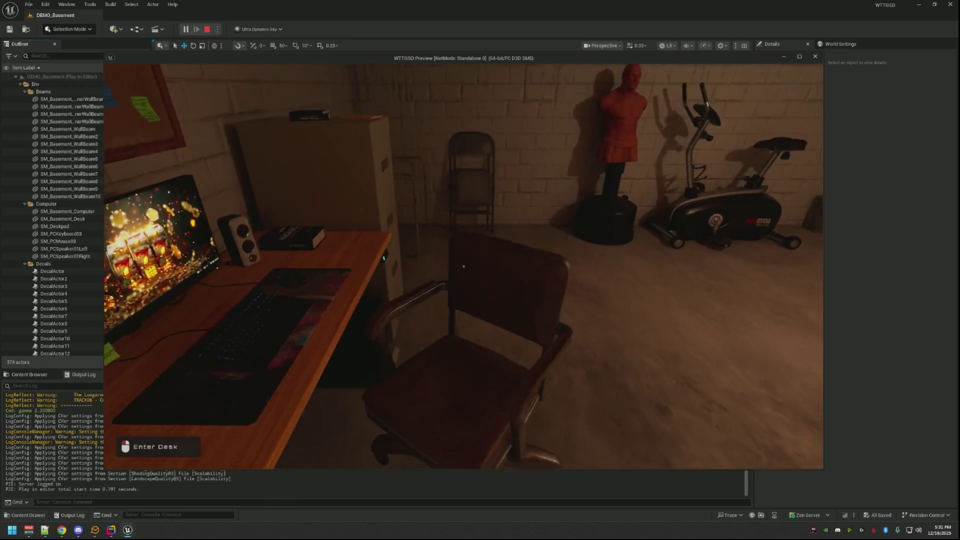
click(463, 267)
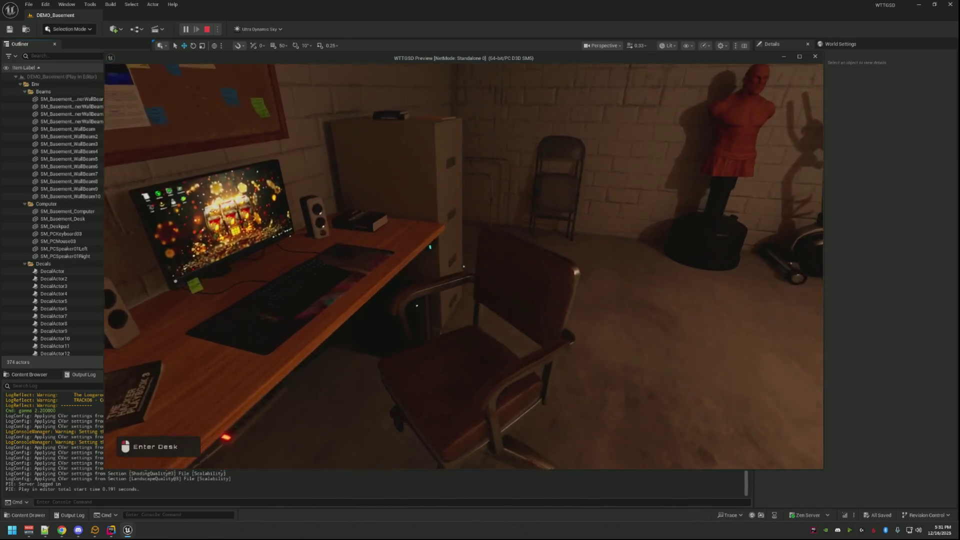
click(464, 266)
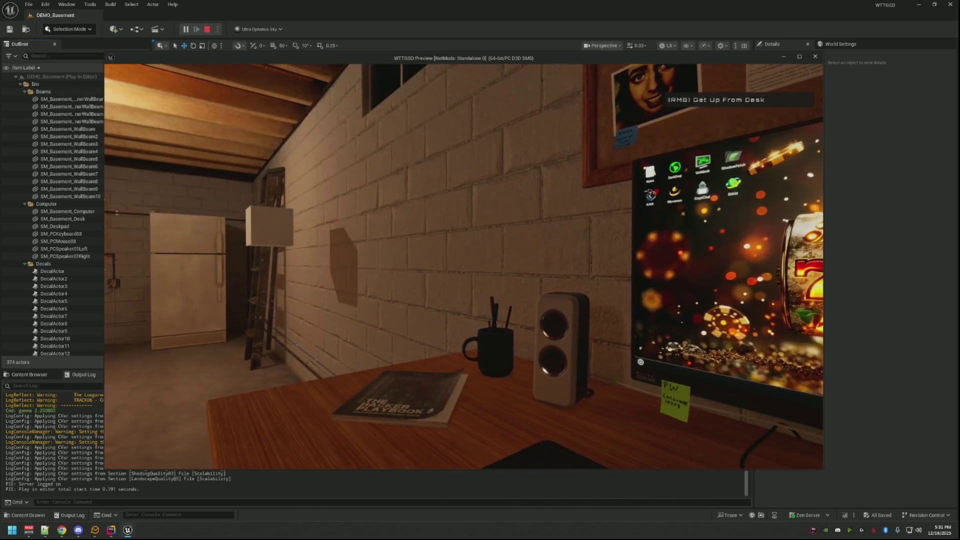
right_click(463, 266)
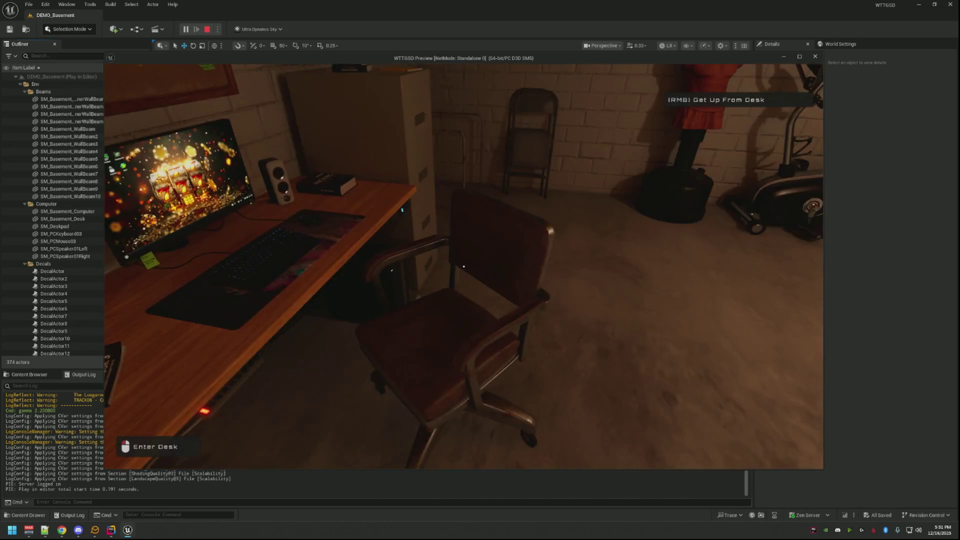
click(464, 266)
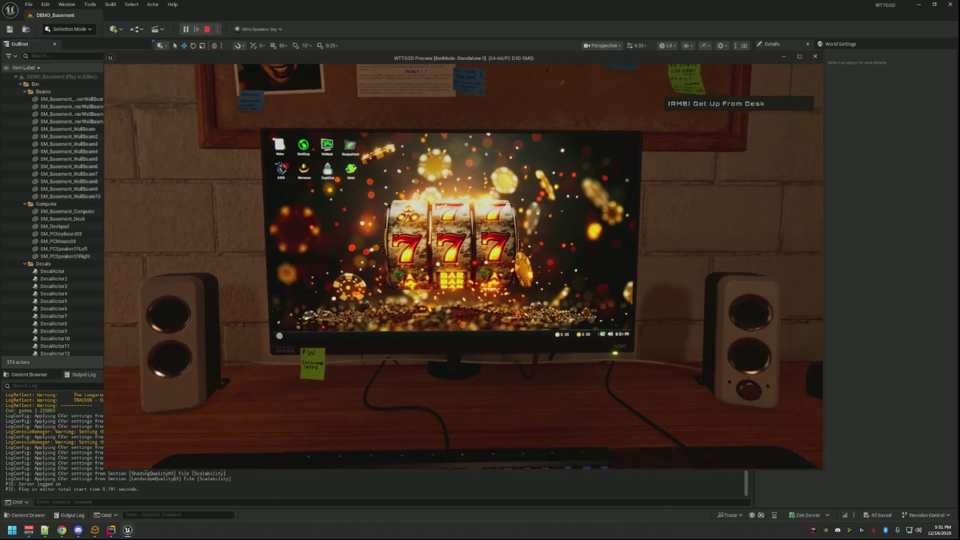
right_click(464, 266)
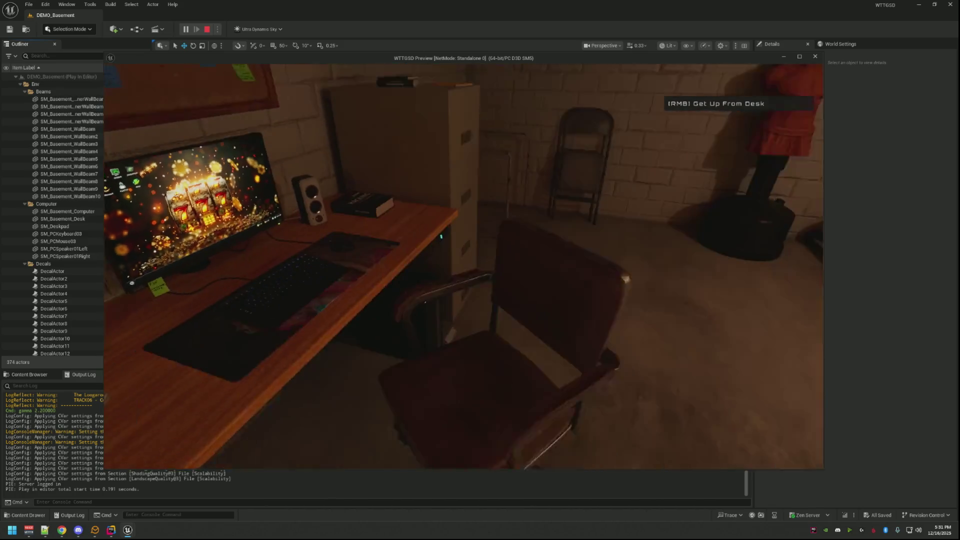
- Walk back to the chair, sit and stand again, click the wall test cube, then stop playing
key(s)
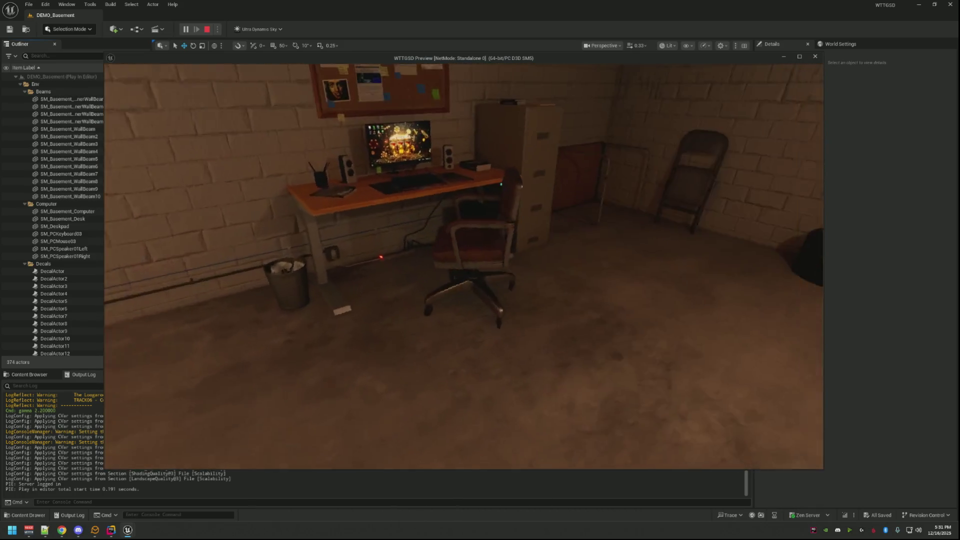
key(w)
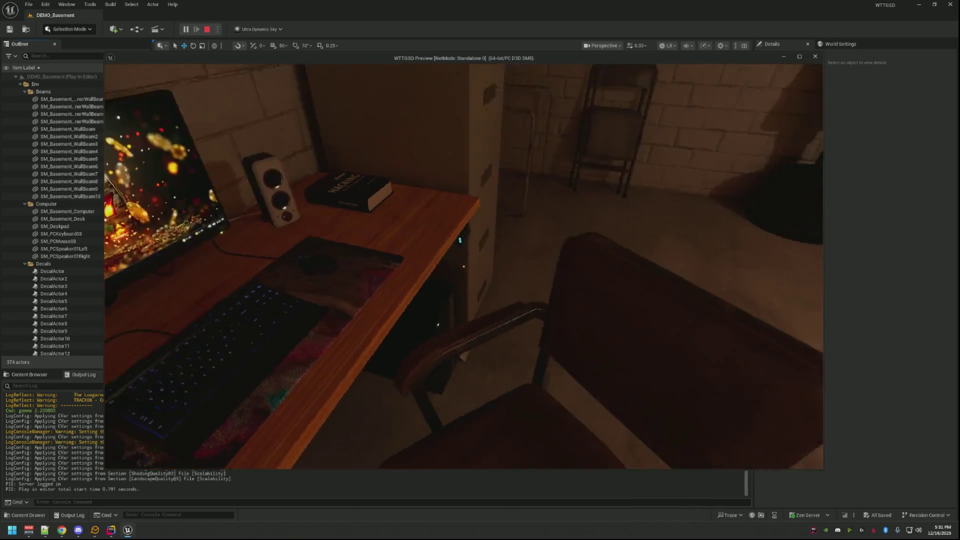
click(464, 267)
right_click(464, 266)
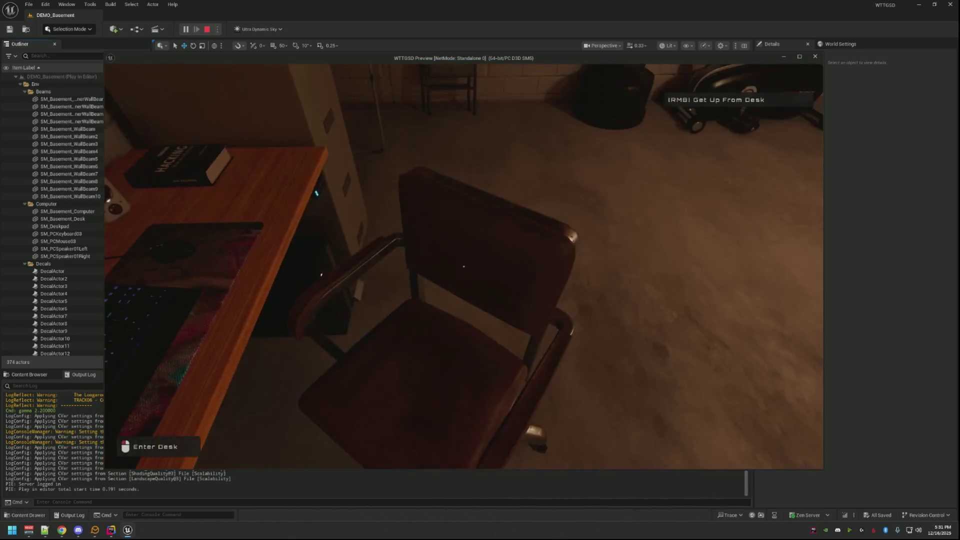
click(464, 267)
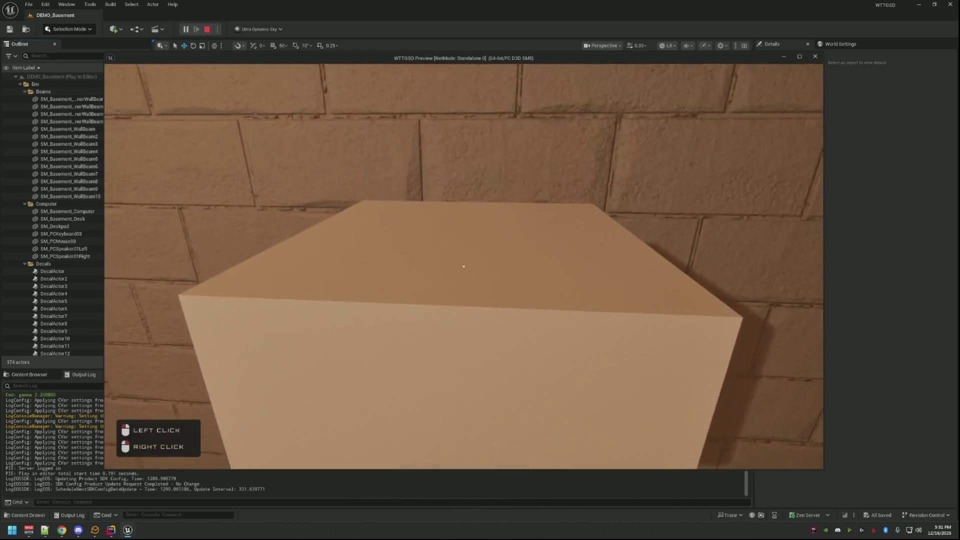
double_click(464, 266)
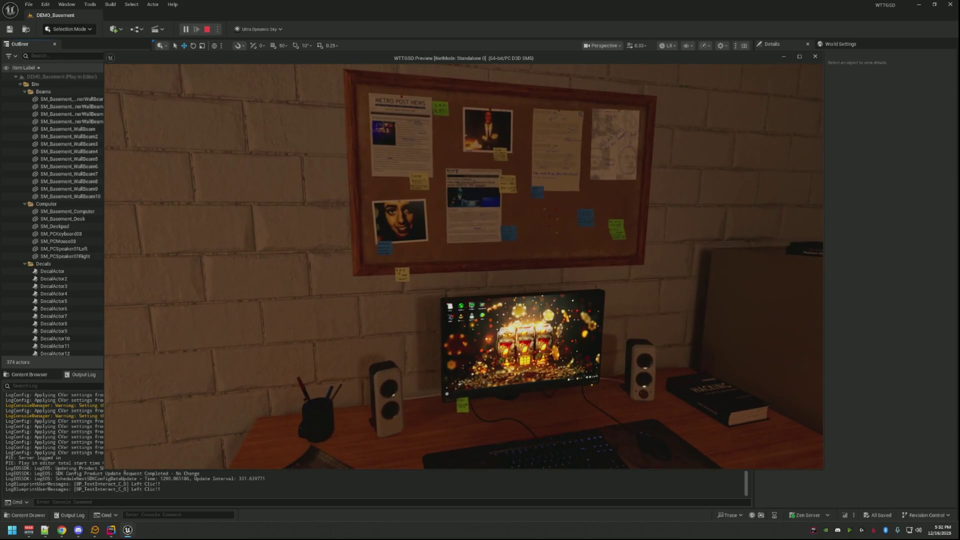
key(Escape)
scroll(465, 232, down, 5)
scroll(470, 228, up, 5)
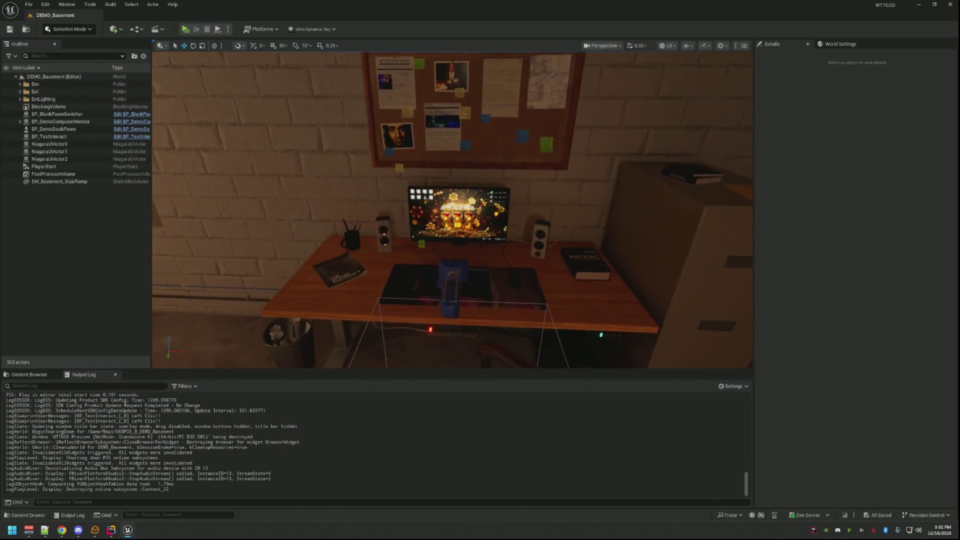
scroll(475, 223, down, 4)
scroll(480, 217, up, 3)
drag(479, 216, 235, 331)
click(118, 529)
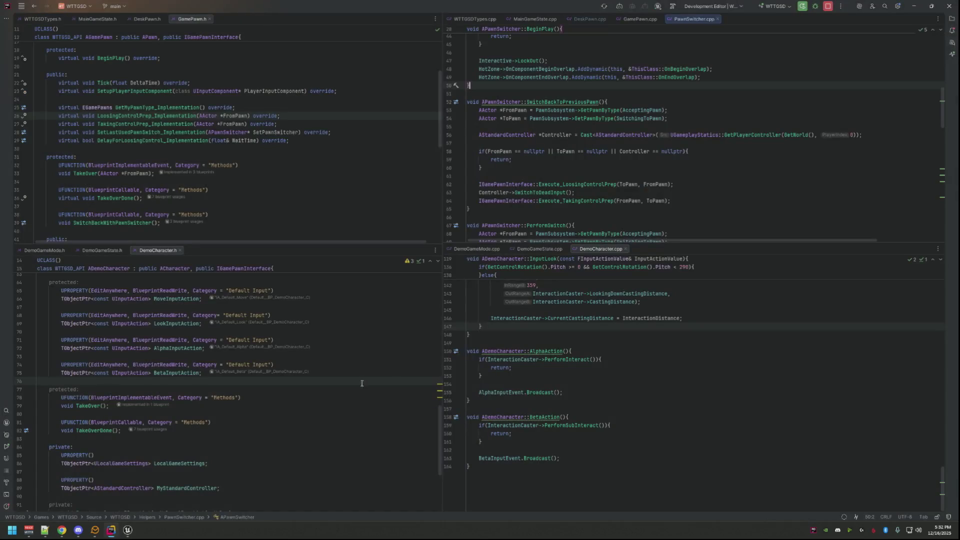
click(635, 335)
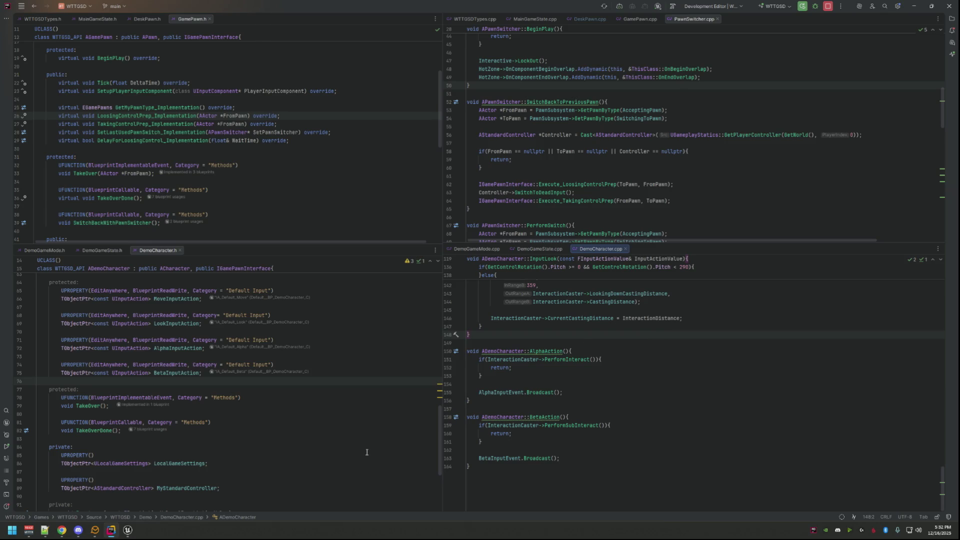
click(128, 529)
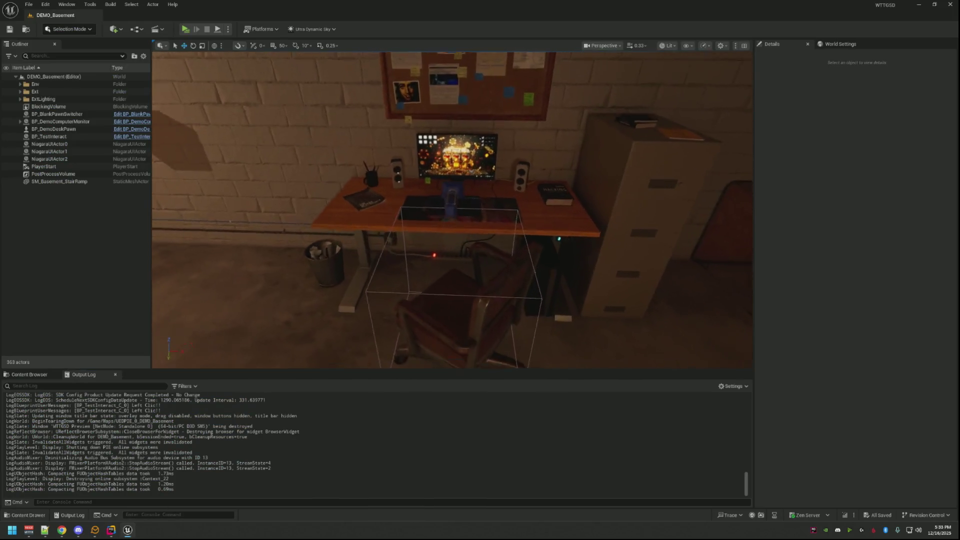
click(29, 375)
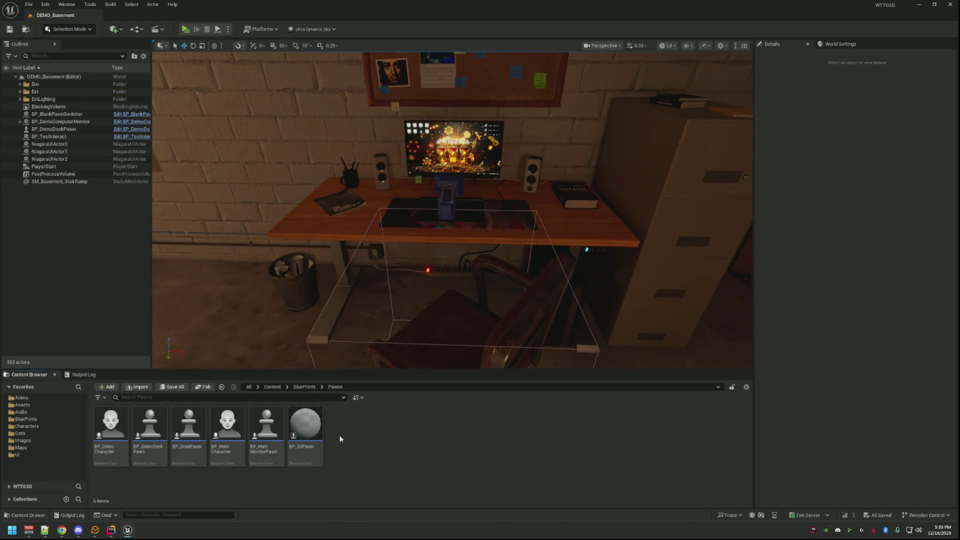
- Open BP_MainMonitorPawn and inspect its Create Event and Event TakeOver nodes
double_click(266, 422)
mouse_move(433, 181)
mouse_down()
mouse_move(451, 170)
mouse_move(444, 177)
mouse_move(451, 146)
mouse_up()
mouse_move(568, 232)
mouse_down()
mouse_move(446, 189)
mouse_move(489, 235)
mouse_up()
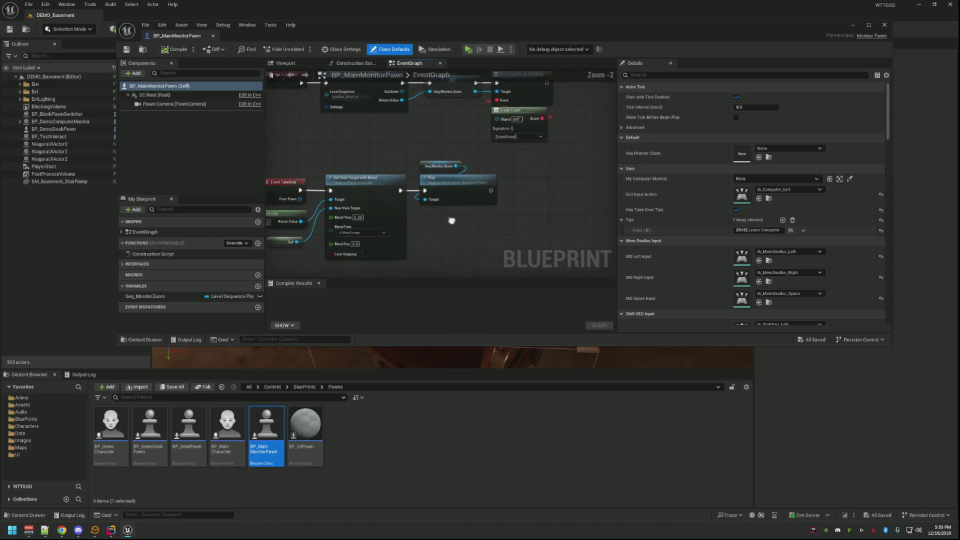
mouse_move(381, 148)
mouse_down()
mouse_move(388, 158)
mouse_move(473, 136)
mouse_move(399, 144)
mouse_move(440, 145)
mouse_up()
scroll(418, 176, down, 3)
scroll(418, 176, up, 3)
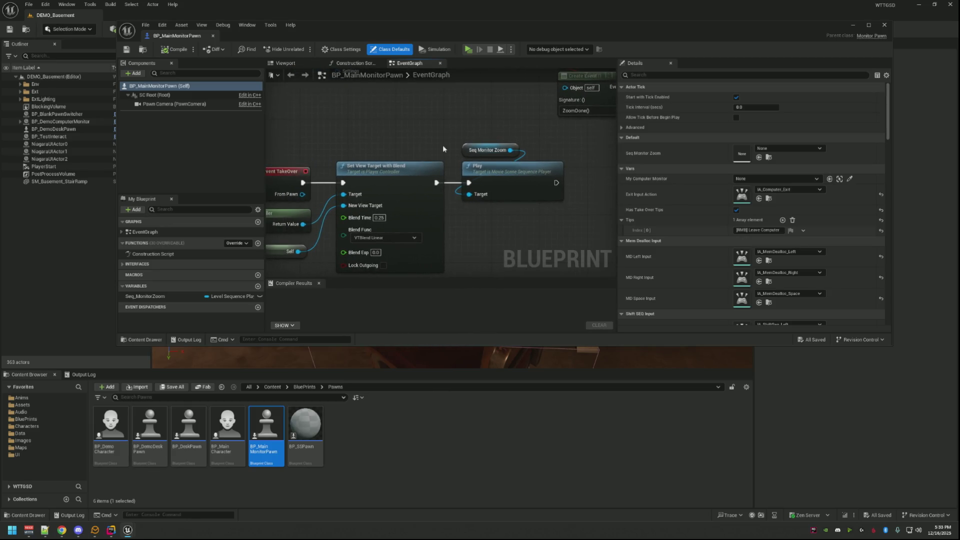
scroll(443, 148, down, 3)
scroll(478, 190, up, 3)
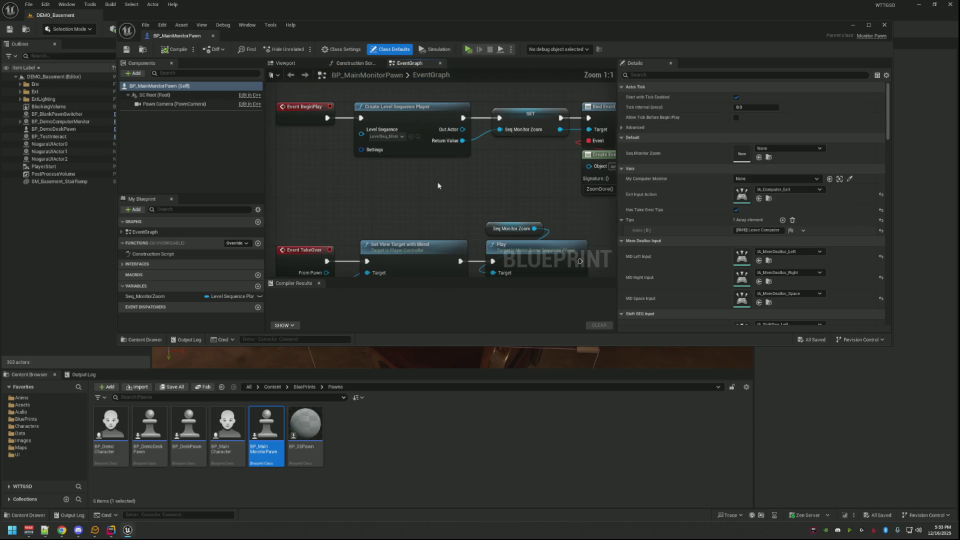
drag(438, 187, 432, 154)
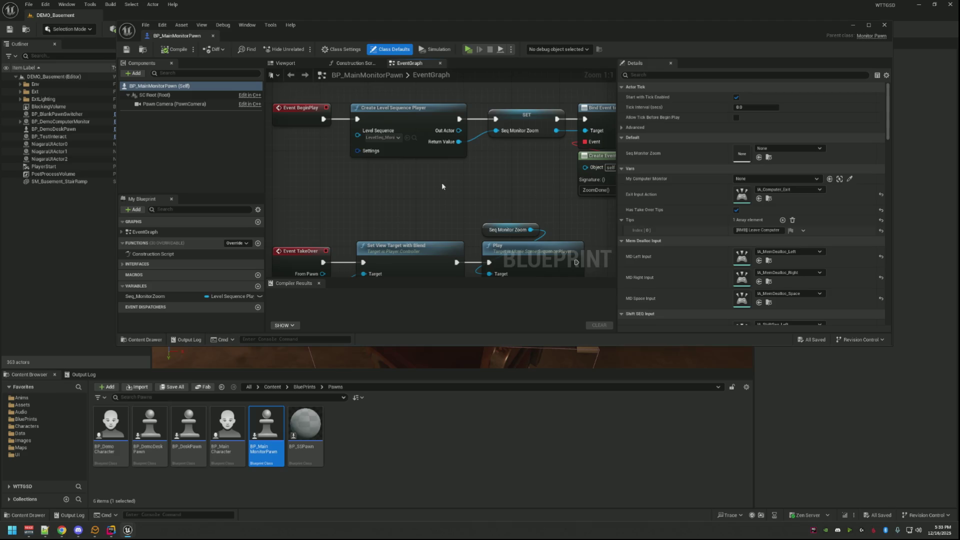
scroll(447, 191, down, 2)
scroll(448, 189, up, 2)
mouse_move(448, 188)
mouse_down()
mouse_move(438, 194)
mouse_move(422, 156)
mouse_move(427, 134)
mouse_up()
- Survey the rest of the event graph through the ZoomDone nodes, then close the blueprint
scroll(434, 149, down, 2)
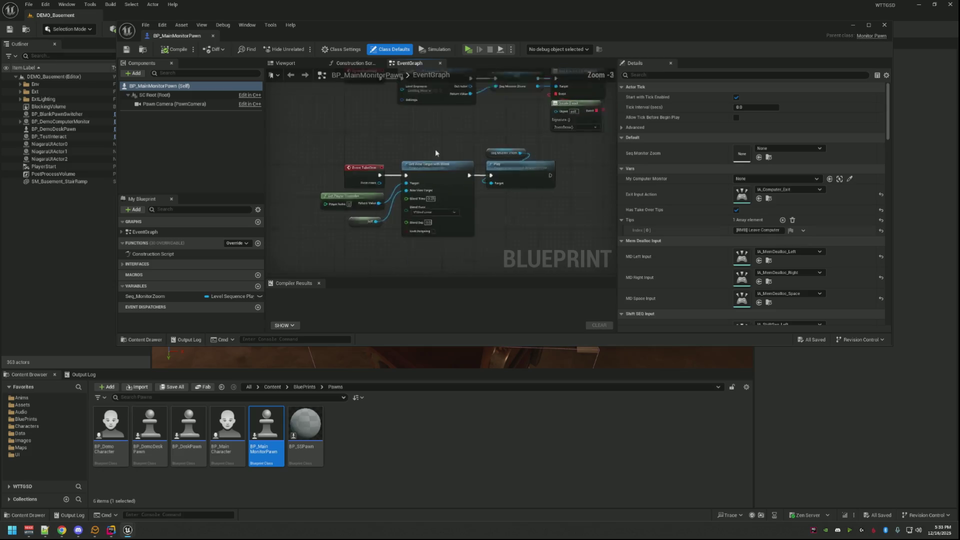
mouse_move(489, 230)
mouse_down()
mouse_move(489, 200)
mouse_move(466, 174)
mouse_move(464, 185)
mouse_move(437, 141)
mouse_move(439, 187)
mouse_move(479, 192)
mouse_move(480, 200)
mouse_up()
scroll(480, 202, up, 2)
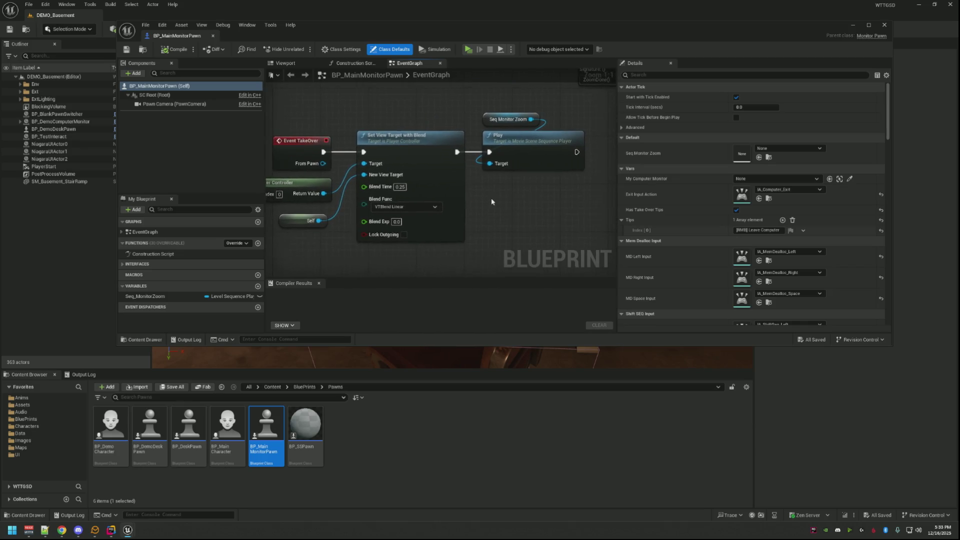
scroll(483, 198, down, 1)
mouse_move(482, 197)
mouse_down()
mouse_move(502, 188)
mouse_move(484, 164)
mouse_move(492, 150)
mouse_move(476, 223)
mouse_move(472, 199)
mouse_up()
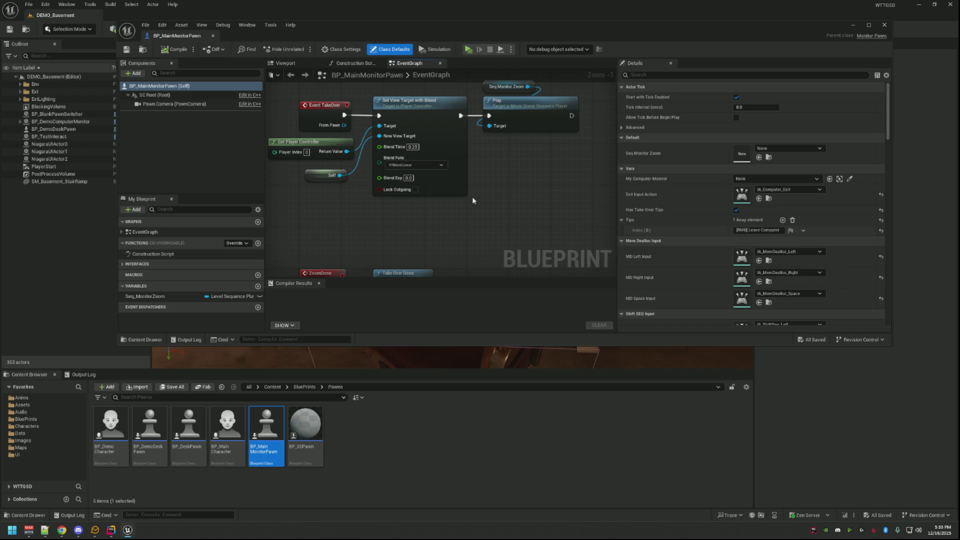
scroll(472, 198, down, 2)
drag(472, 200, 448, 197)
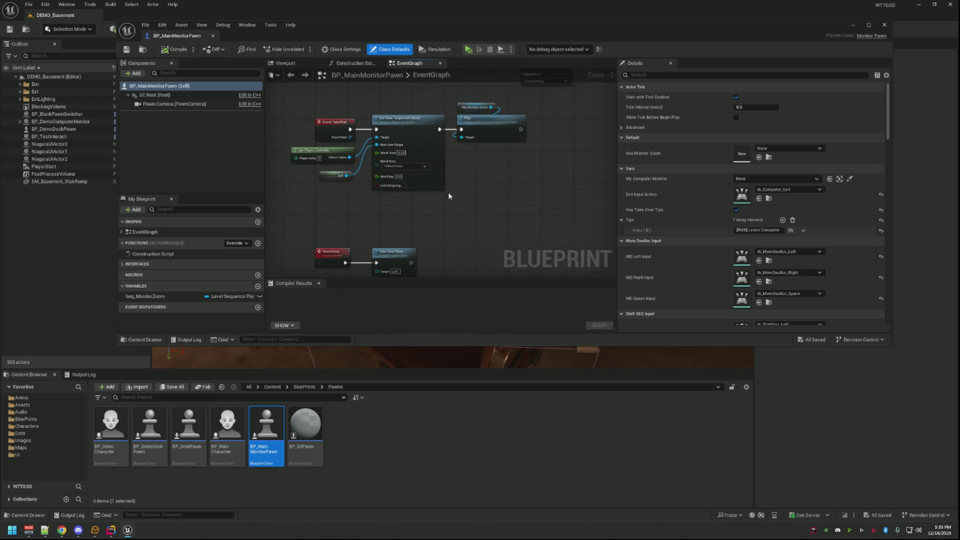
scroll(690, 238, down, 5)
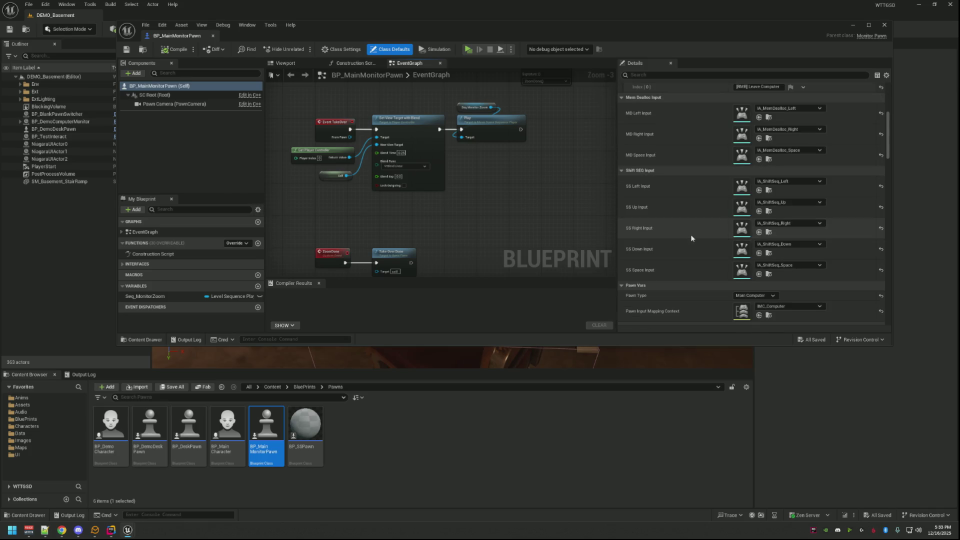
scroll(691, 237, down, 4)
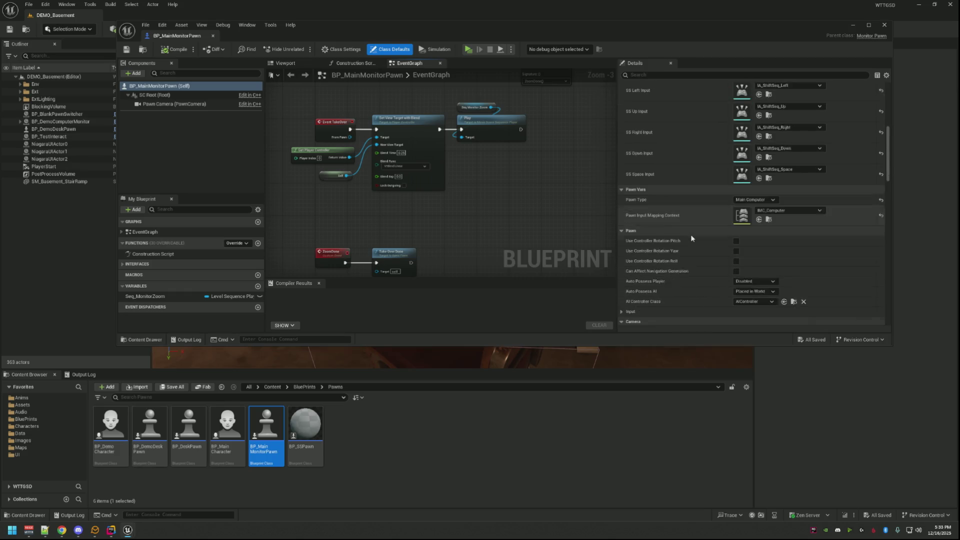
scroll(690, 236, up, 7)
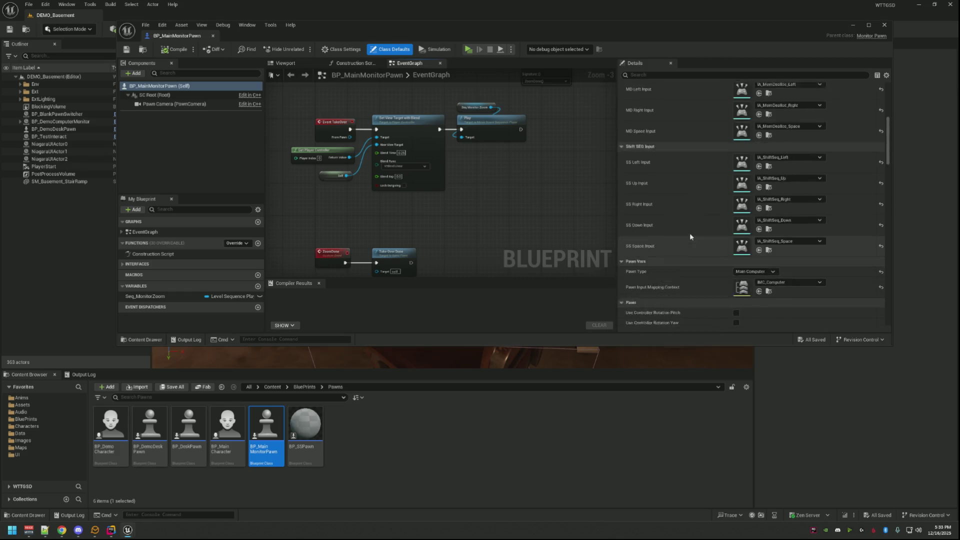
scroll(690, 235, down, 3)
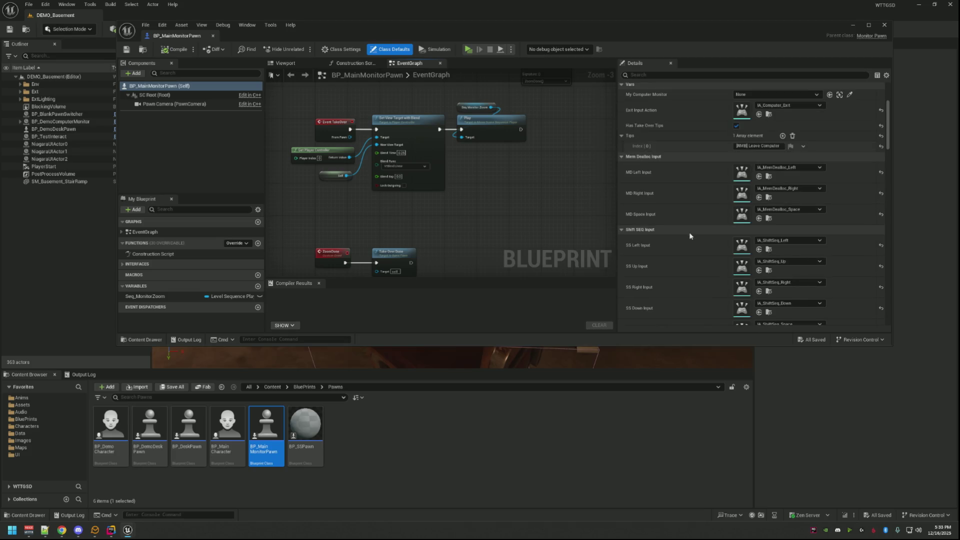
scroll(689, 232, up, 4)
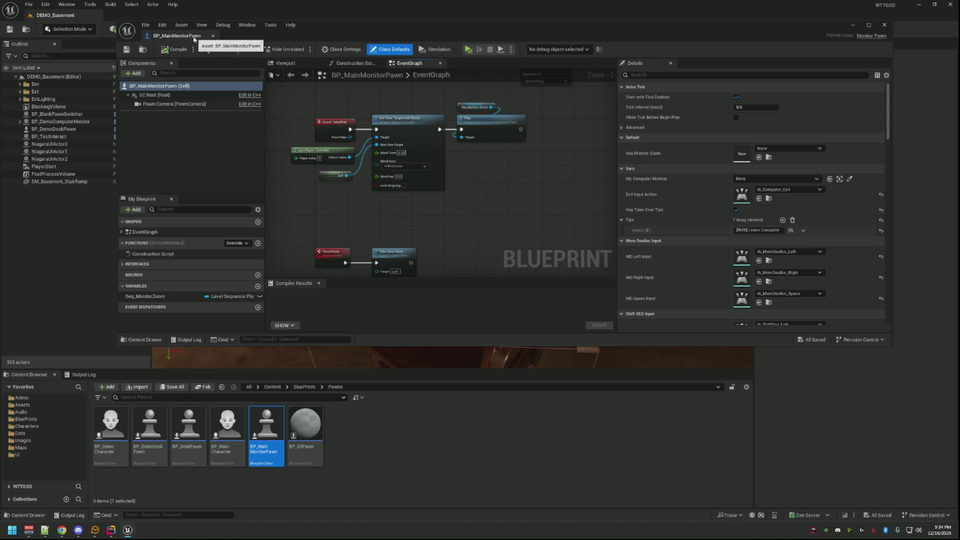
click(212, 35)
- Duplicate BP_MainMonitorPawn as BP_DemoMonitorPawn and save the new asset
click(273, 422)
key(ctrl+d)
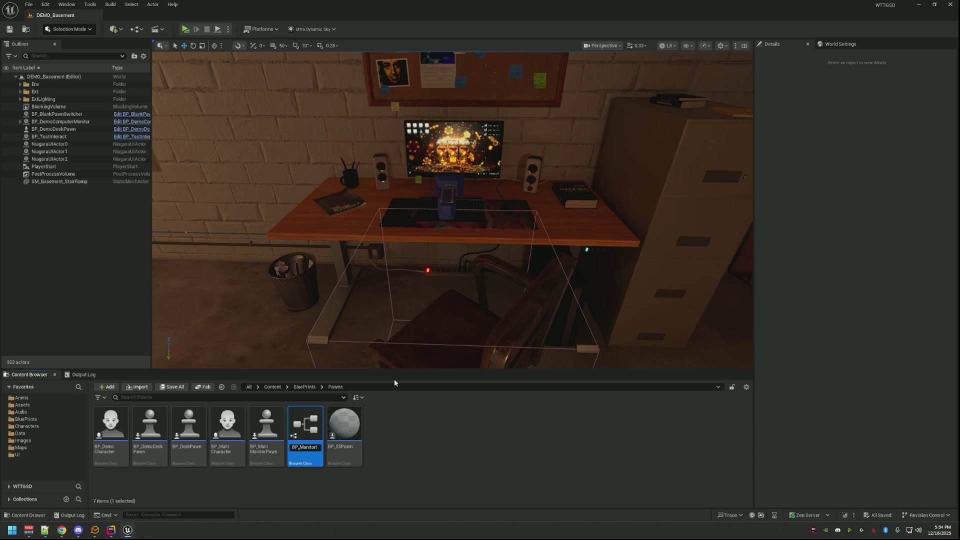
key(Return)
key(ctrl+s)
- Place BP_DemoMonitorPawn in the level by the chair, rotated to yaw -90
drag(443, 299, 440, 332)
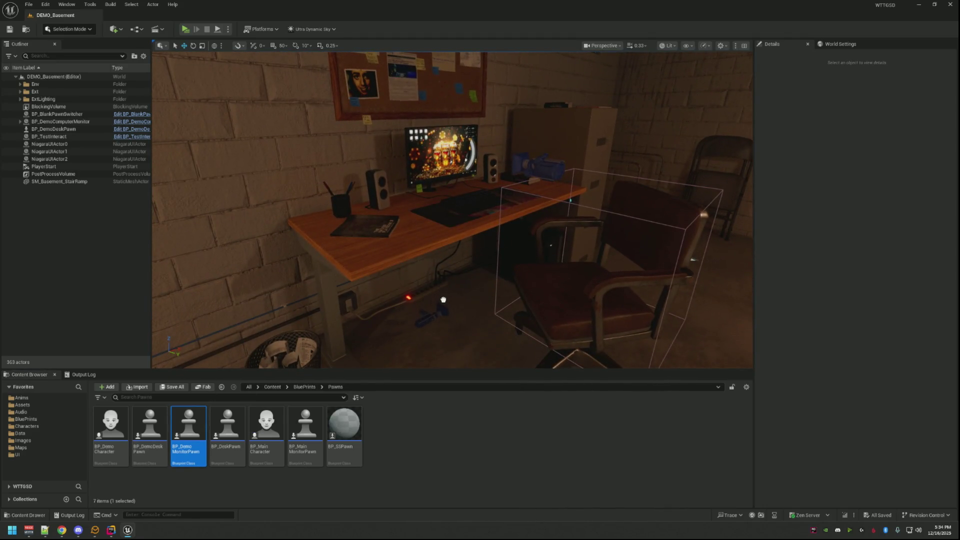
drag(443, 299, 450, 330)
key(f)
key(e)
drag(420, 299, 509, 288)
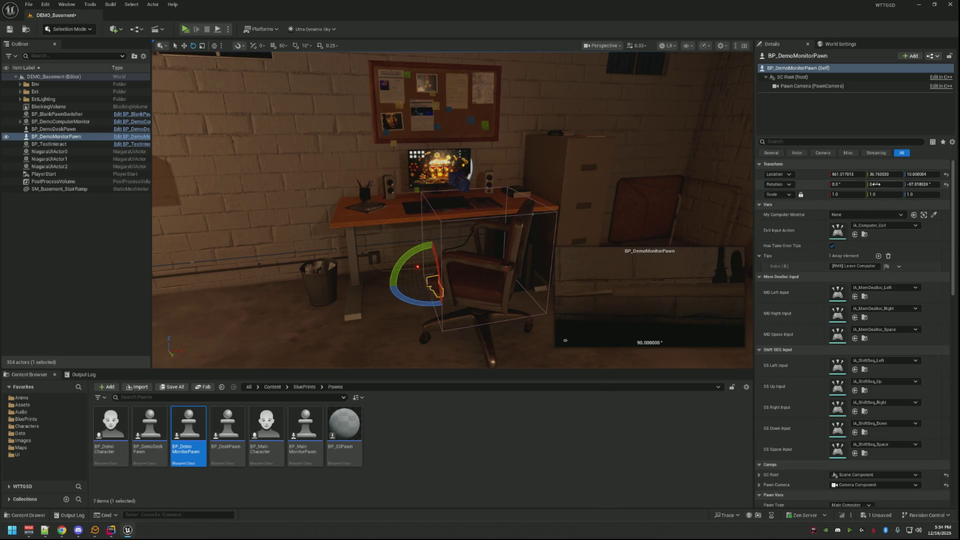
text(-90)
key(Return)
- Move the monitor pawn along X toward the monitor and lower it slightly
drag(676, 179, 690, 133)
key(w)
key(ctrl+z)
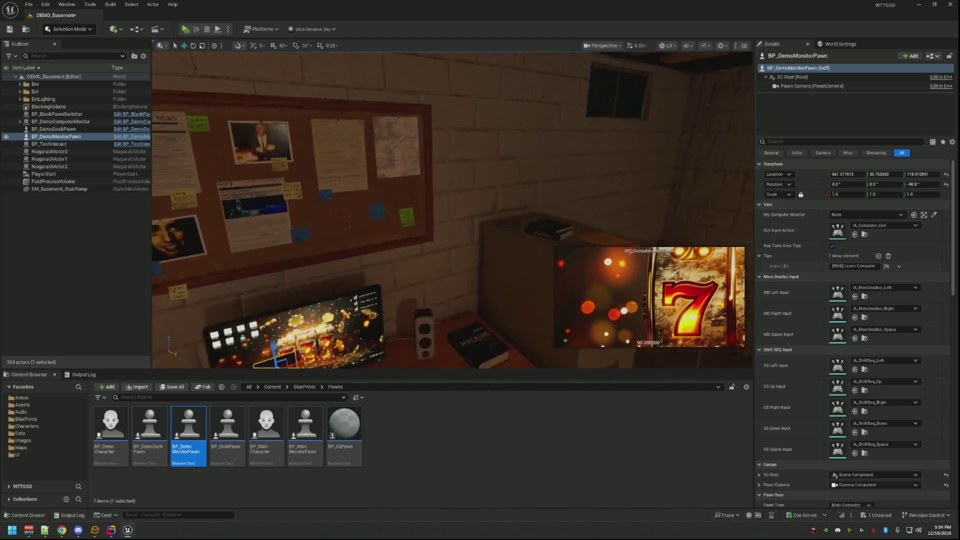
key(f)
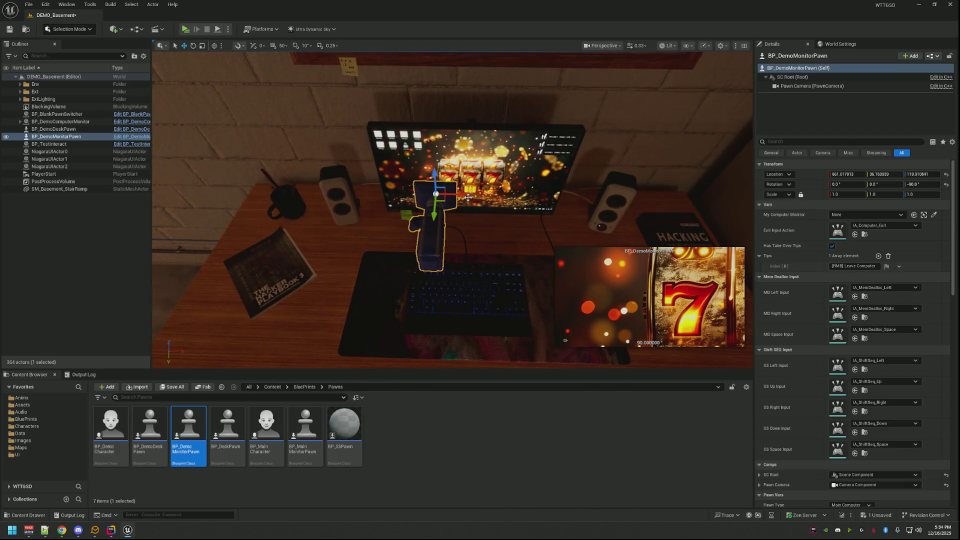
drag(455, 194, 487, 194)
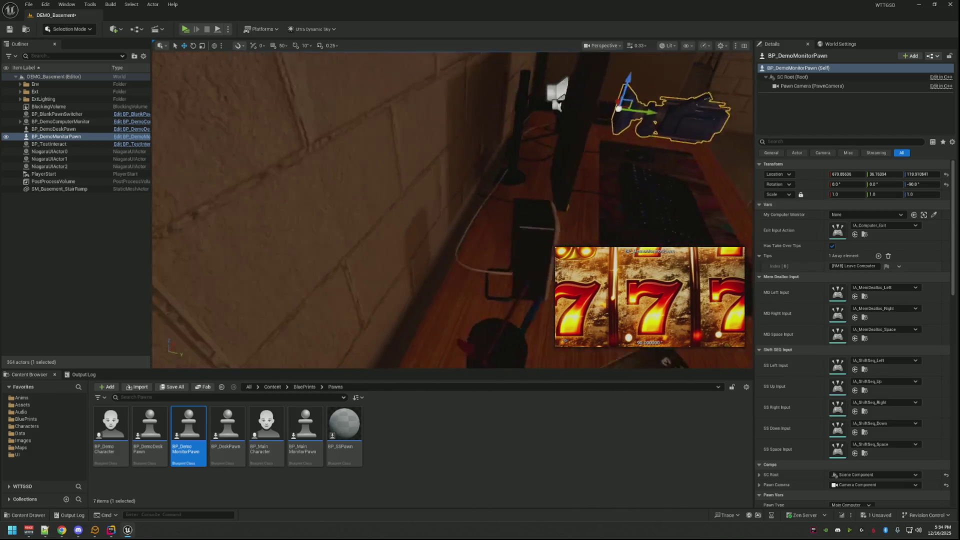
key(s)
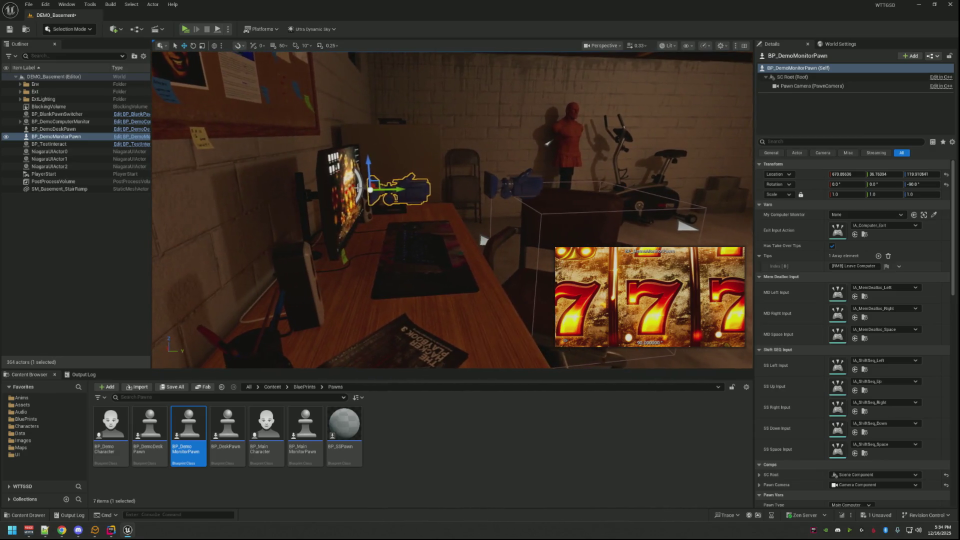
mouse_move(368, 161)
mouse_down()
mouse_move(403, 191)
mouse_move(520, 189)
mouse_move(419, 170)
mouse_up()
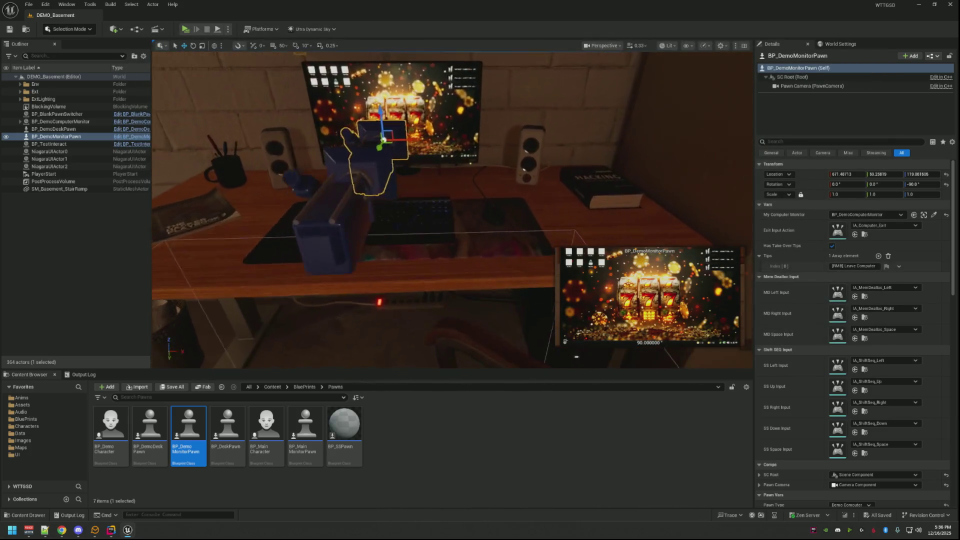
- Check BP_DemoMonitorPawn's take-over nodes in its blueprint, then close it
click(141, 136)
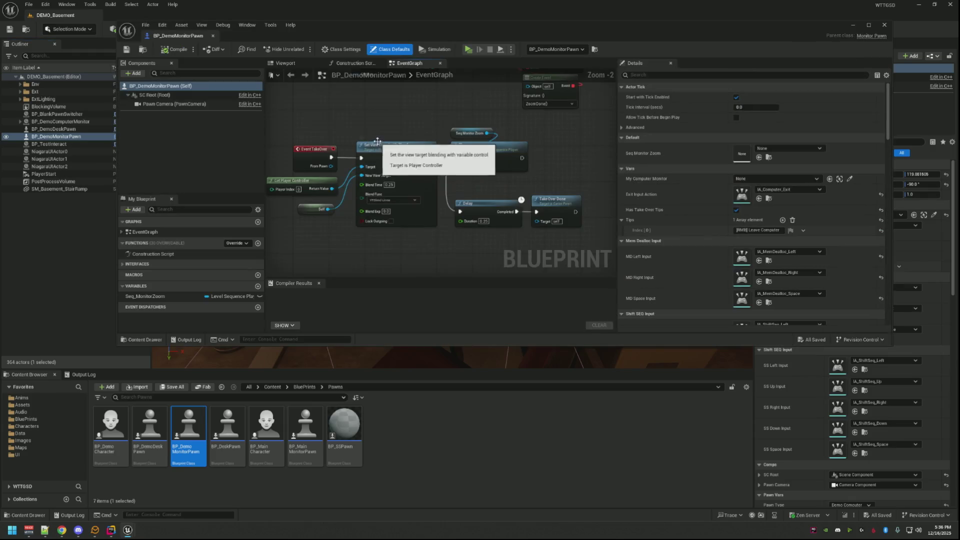
scroll(378, 147, up, 3)
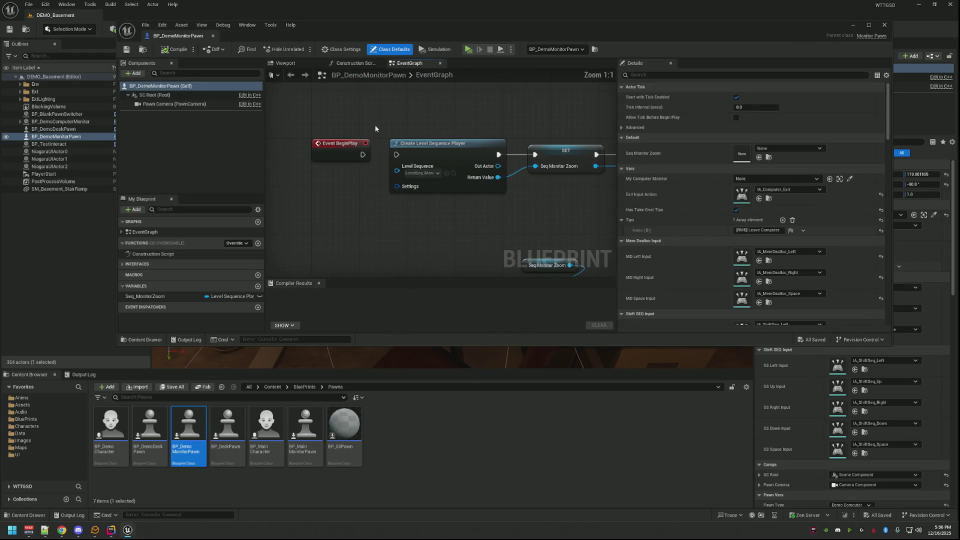
mouse_move(418, 176)
mouse_down()
mouse_move(456, 123)
mouse_move(459, 153)
mouse_up()
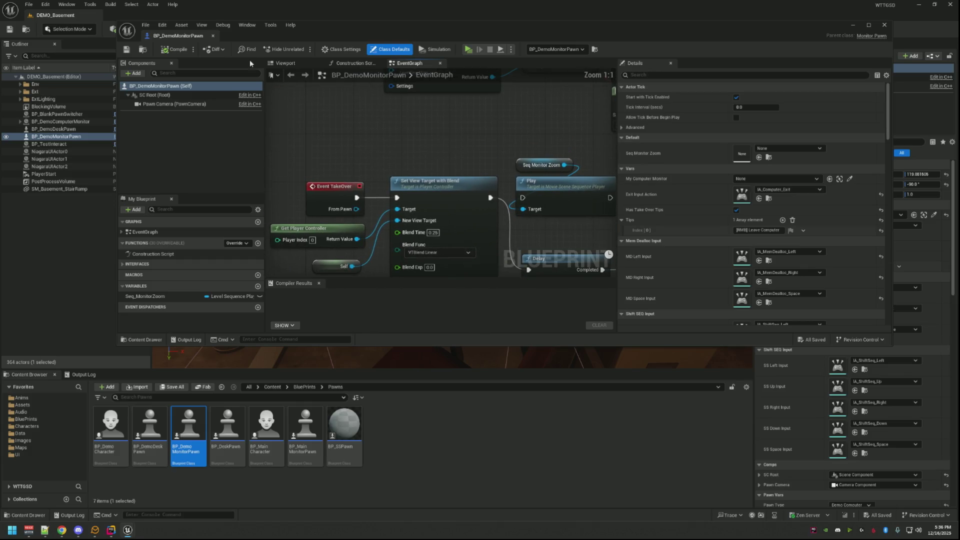
click(212, 35)
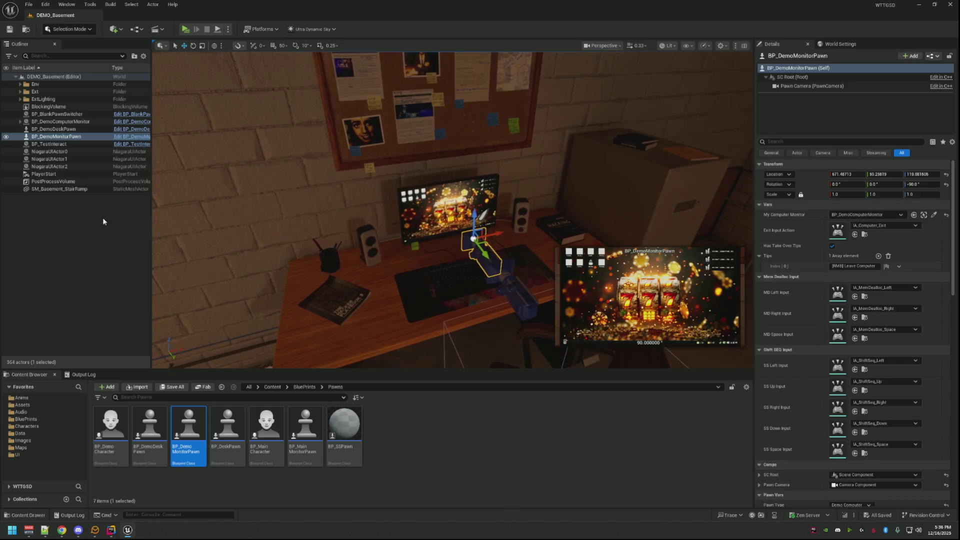
double_click(57, 114)
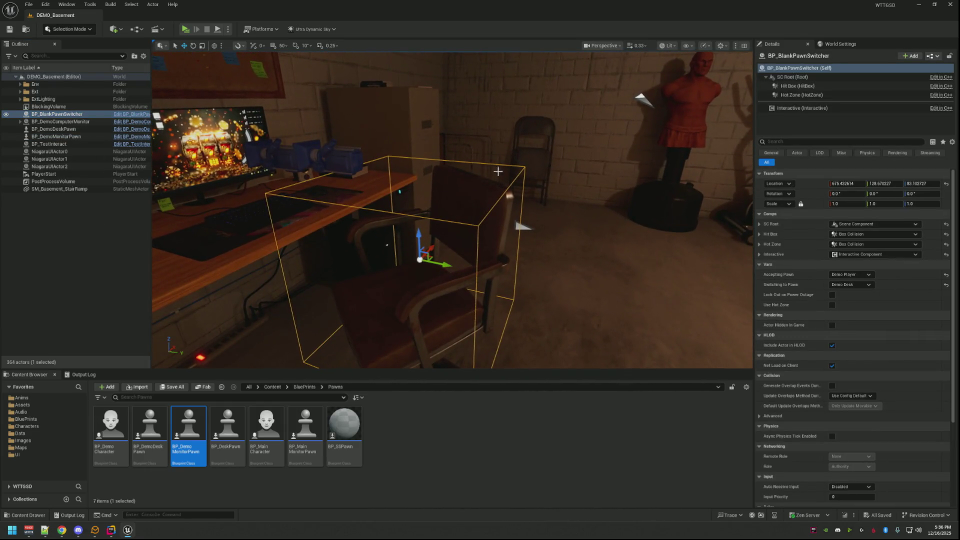
- Open BP_BlankPawnSwitcher's blueprint and, from its Content Browser folder, open BP_DeskToMonitor
click(133, 114)
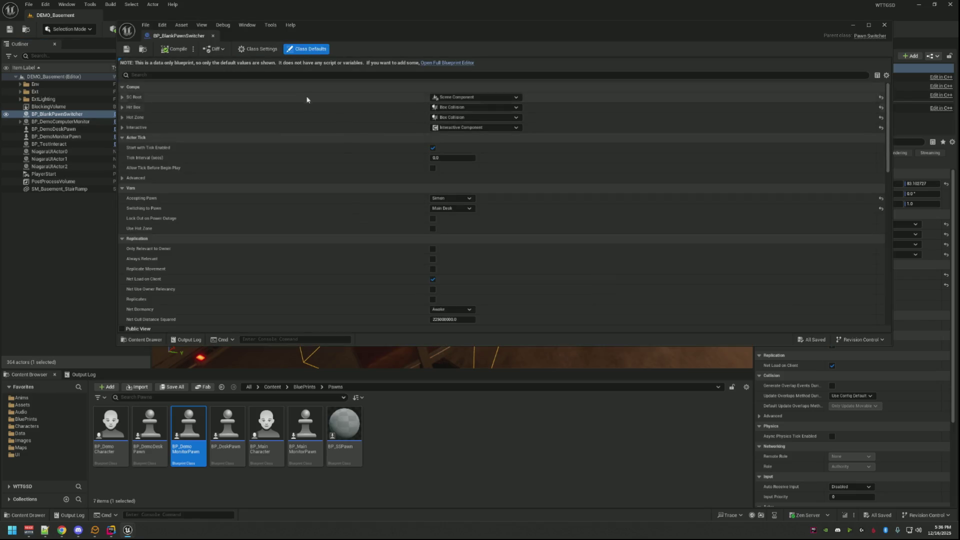
click(426, 62)
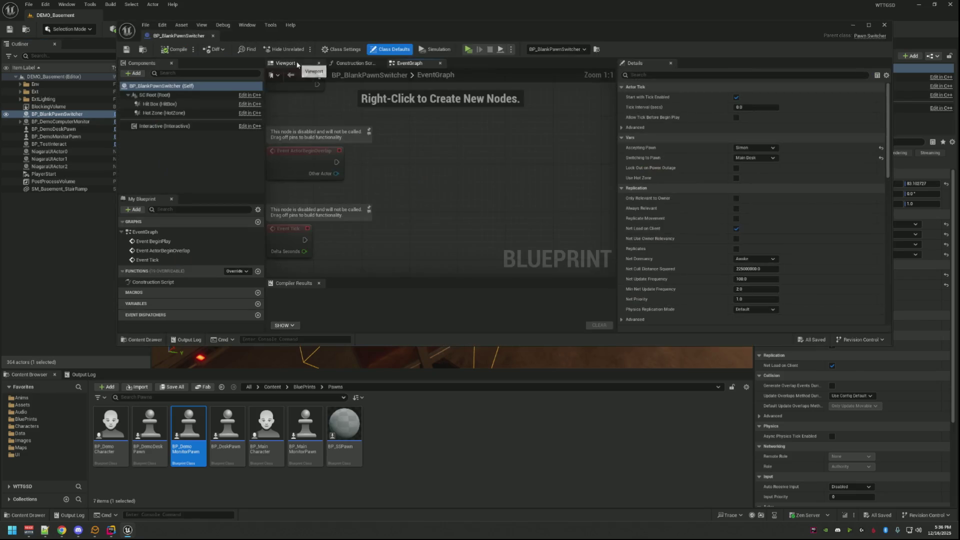
click(143, 49)
double_click(151, 422)
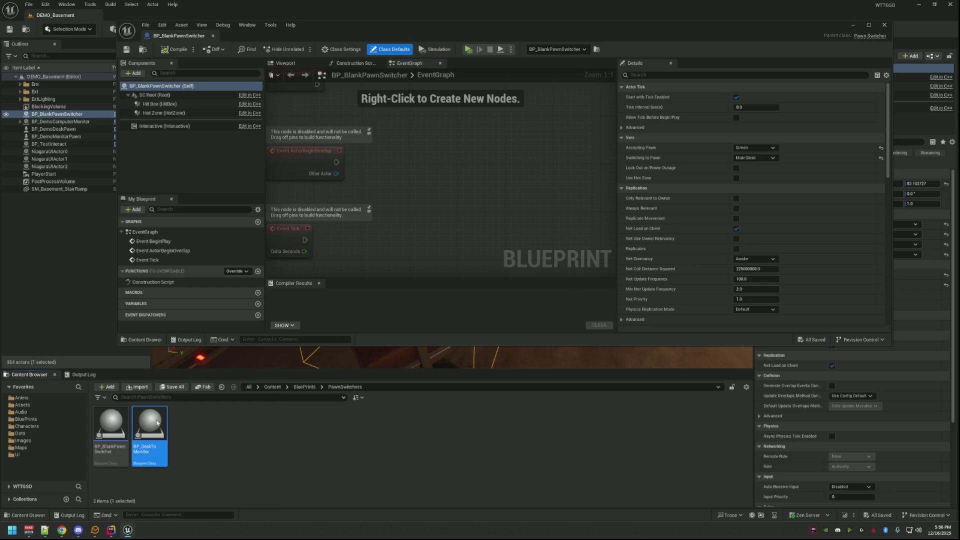
- Review BP_DeskToMonitor's BeginPlay, branch and lock-out logic in the event graph
drag(376, 144, 536, 146)
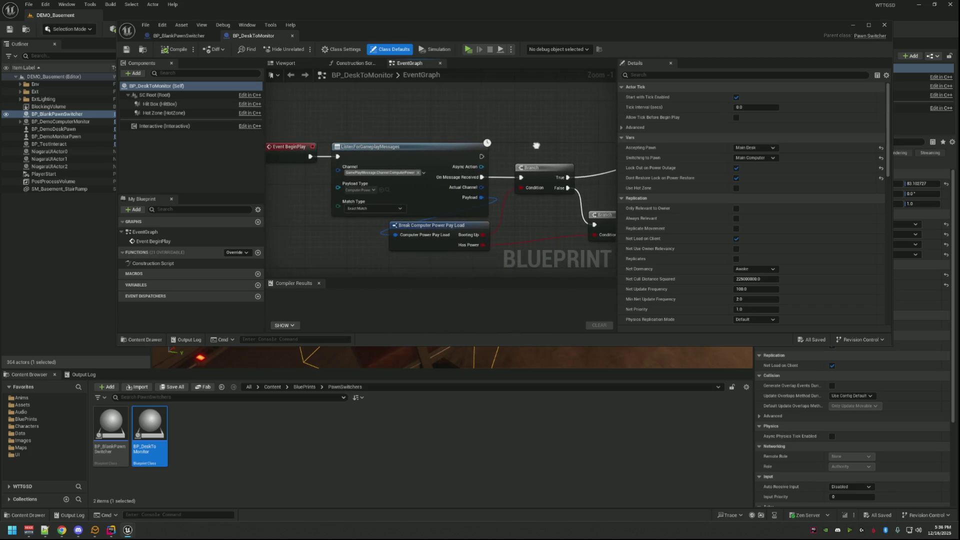
scroll(472, 172, down, 4)
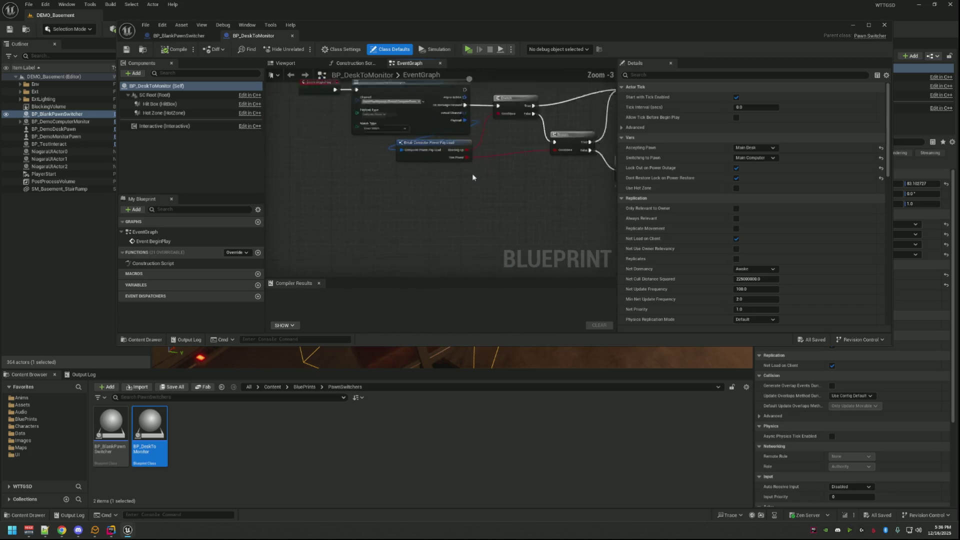
scroll(472, 173, up, 2)
scroll(472, 173, up, 1)
mouse_move(472, 173)
mouse_down()
mouse_move(464, 120)
mouse_move(417, 120)
mouse_move(427, 144)
mouse_up()
scroll(418, 120, down, 4)
scroll(418, 120, up, 3)
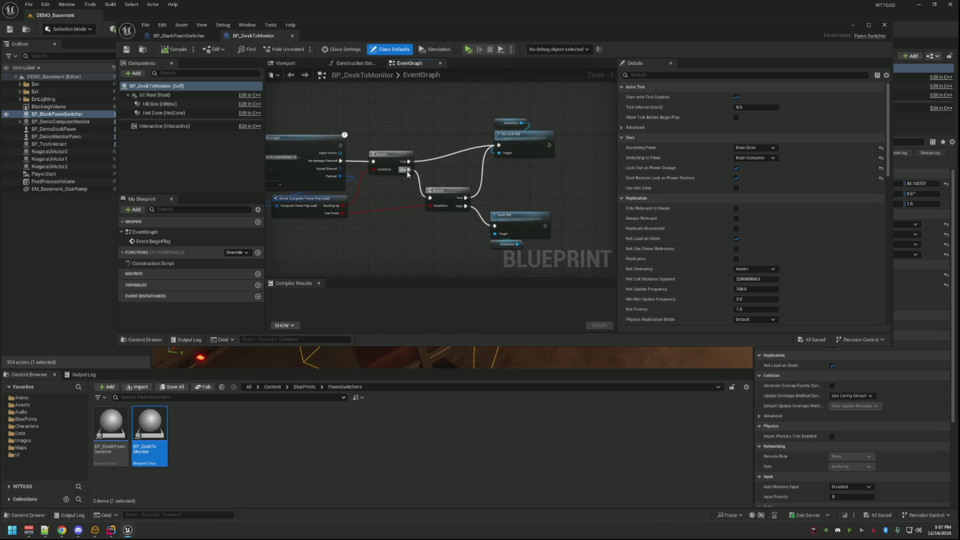
mouse_move(391, 120)
mouse_down()
mouse_move(400, 134)
mouse_move(427, 135)
mouse_move(460, 114)
mouse_up()
scroll(429, 135, up, 2)
scroll(440, 123, up, 1)
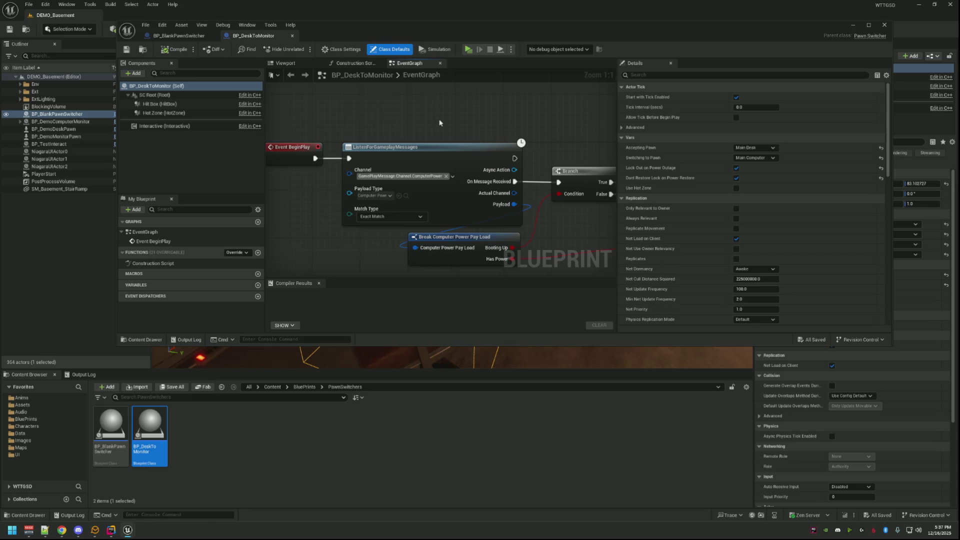
mouse_move(440, 125)
mouse_down()
mouse_move(422, 126)
mouse_move(437, 126)
mouse_up()
scroll(422, 126, down, 2)
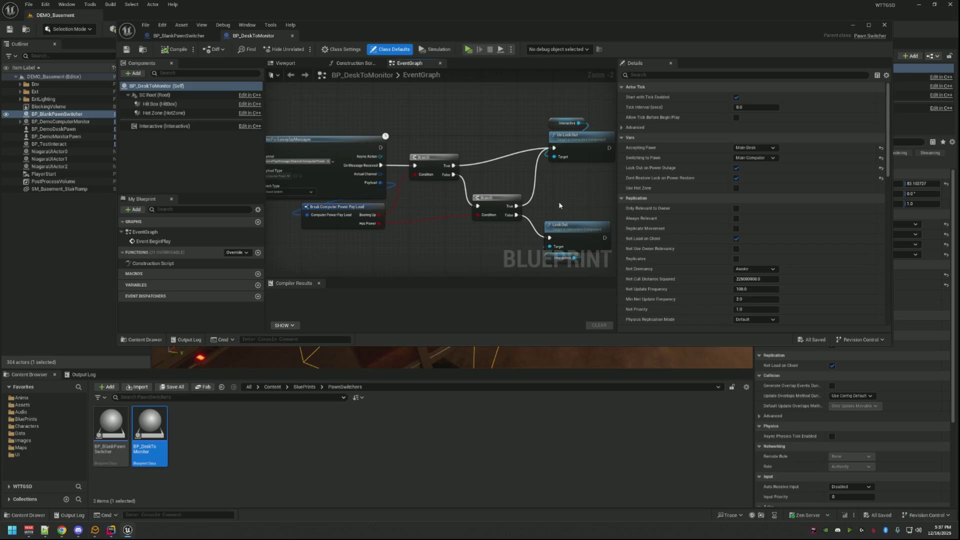
scroll(512, 179, down, 2)
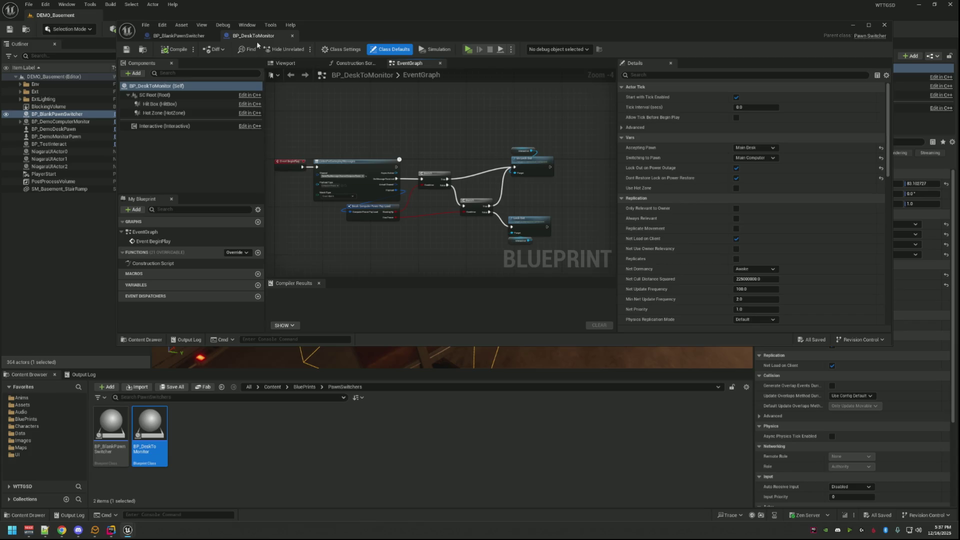
- Duplicate the pawn switcher as BP_BlankPawnSwitcher2 and raise it up to the desk monitor
click(179, 35)
double_click(57, 114)
click(63, 123)
mouse_move(538, 198)
mouse_down()
mouse_move(537, 156)
mouse_move(555, 135)
mouse_move(413, 151)
mouse_up()
key(f)
mouse_move(550, 150)
mouse_down()
mouse_move(717, 100)
mouse_move(629, 128)
mouse_up()
- Thin the duplicate's Hit Box extent Y to about 2.21 and reset its Location Y to 0
click(798, 86)
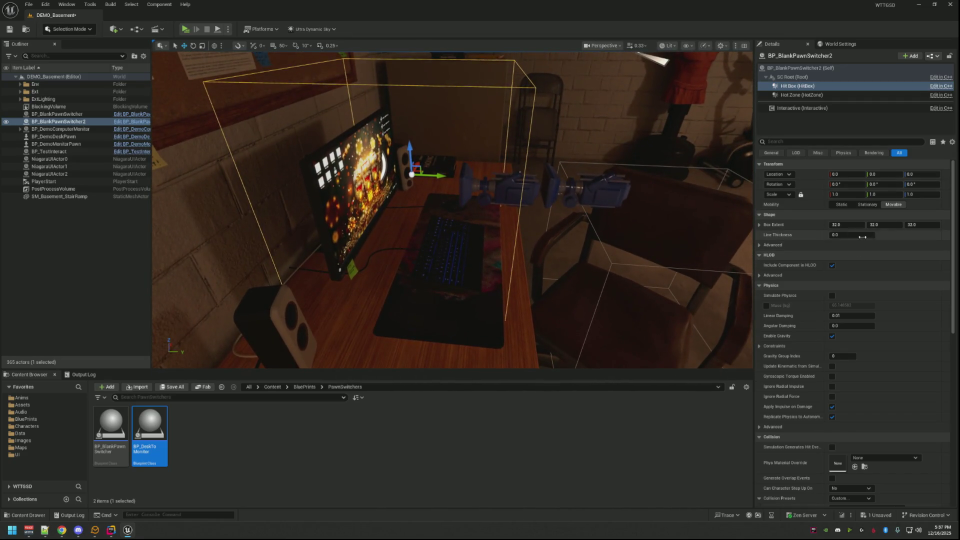
drag(884, 224, 858, 225)
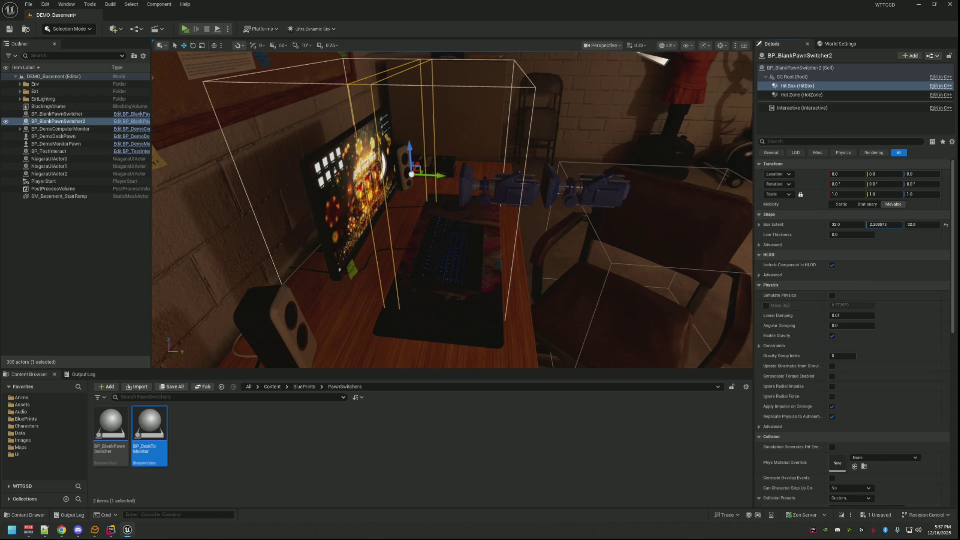
drag(661, 182, 510, 190)
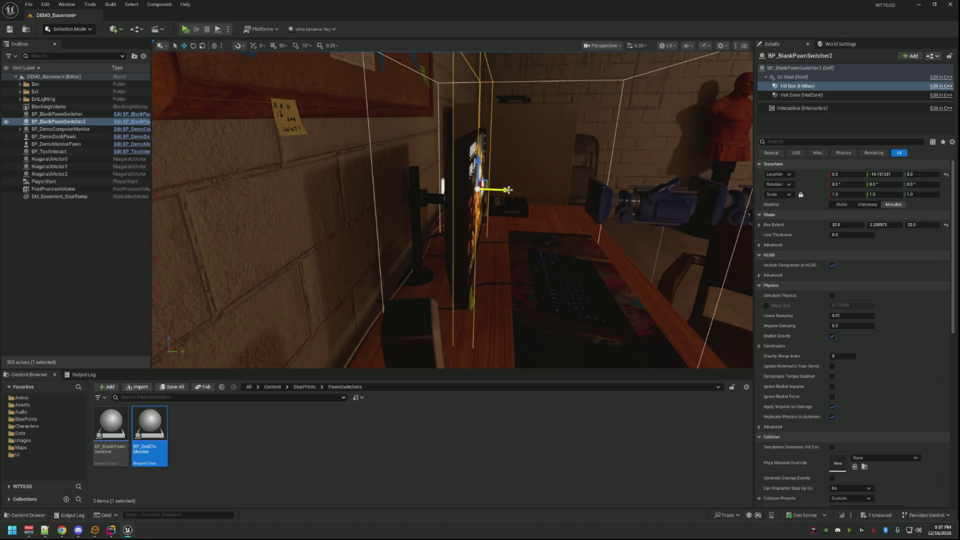
text(0)
key(Return)
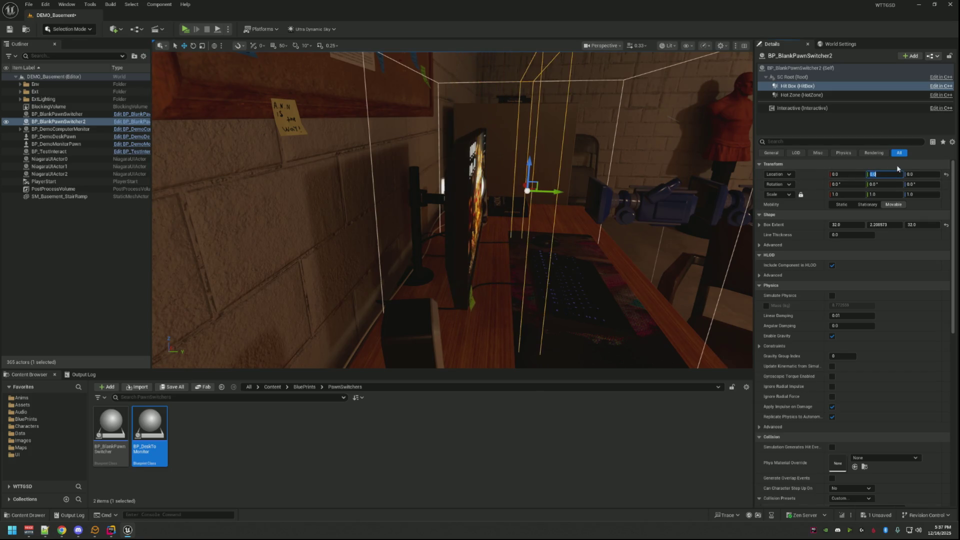
key(f)
- Slide the switcher onto the monitor and lower the Hit Box Z extent to about 17.33
click(799, 68)
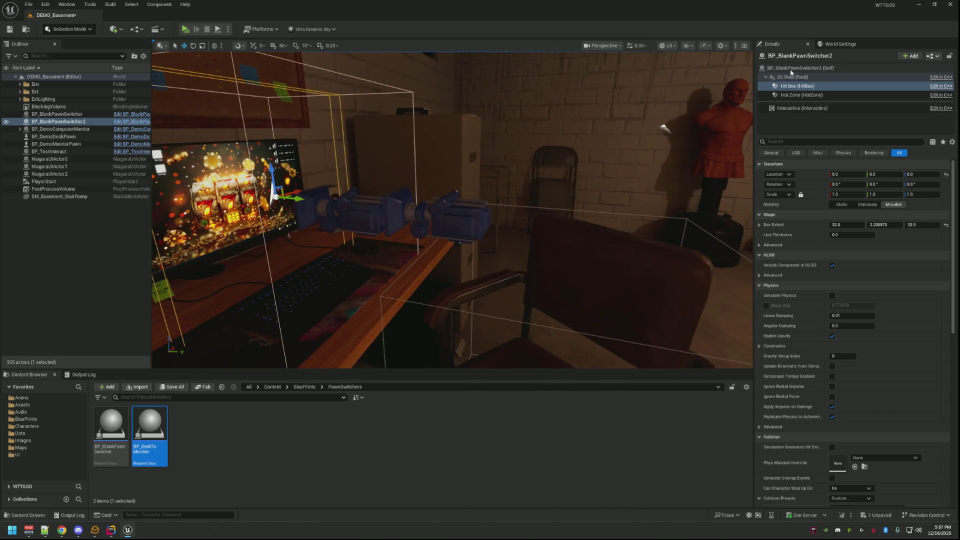
drag(694, 116, 581, 249)
drag(510, 185, 465, 186)
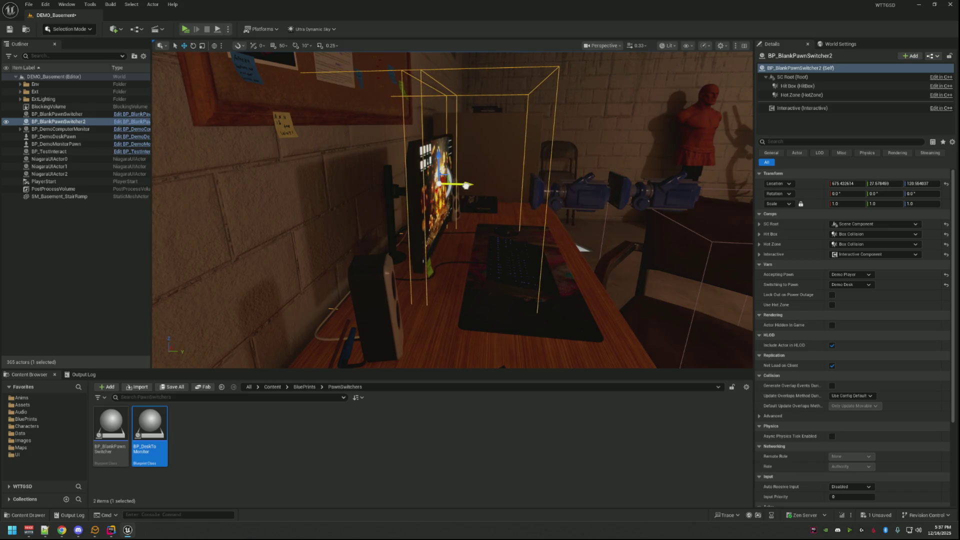
key(f)
drag(453, 225, 410, 170)
mouse_move(542, 233)
mouse_down()
mouse_move(555, 250)
mouse_move(514, 234)
mouse_move(450, 235)
mouse_move(440, 205)
mouse_move(422, 195)
mouse_move(516, 217)
mouse_up()
click(820, 88)
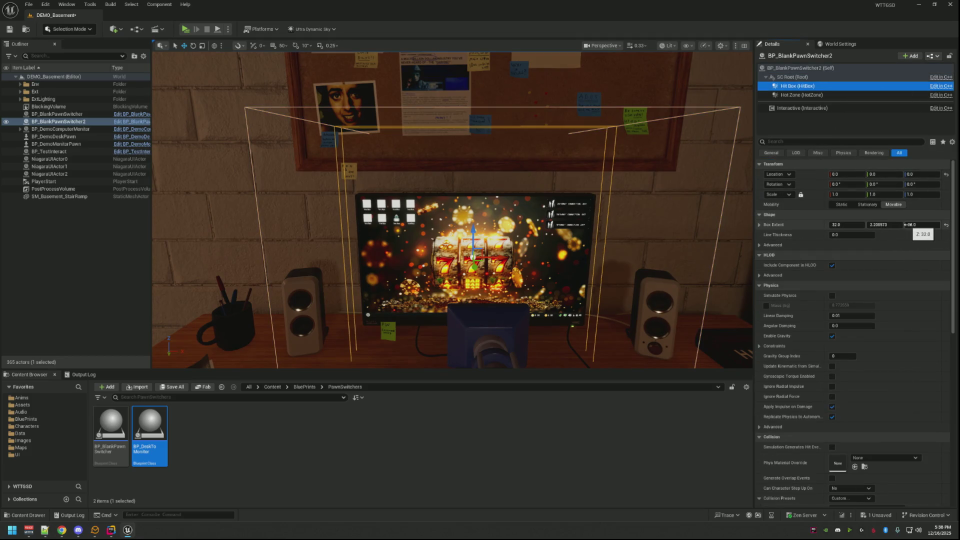
drag(908, 224, 886, 224)
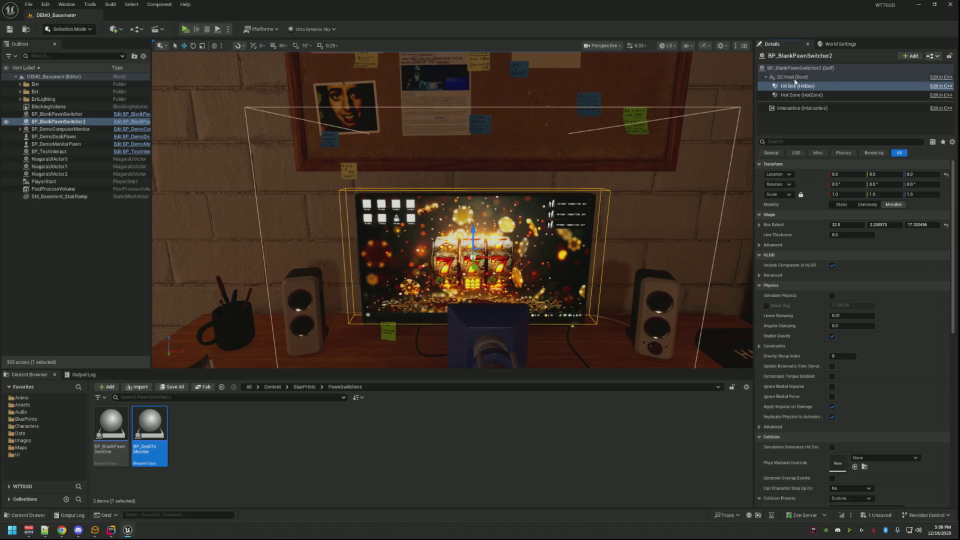
- Nudge the switcher slightly down and trim the Hit Box extent's X and Z to fit the screen
click(800, 67)
key(f)
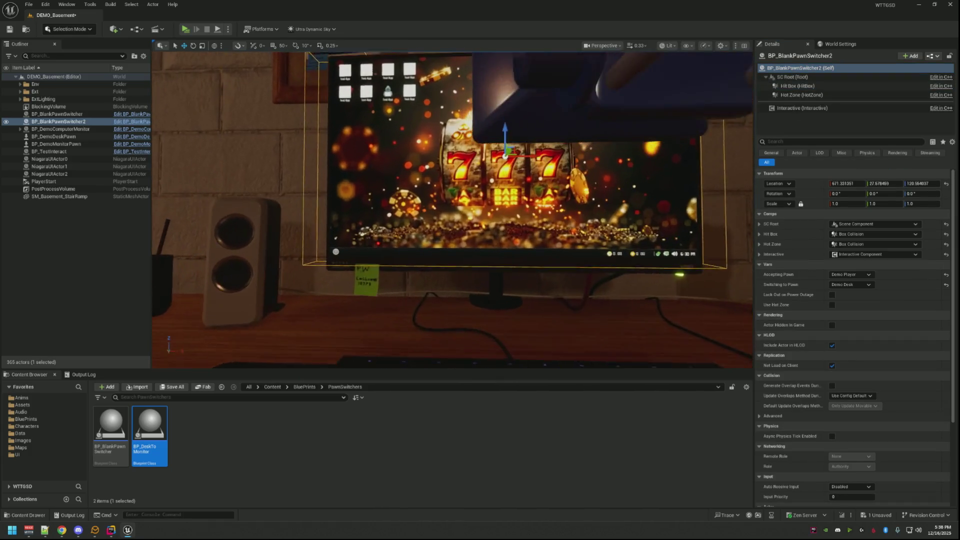
key(f)
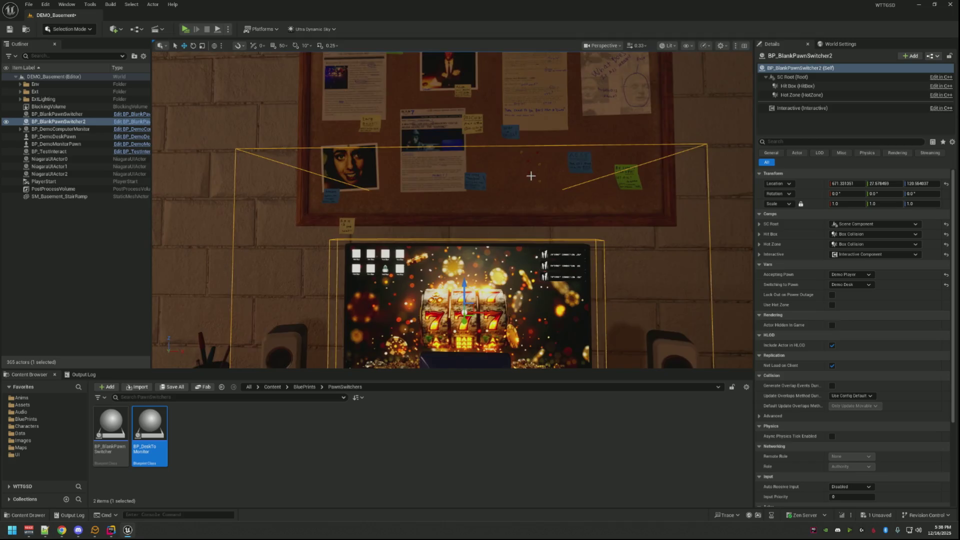
scroll(531, 177, up, 5)
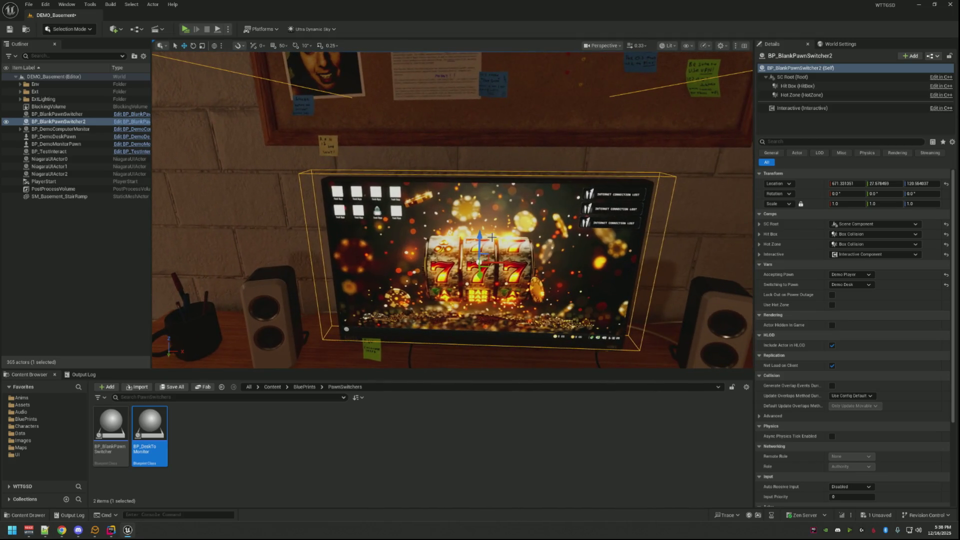
mouse_move(480, 234)
mouse_down()
mouse_move(518, 215)
mouse_move(579, 210)
mouse_move(530, 215)
mouse_move(560, 212)
mouse_move(540, 200)
mouse_move(489, 216)
mouse_up()
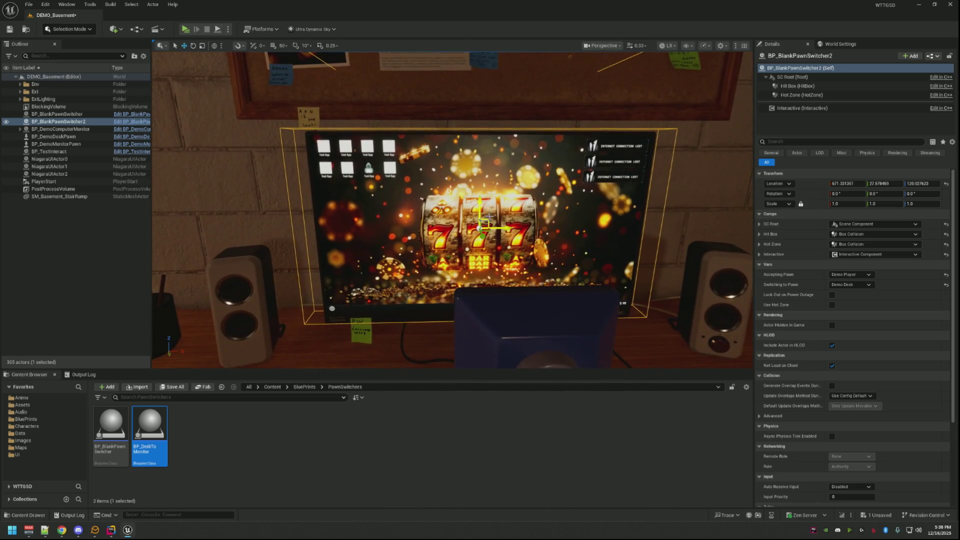
click(832, 87)
mouse_move(922, 225)
mouse_down()
mouse_move(913, 224)
mouse_move(924, 224)
mouse_up()
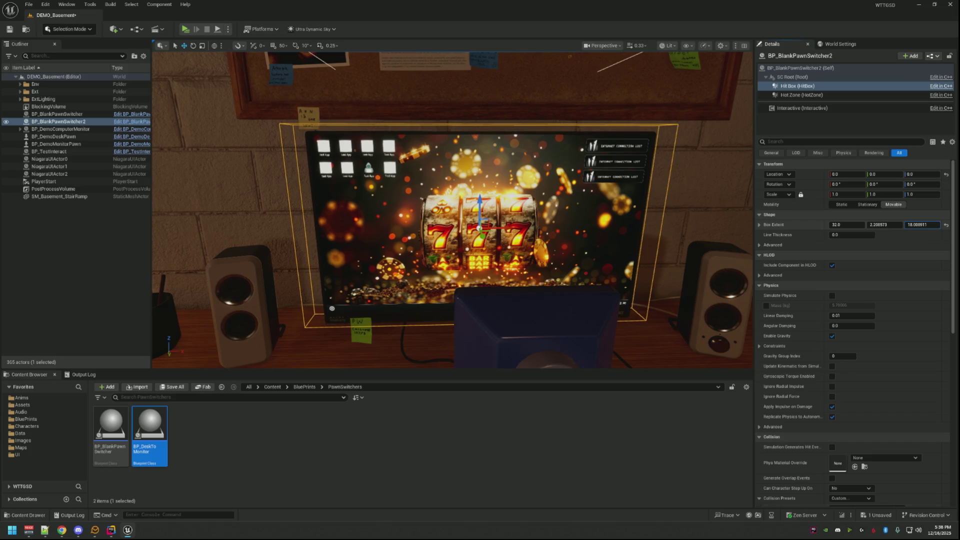
drag(830, 225, 827, 225)
mouse_move(500, 225)
mouse_down()
mouse_move(630, 220)
mouse_move(514, 225)
mouse_up()
- Copy the Hit Box's Box Extent and paste it onto the Hot Zone
right_click(816, 224)
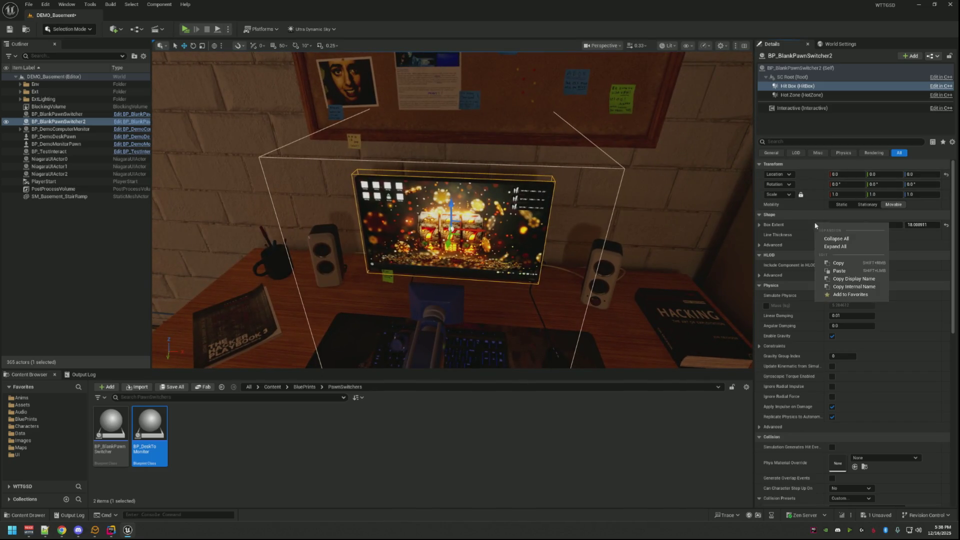
click(838, 263)
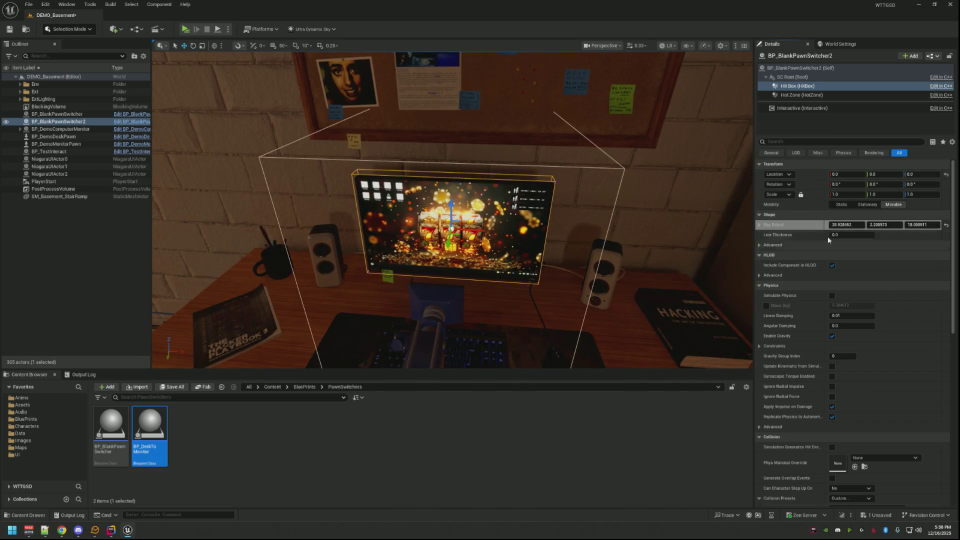
click(808, 96)
right_click(811, 225)
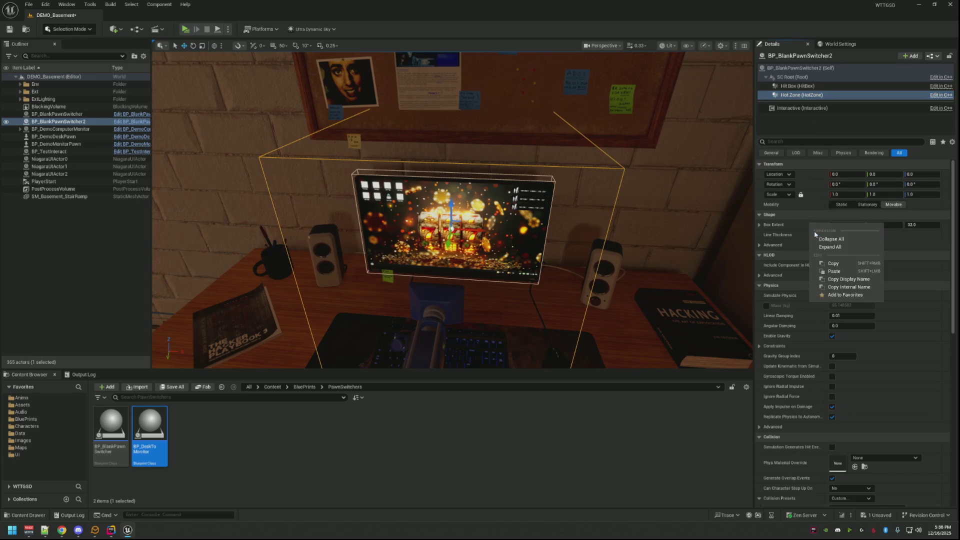
click(832, 271)
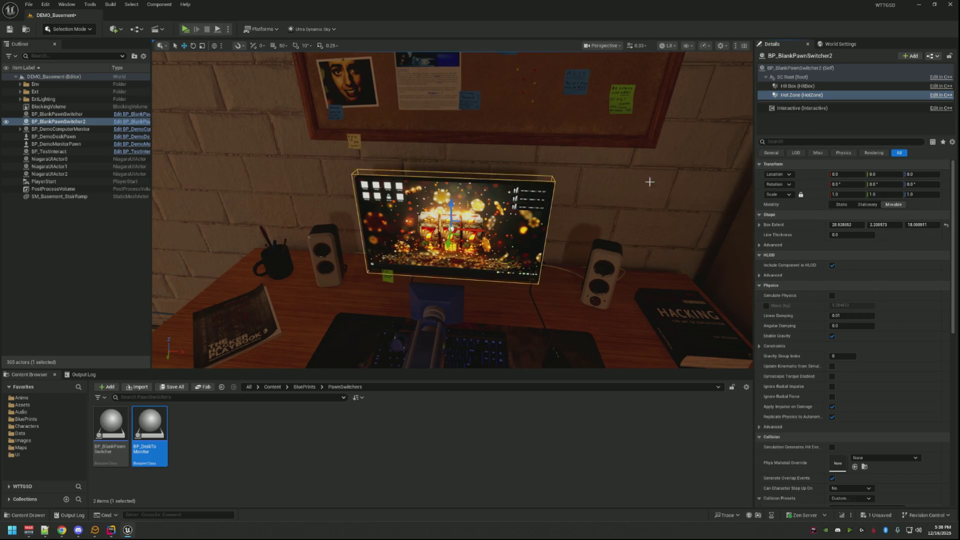
click(802, 108)
- Set the prompt's requested pawn to Demo Desk, edit its tooltip text, and use gamepad action IA_Desk_Alpha
click(853, 184)
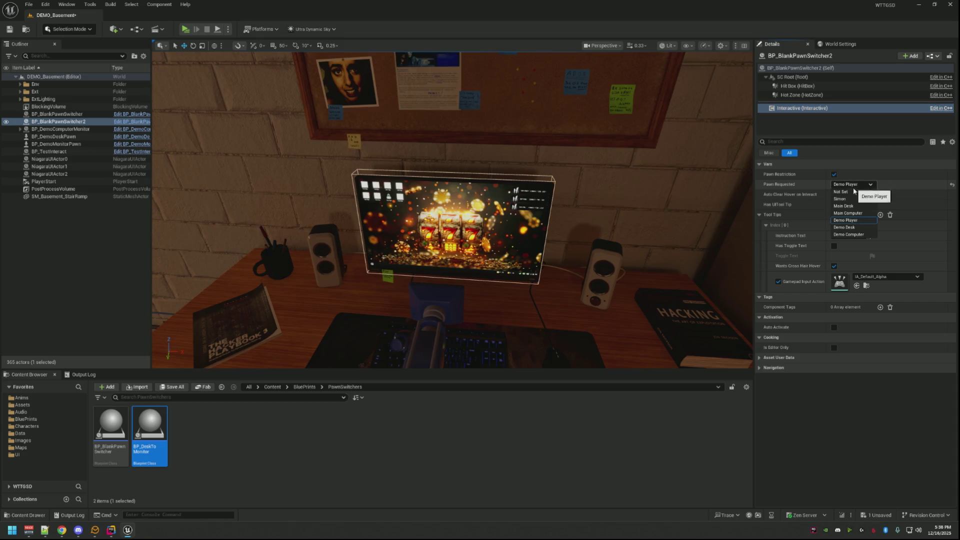
click(844, 227)
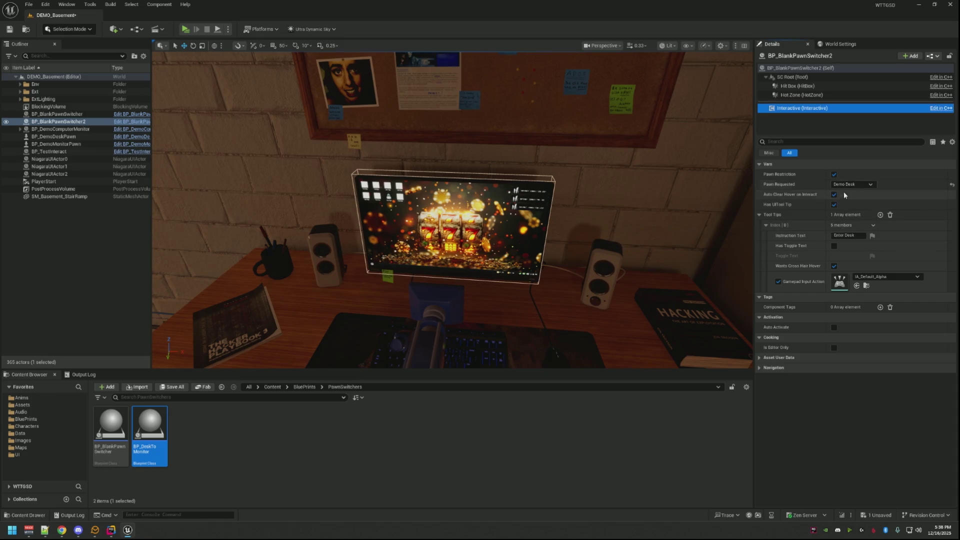
click(859, 235)
text(Computer)
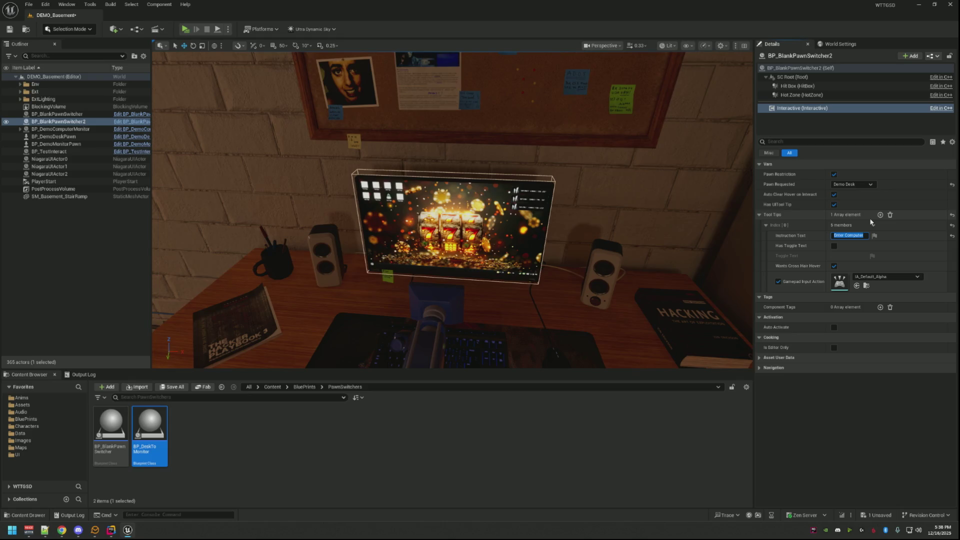
click(896, 279)
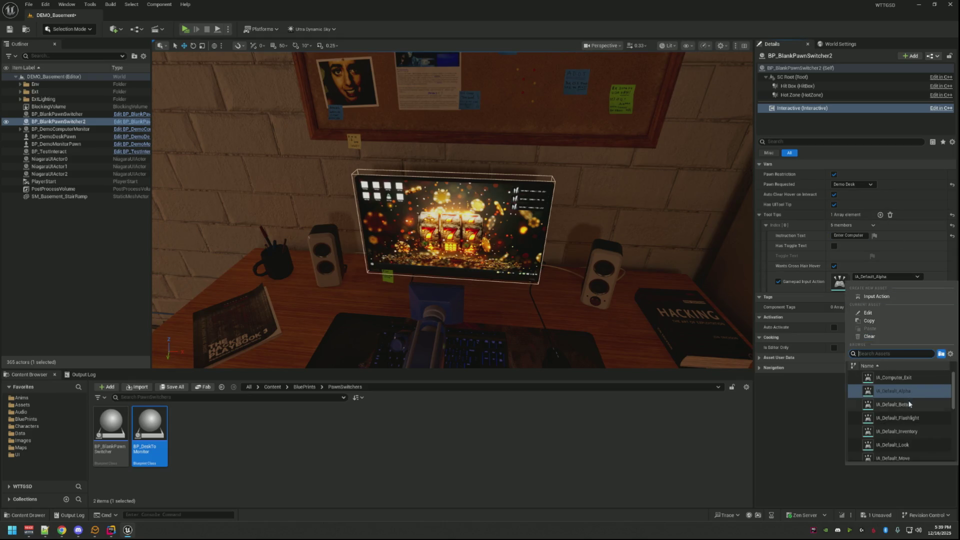
scroll(925, 429, down, 4)
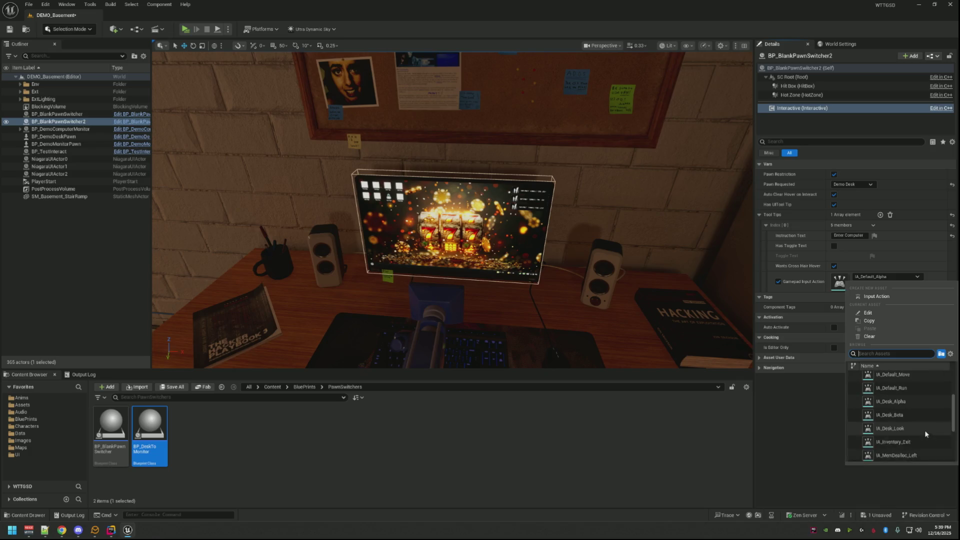
click(909, 400)
mouse_move(690, 300)
mouse_down()
mouse_move(689, 345)
mouse_move(689, 310)
mouse_move(689, 340)
mouse_move(609, 229)
mouse_up()
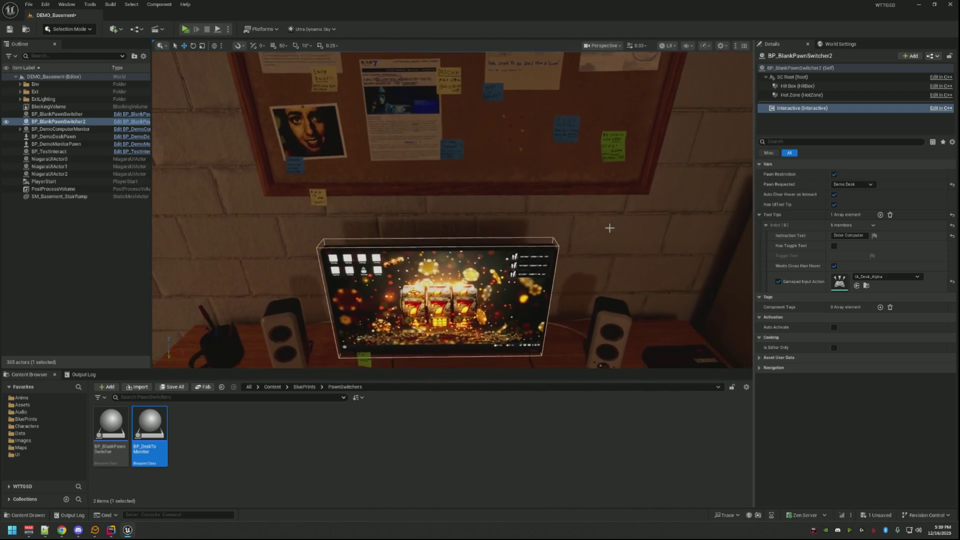
- Set Accepting Pawn to Demo Desk and Switching to Pawn to Demo Computer, then save the level
click(800, 67)
click(855, 274)
click(858, 318)
click(850, 284)
click(859, 334)
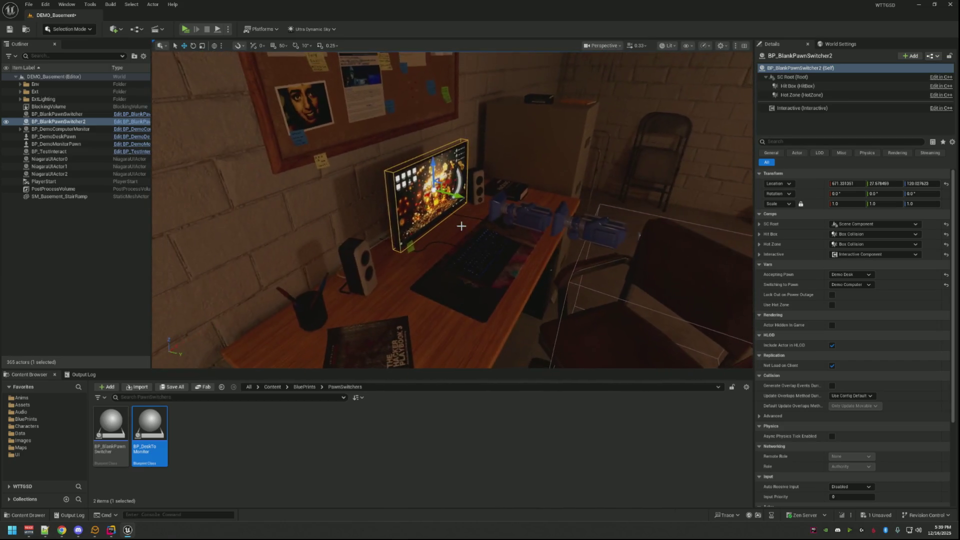
click(10, 29)
click(128, 253)
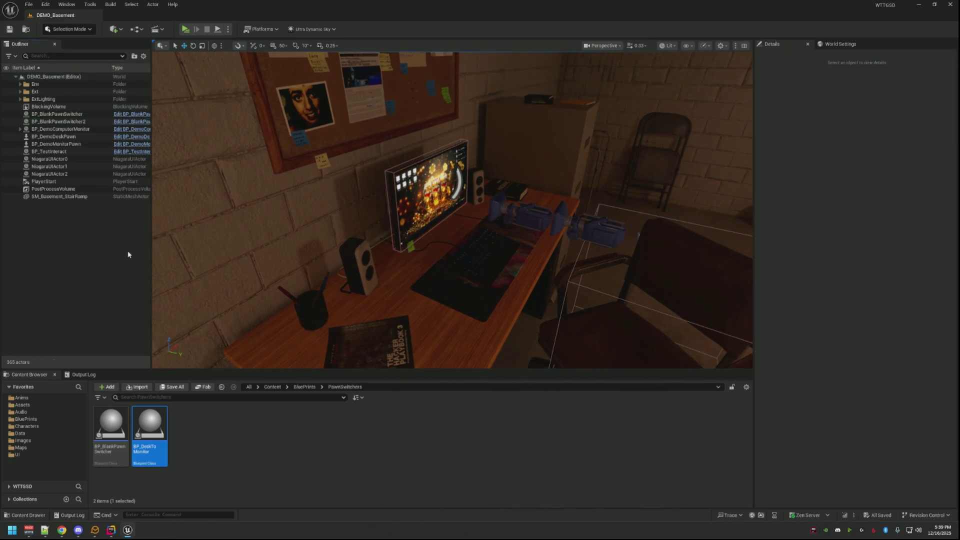
- Show the Output Log, start Play, sit at the desk, enter the computer, then leave it
drag(320, 276, 320, 276)
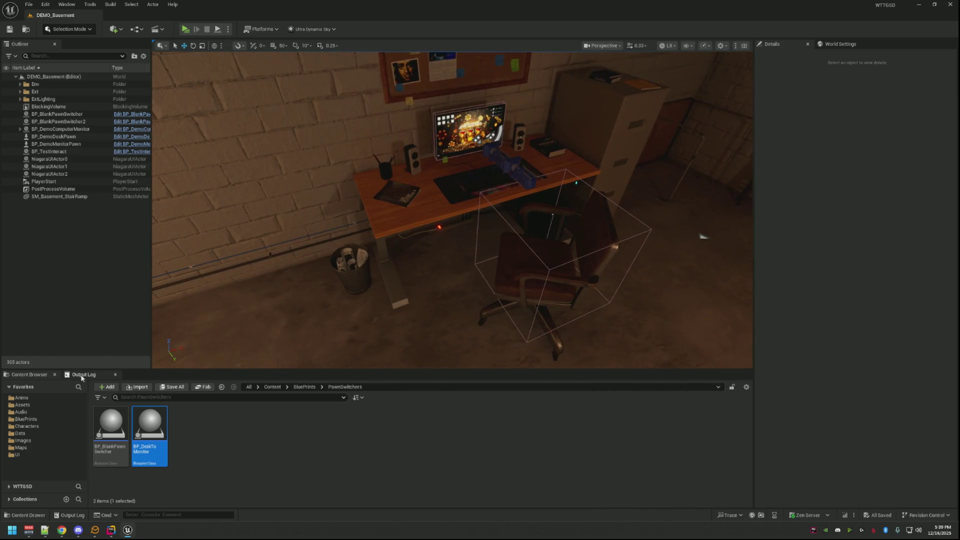
click(83, 375)
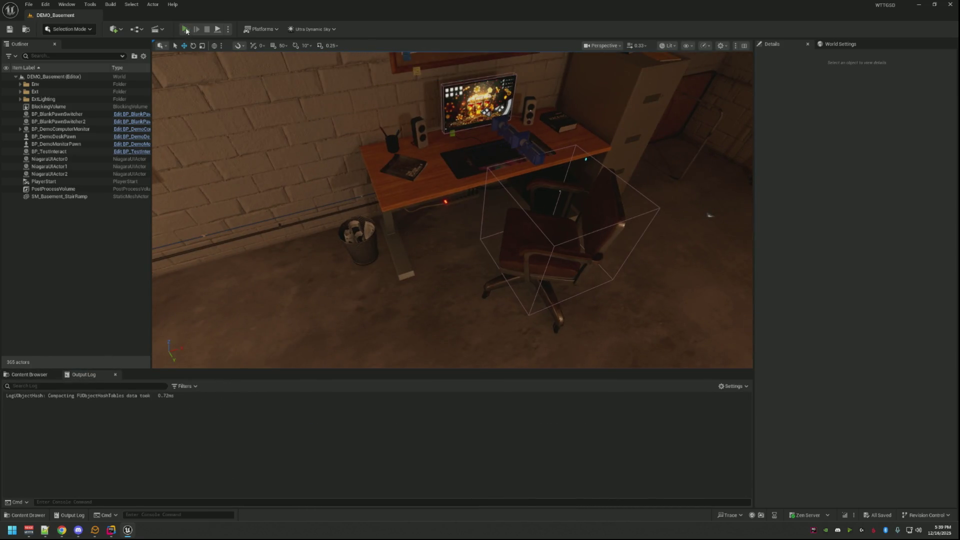
click(185, 30)
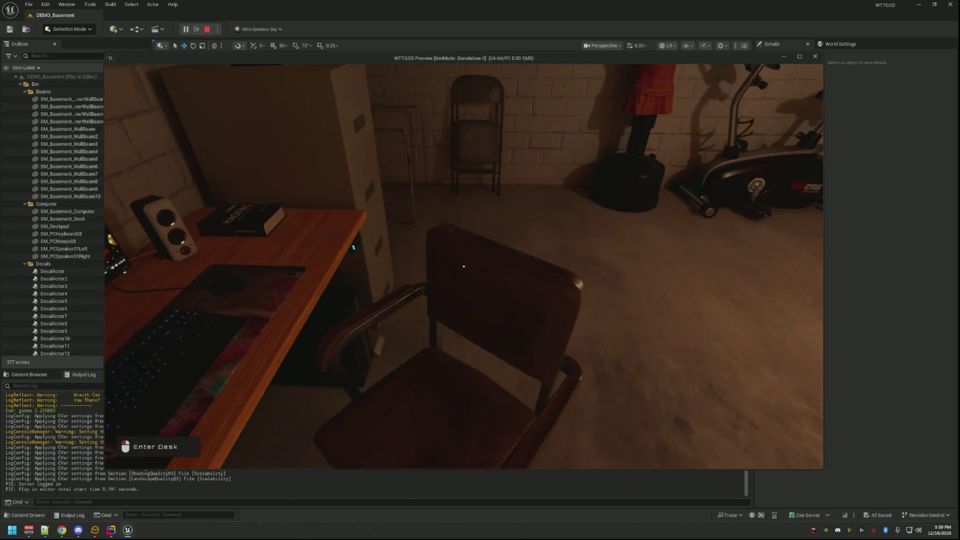
click(462, 266)
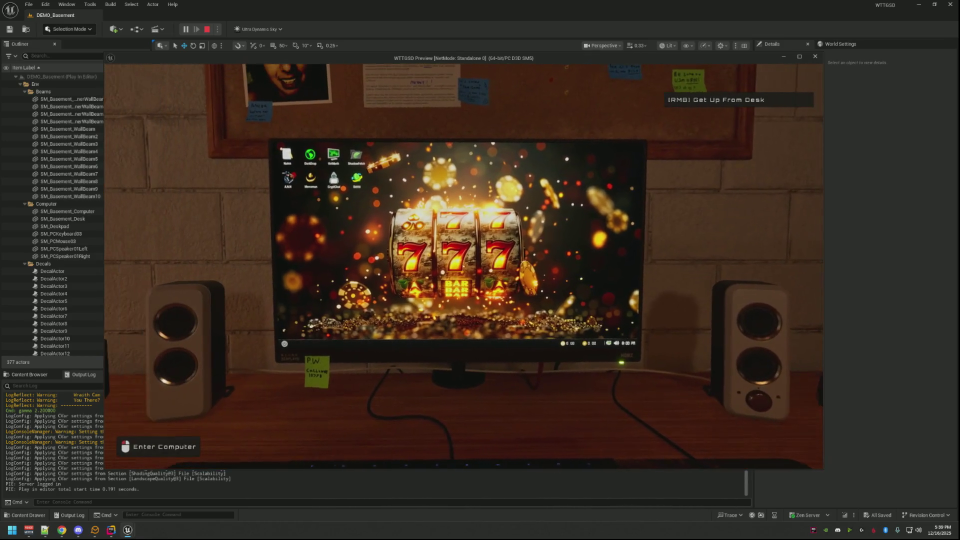
click(434, 397)
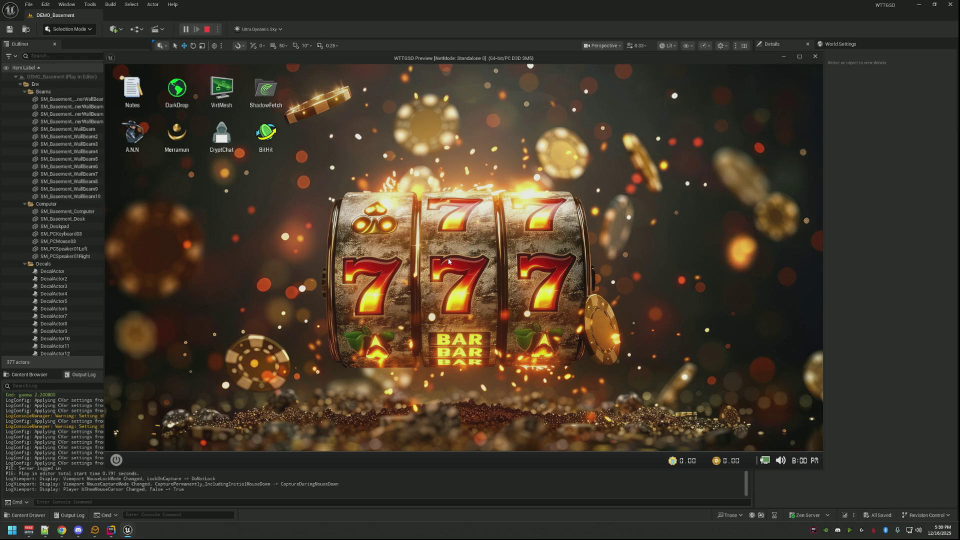
right_click(451, 283)
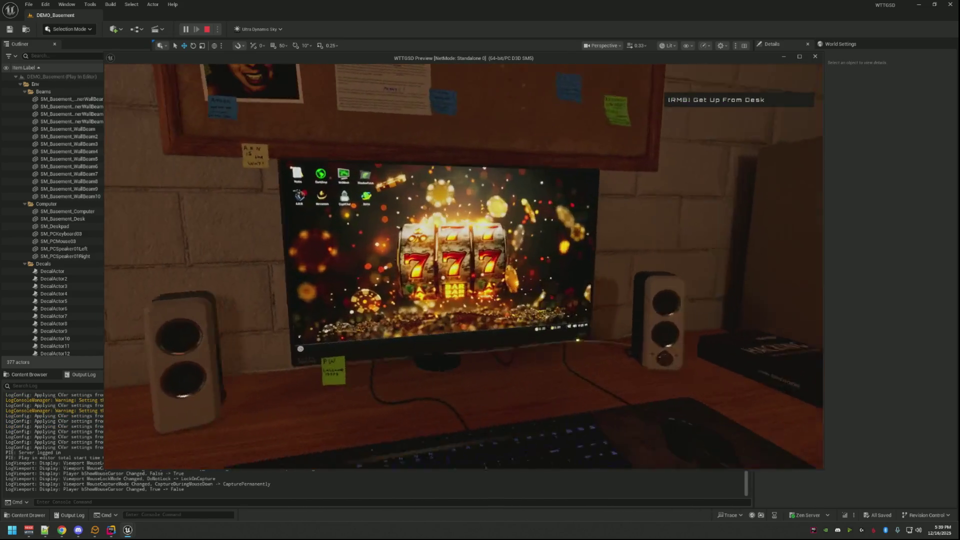
- Repeatedly enter and leave the computer and desk, then end the play session with Esc
click(464, 266)
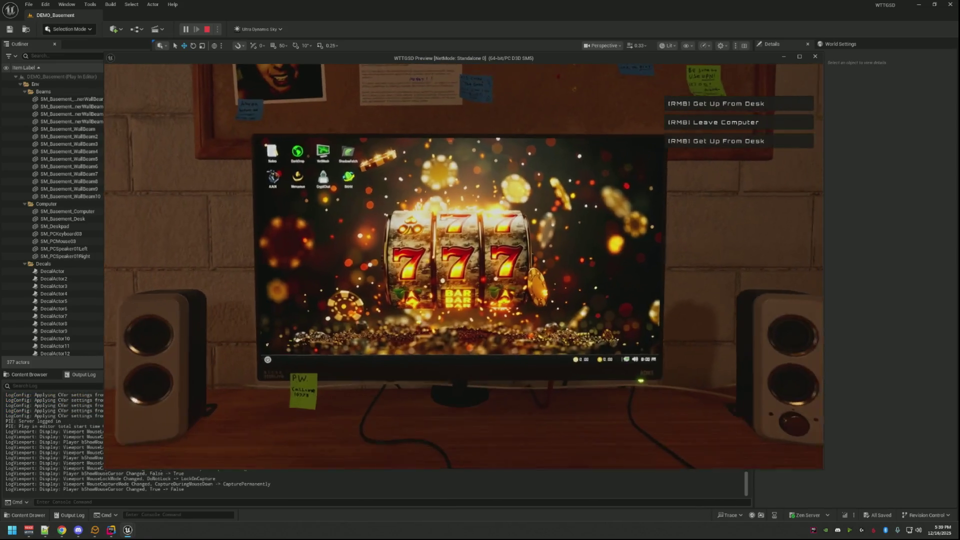
right_click(463, 266)
right_click(464, 266)
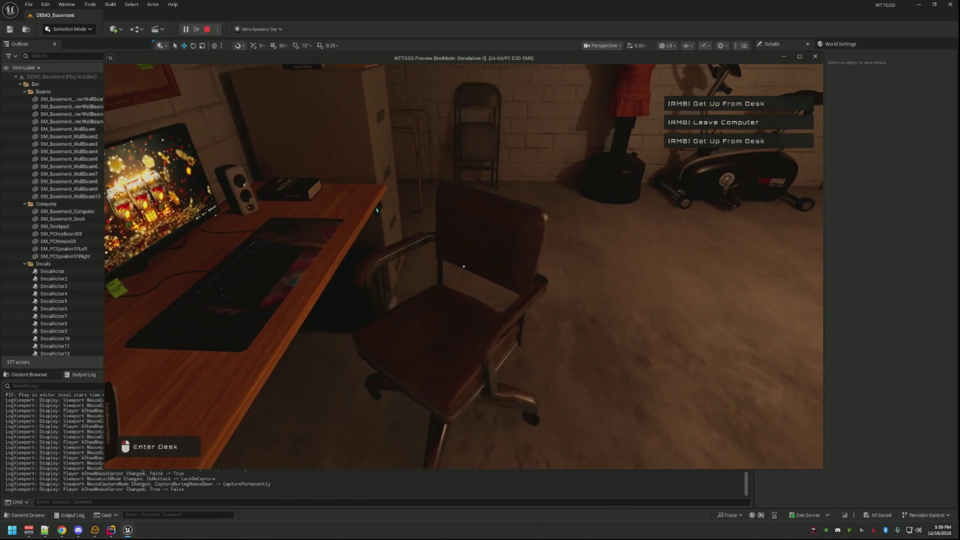
click(464, 266)
click(464, 266)
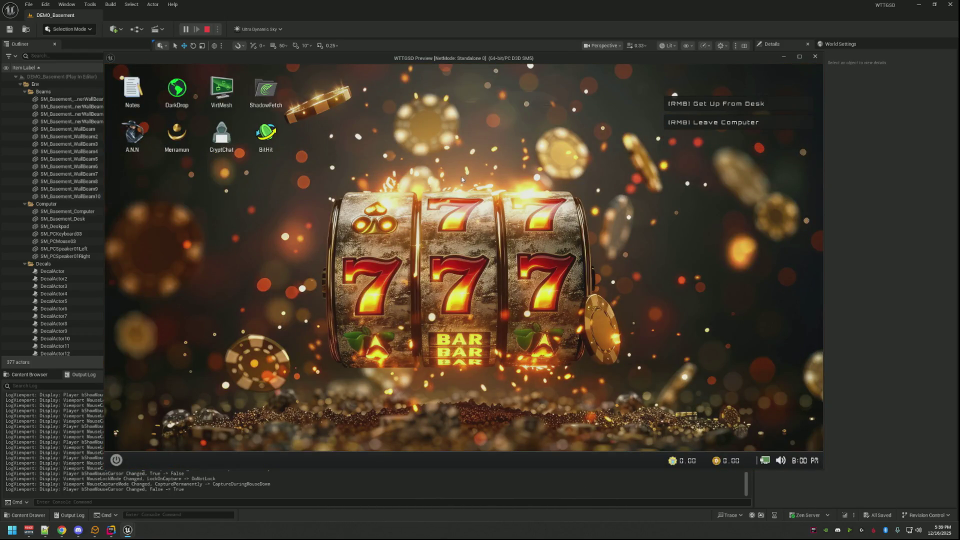
drag(486, 58, 479, 57)
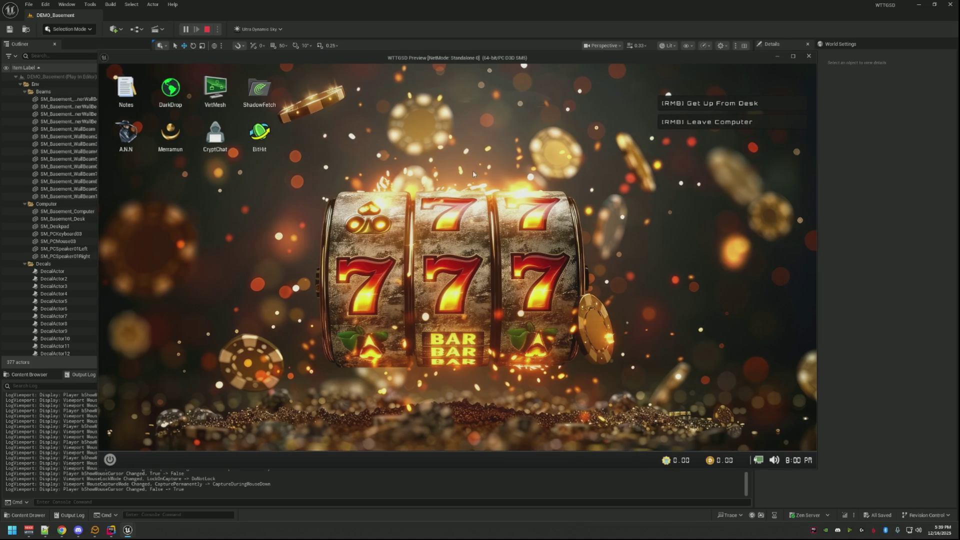
right_click(473, 174)
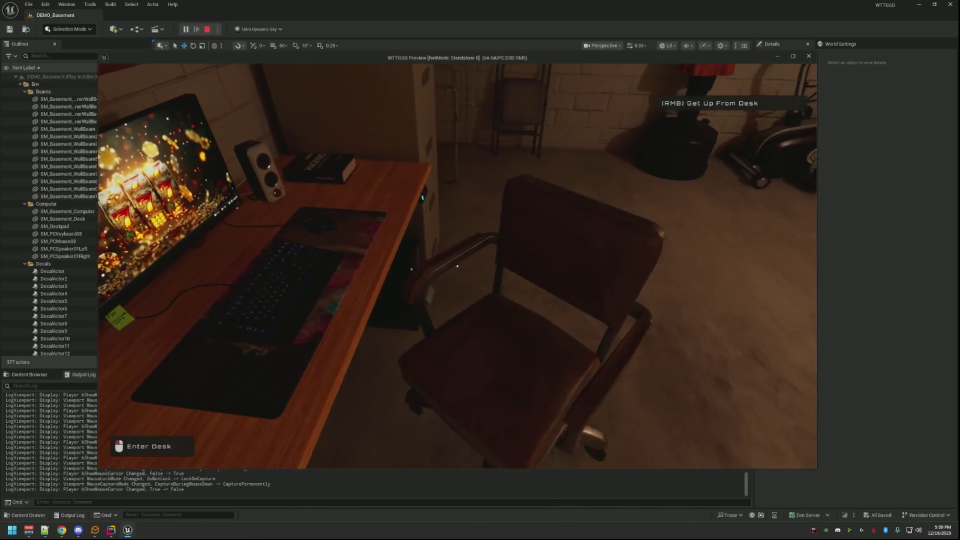
click(456, 267)
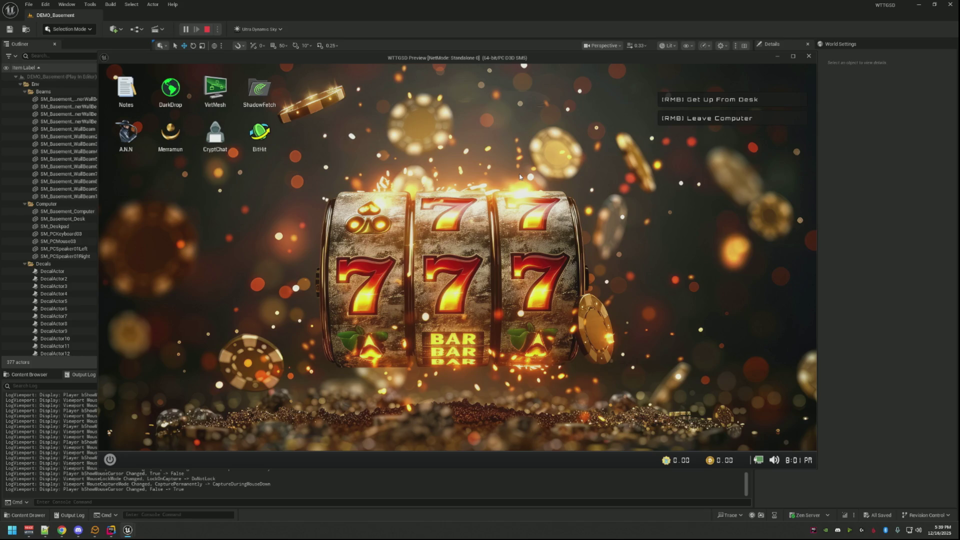
key(e)
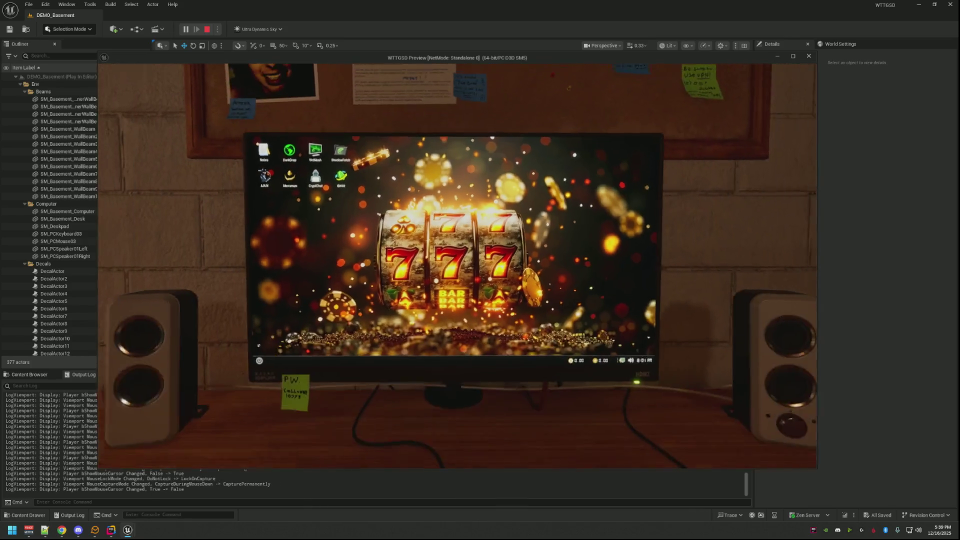
key(Escape)
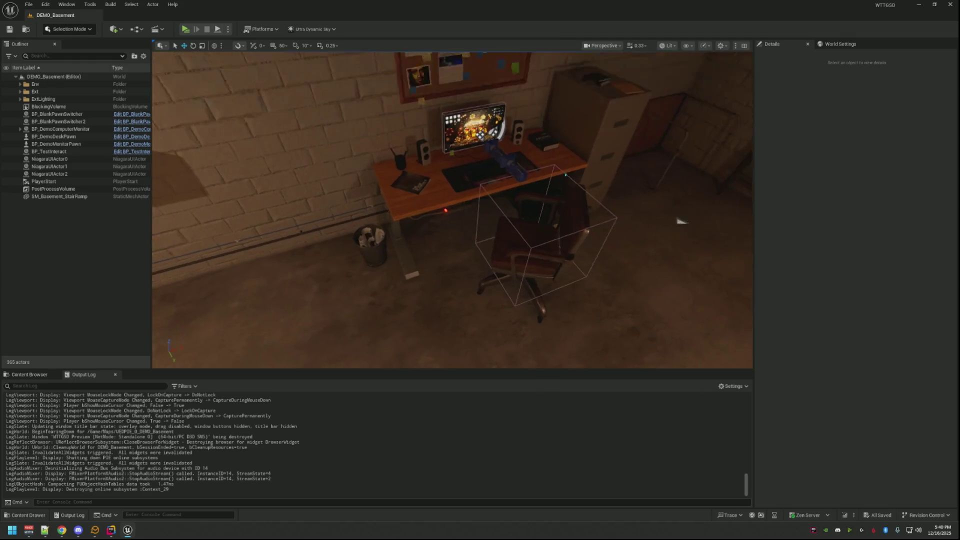
- In Rider, close the DemoGameState, DemoGameMode and DemoCharacter files, leaving PawnSwitcher.cpp in focus
key(alt+Tab)
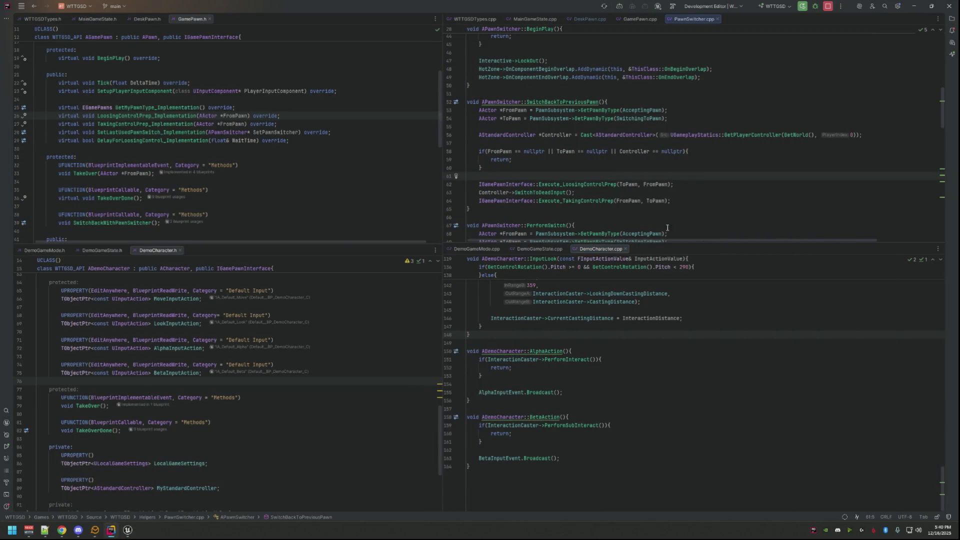
click(540, 249)
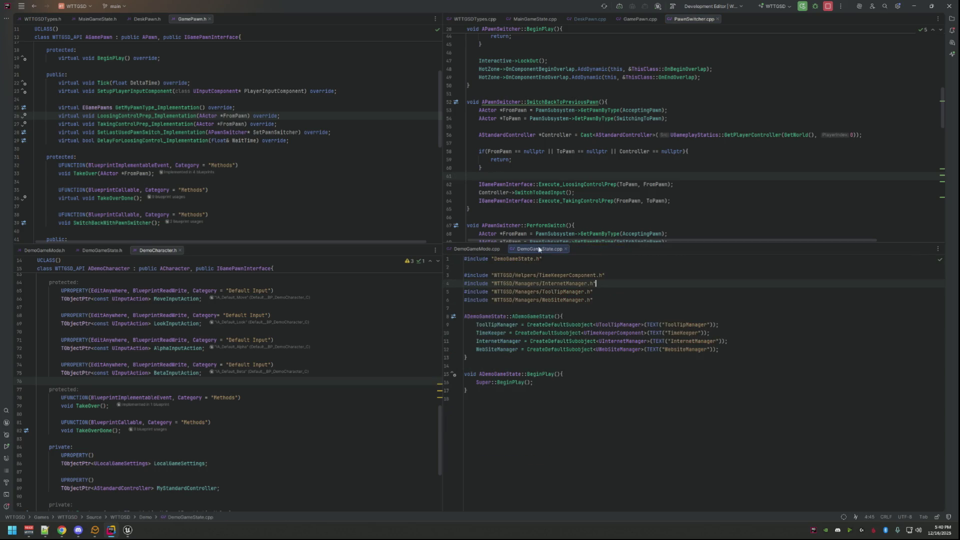
middle_click(542, 249)
middle_click(481, 249)
middle_click(160, 251)
middle_click(85, 250)
middle_click(45, 250)
scroll(631, 221, up, 1)
scroll(631, 221, up, 4)
click(691, 192)
scroll(720, 189, up, 6)
- Minimize Rider and launch GitHub Desktop via a 'github' Start search
click(914, 6)
key(super)
text(github)
key(Return)
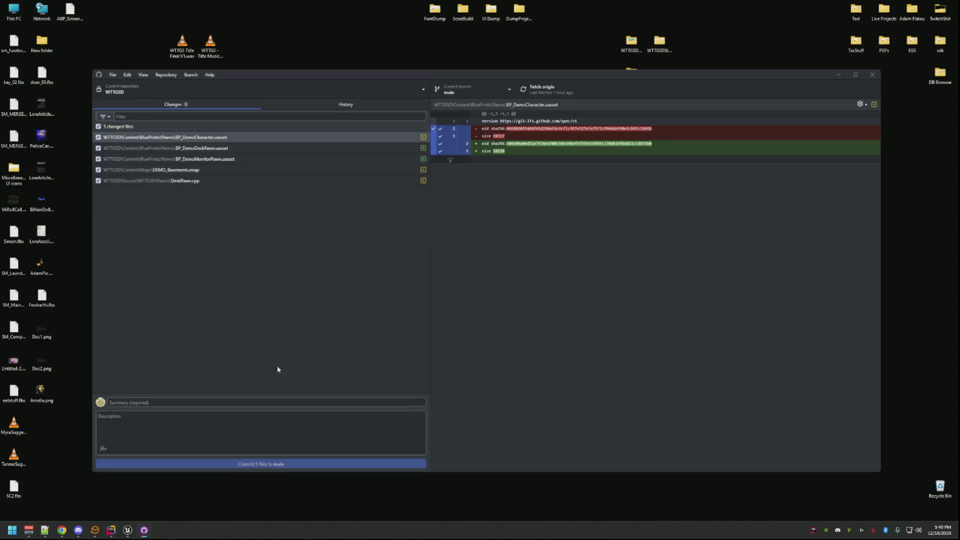
- Commit the five changed files to main with summary 'qq' and description 'qqq'
click(202, 402)
text(qq)
key(Tab)
text(qqq)
click(208, 463)
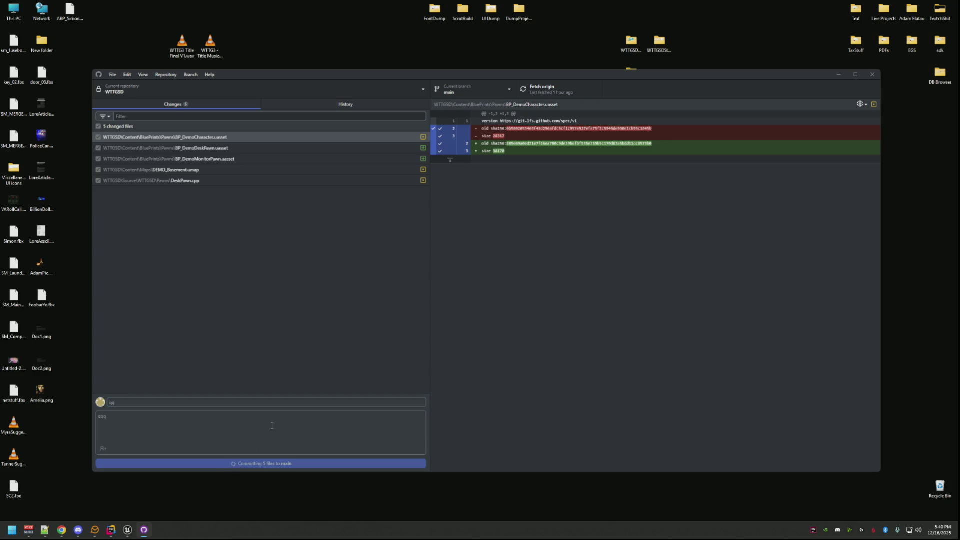
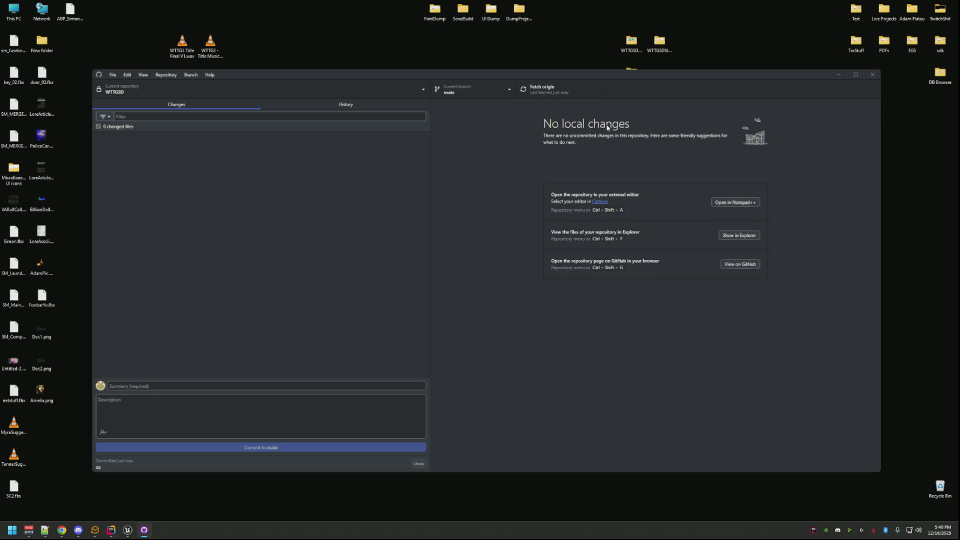
- Close GitHub Desktop and return to the Unreal Editor, moving the view toward the desk monitor
click(872, 75)
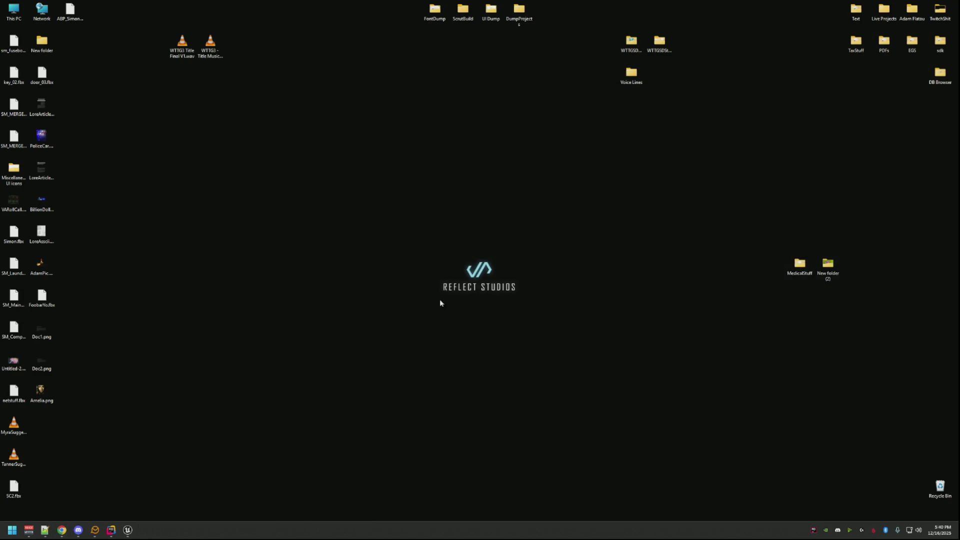
click(133, 530)
drag(399, 316, 422, 253)
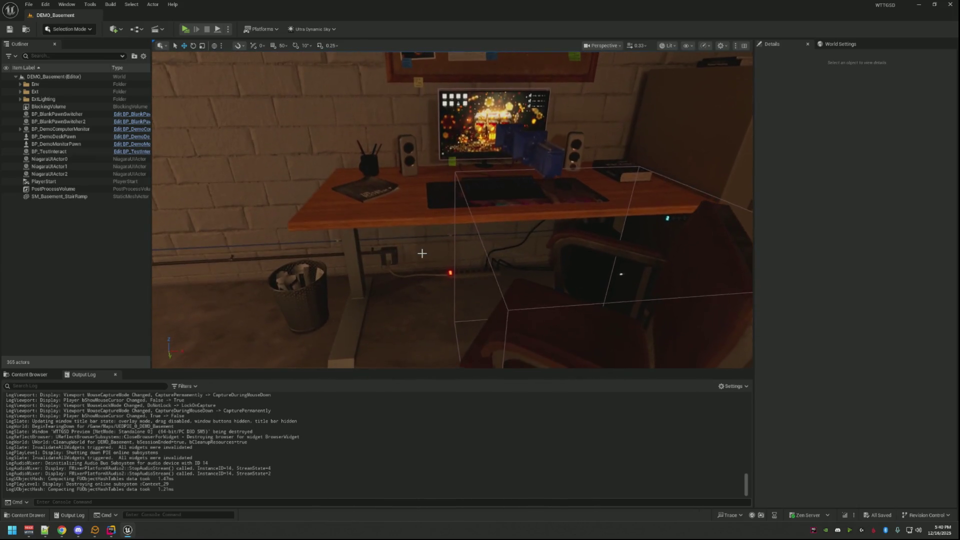
- Select the desk monitor actor in the level and open its blueprint
click(29, 375)
mouse_move(258, 301)
mouse_down()
mouse_move(273, 292)
mouse_move(250, 290)
mouse_up()
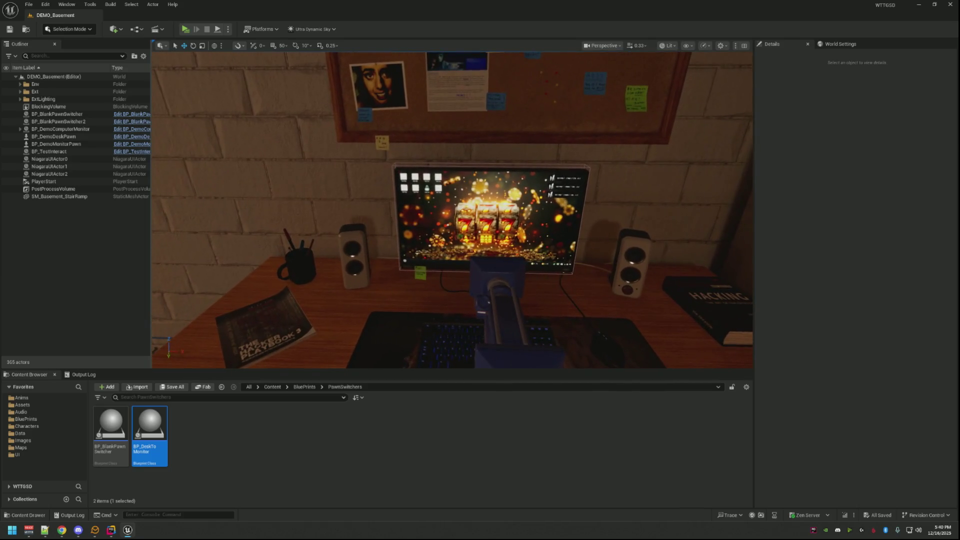
click(234, 287)
click(136, 132)
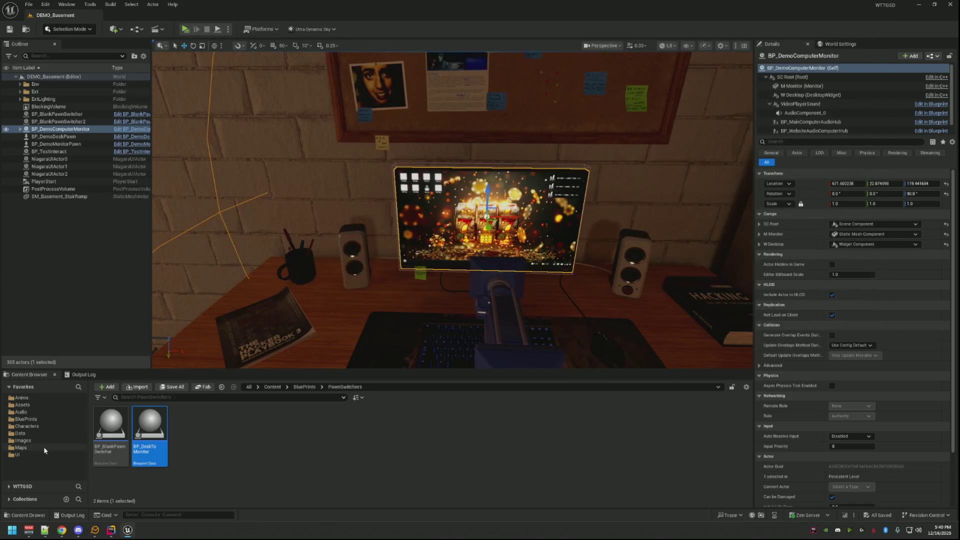
- Browse to UI/Widgets/Computer/Desktops, open WBP_Demo Desktop and select its Taskbar
click(18, 454)
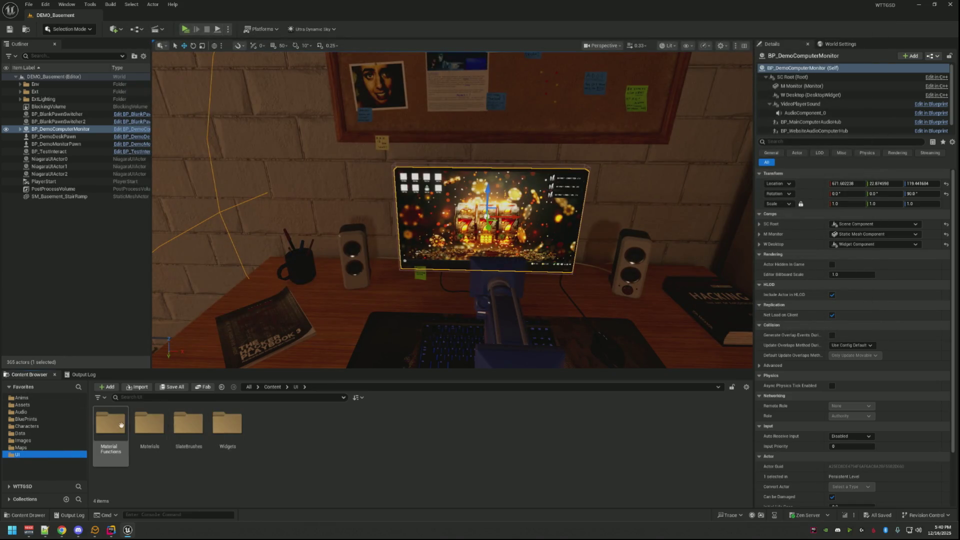
double_click(233, 422)
double_click(110, 423)
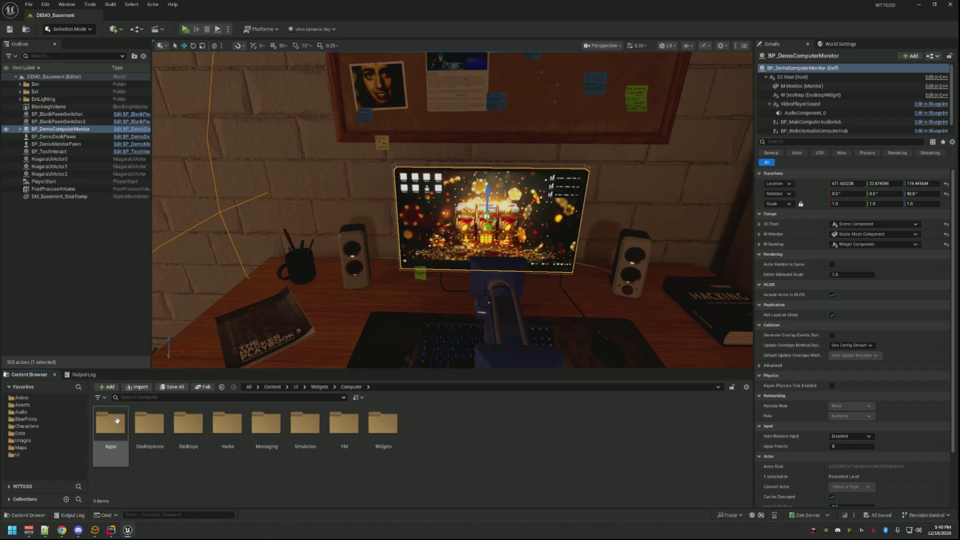
double_click(189, 425)
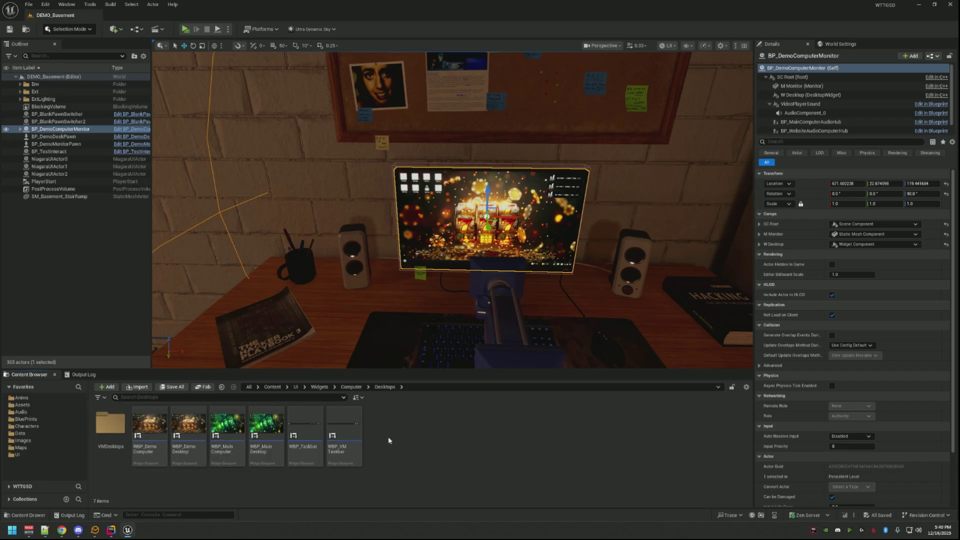
double_click(188, 426)
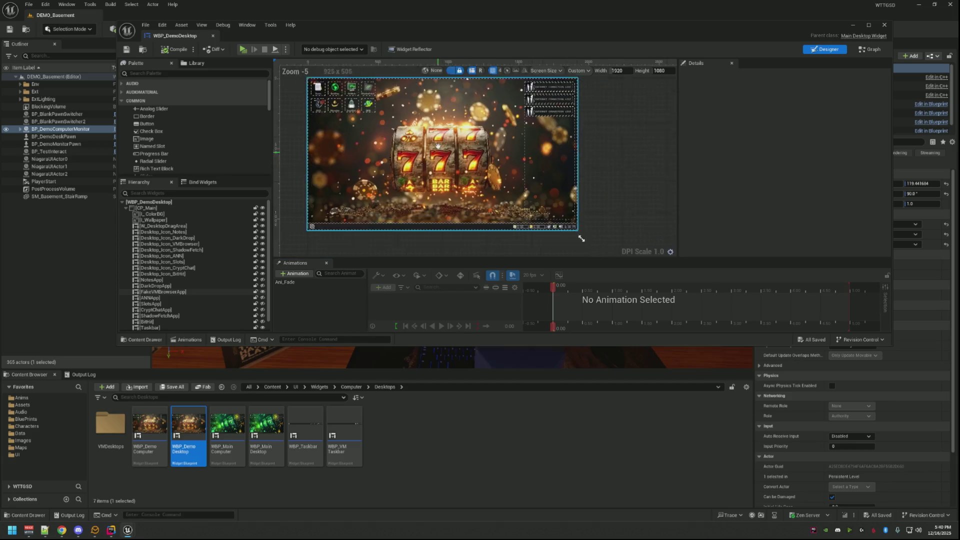
click(350, 214)
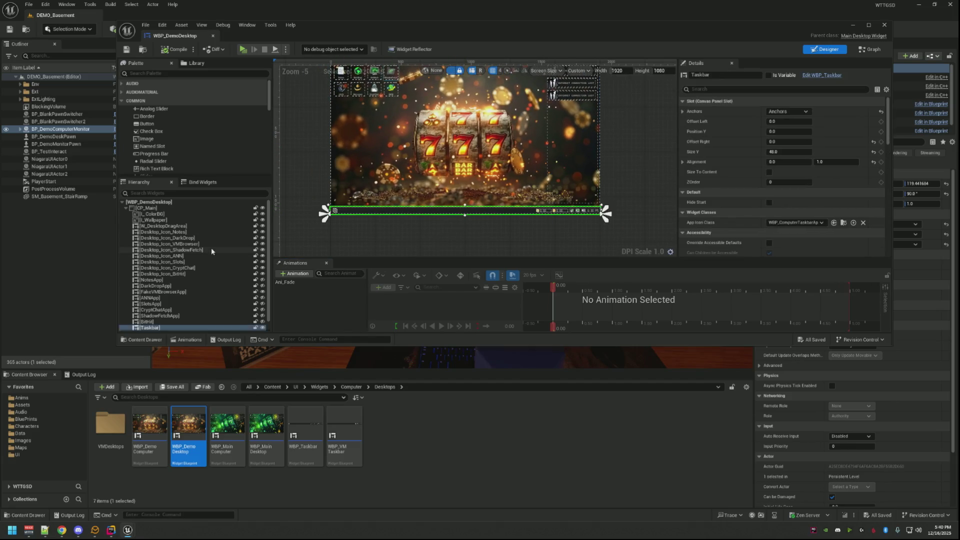
- Duplicate WBP_Taskbar and name the copy WBP_DemoTaskbar
scroll(211, 247, down, 1)
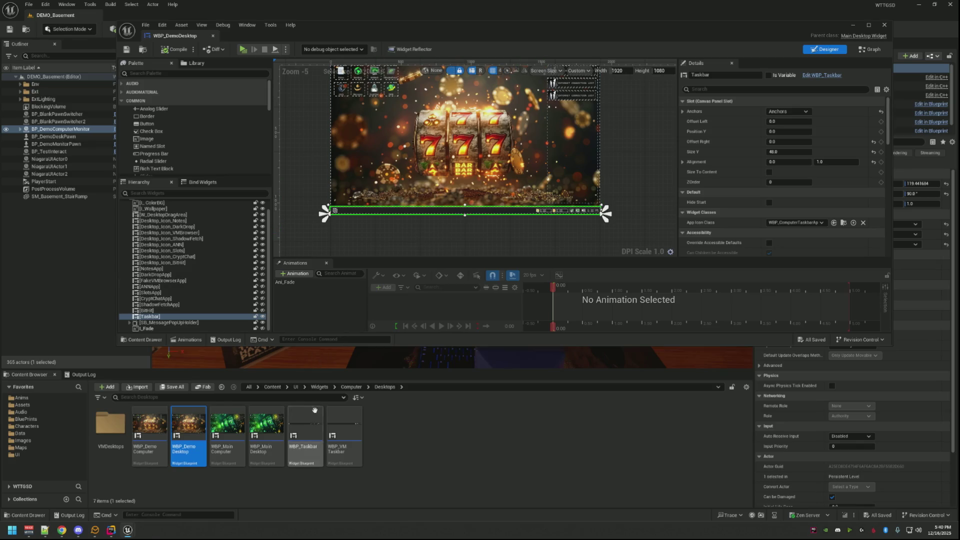
click(418, 421)
click(314, 424)
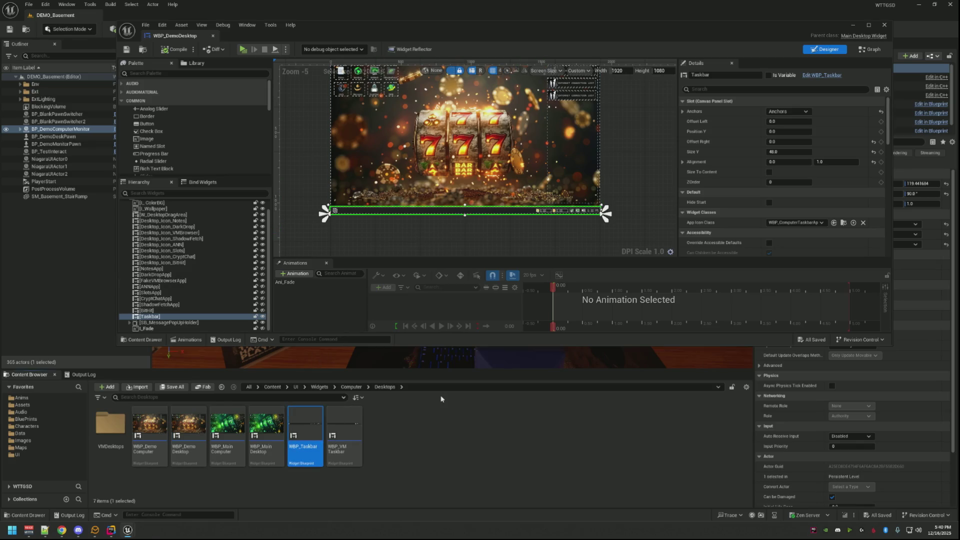
key(ctrl+d)
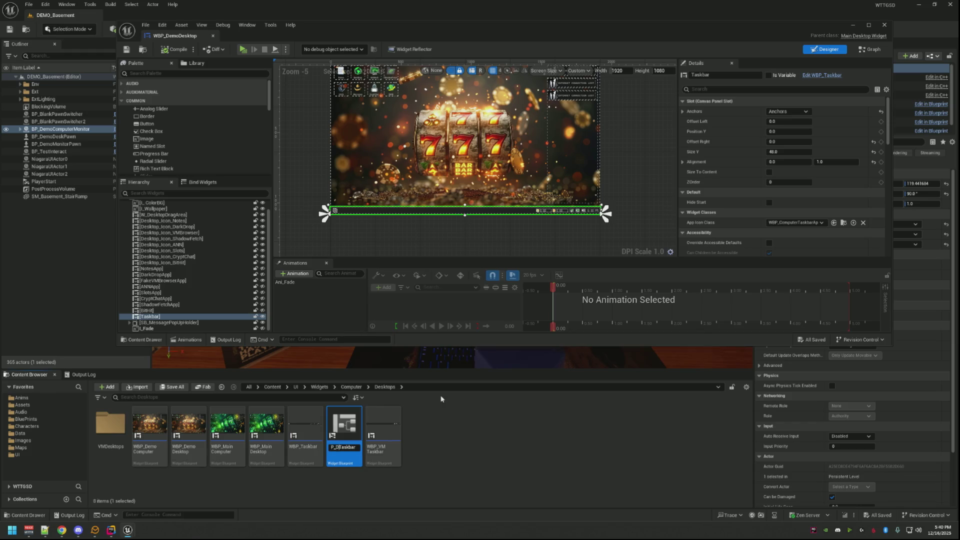
key(Return)
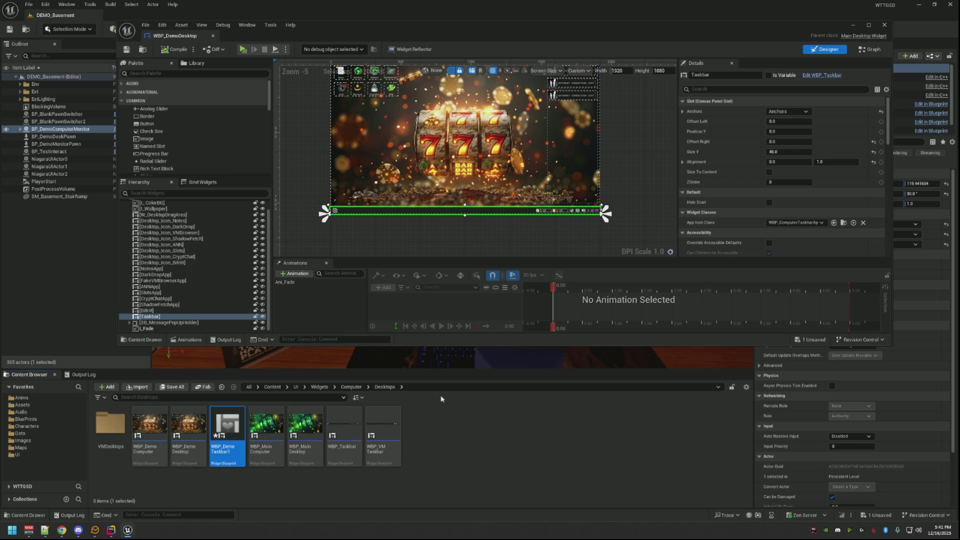
key(BackSpace)
key(Return)
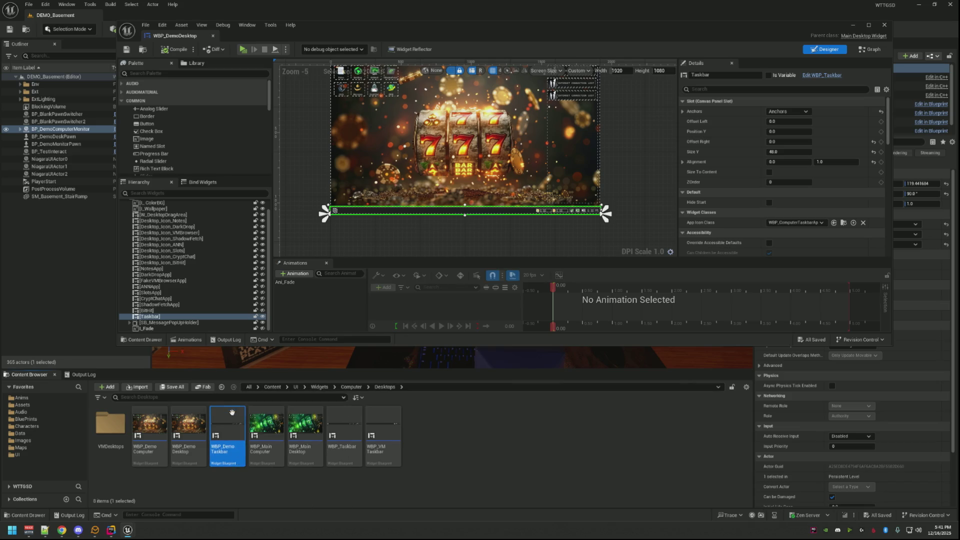
- Open WBP_DemoTaskbar and delete its power button
click(333, 197)
key(Delete)
drag(564, 244, 398, 220)
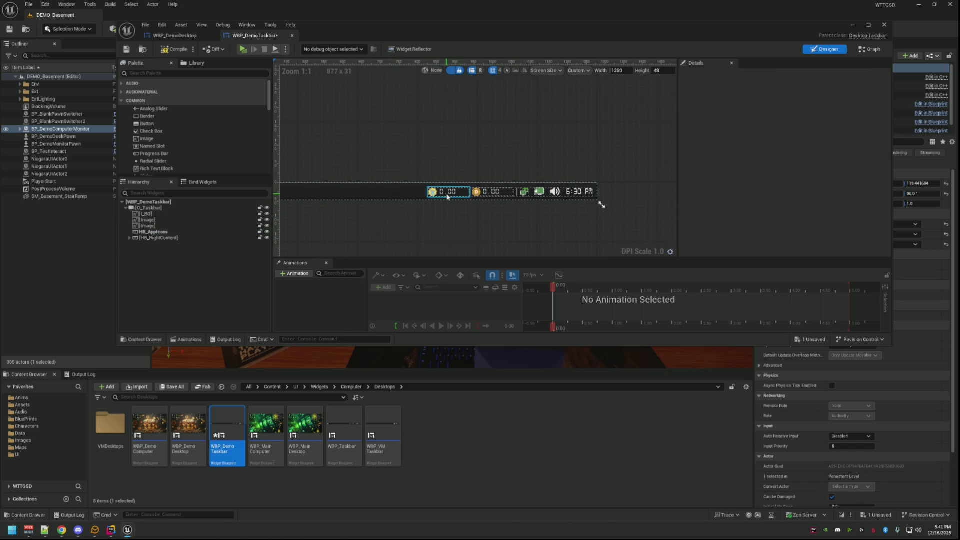
- Delete WBP_DesktopYoloYen and Widget_QuickSwitchToVM from WBP_DemoTaskbar, then return to WBP_DemoDesktop
click(447, 197)
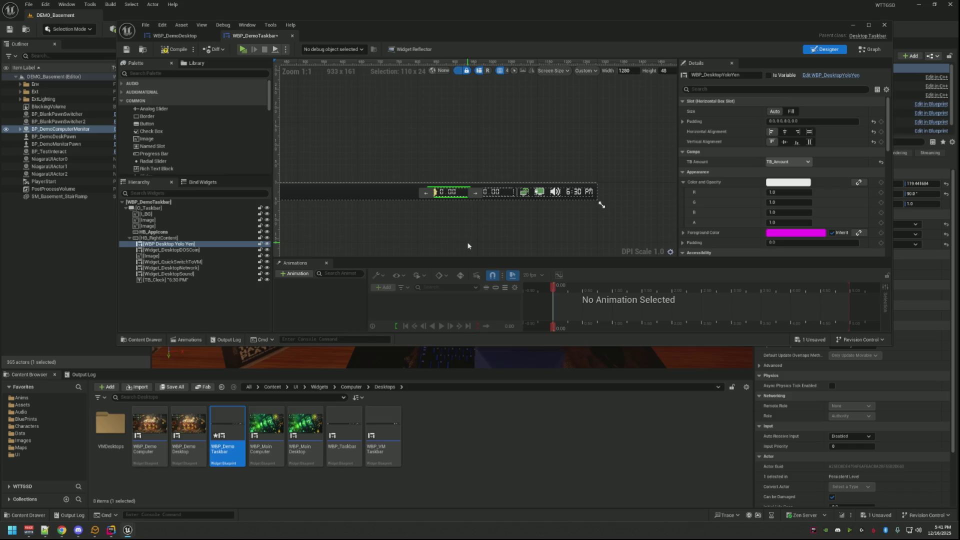
key(Delete)
scroll(481, 224, up, 4)
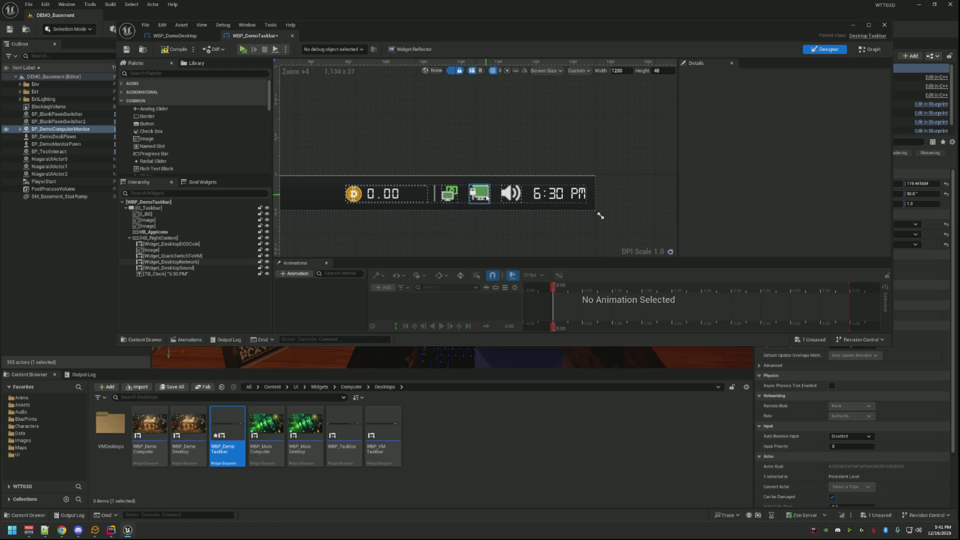
click(456, 198)
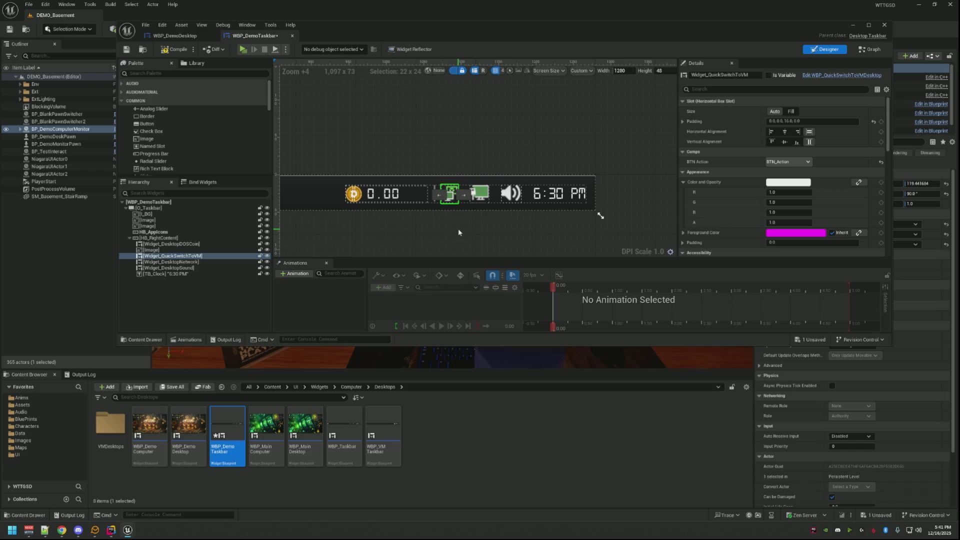
key(Delete)
scroll(460, 219, down, 1)
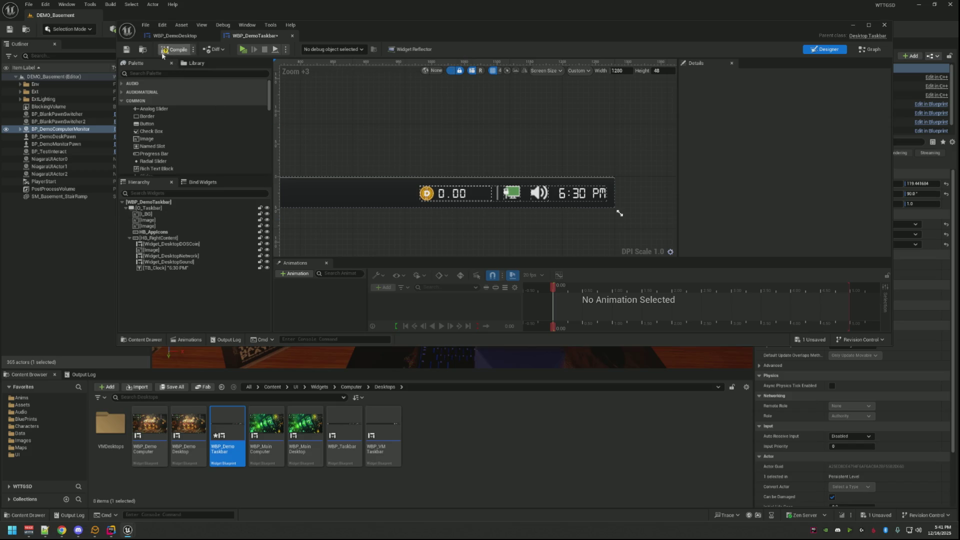
click(169, 38)
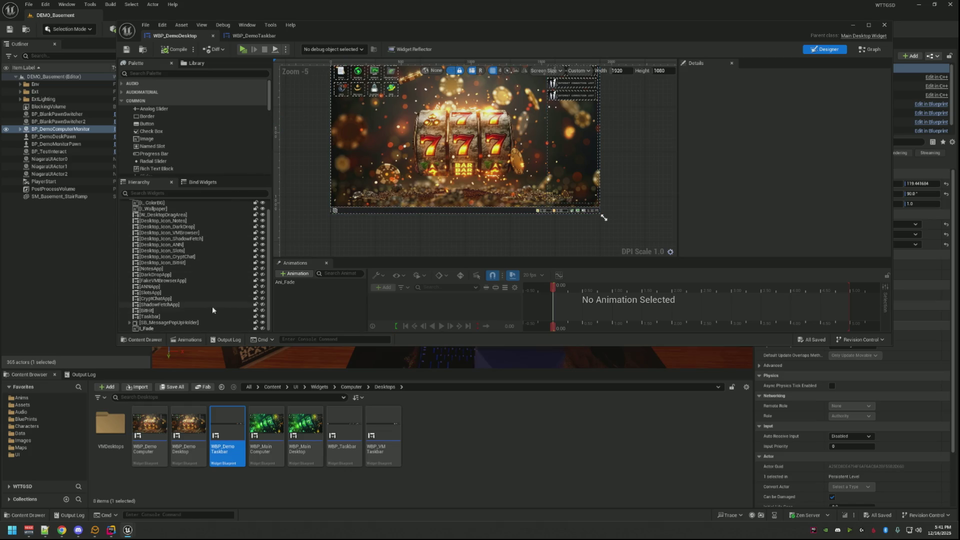
- Select the desktop's Taskbar widget and drag WBP_DemoTaskbar onto its class property
click(196, 316)
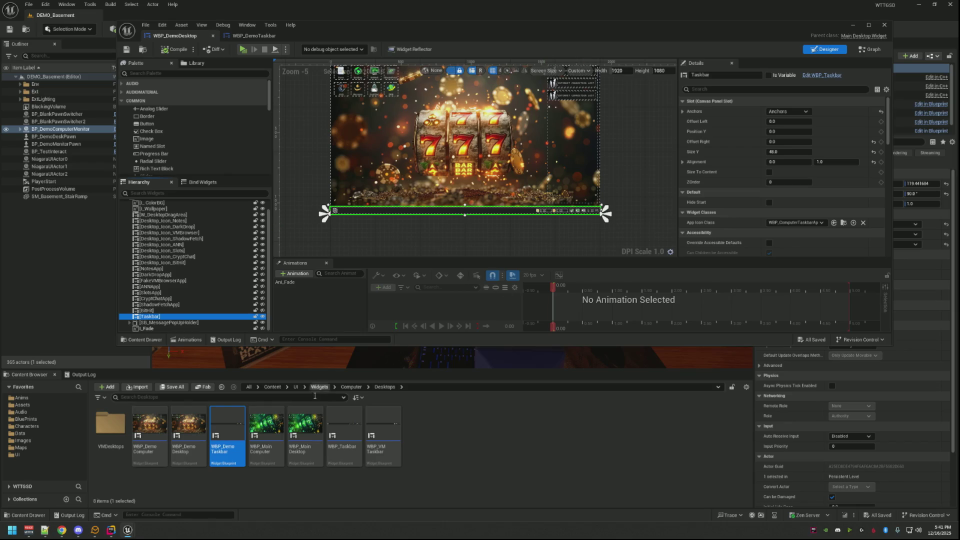
mouse_move(239, 407)
mouse_down()
mouse_move(776, 233)
mouse_move(779, 222)
mouse_up()
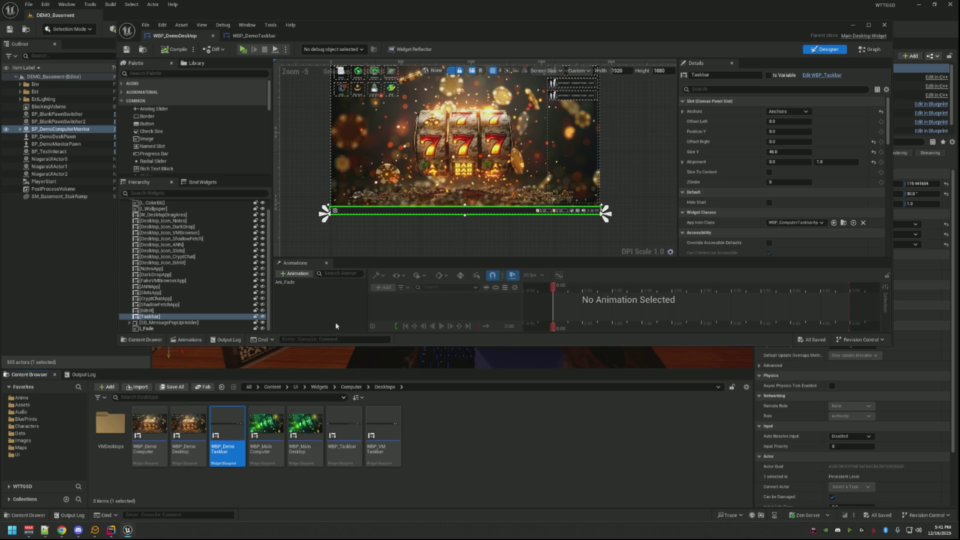
click(220, 304)
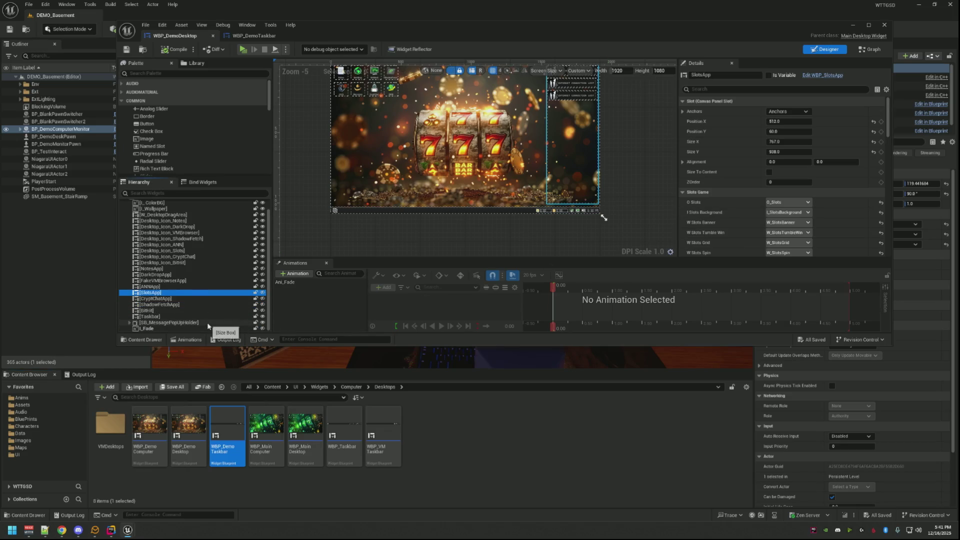
click(193, 317)
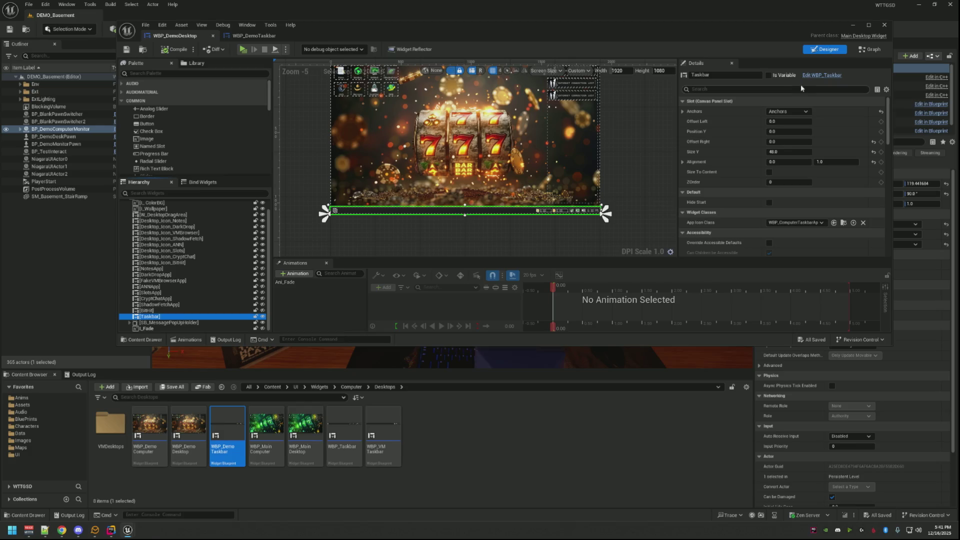
- Review the WBP_Taskbar and WBP_DemoTaskbar tabs, then inspect the old Taskbar's Slot settings
click(811, 76)
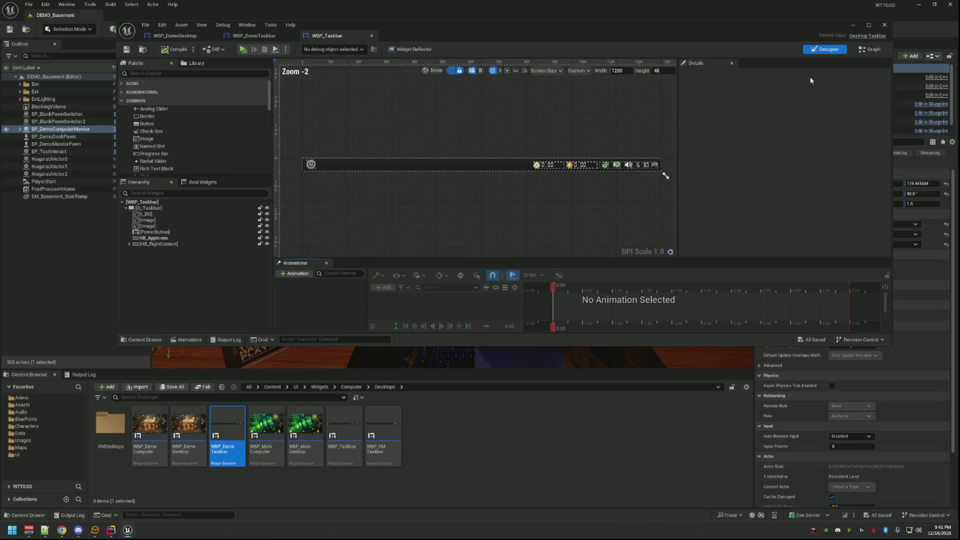
click(245, 38)
click(175, 36)
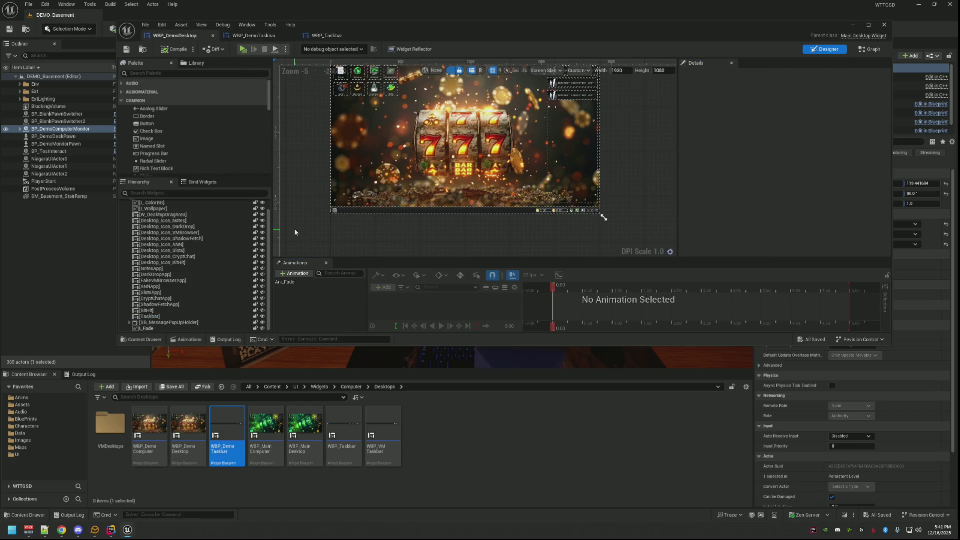
click(196, 322)
click(194, 317)
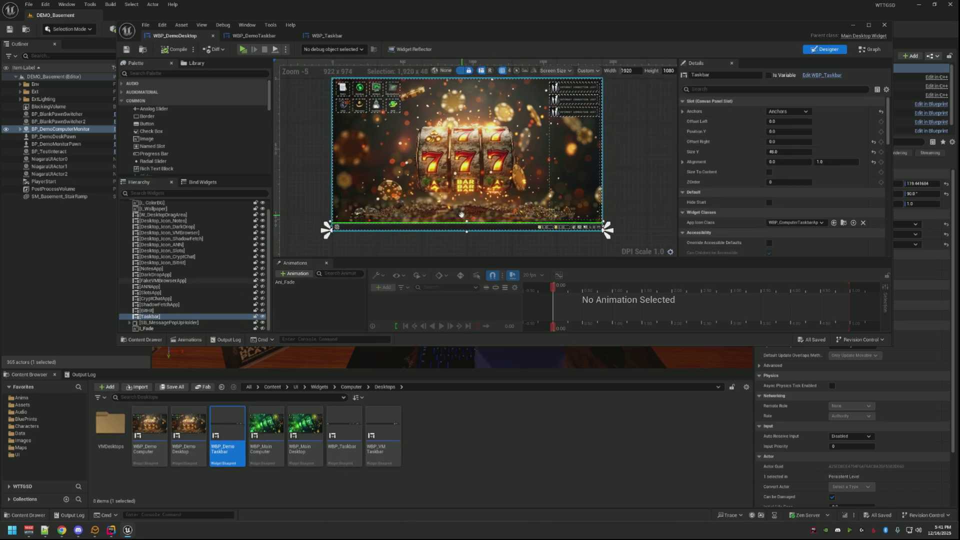
scroll(450, 160, up, 1)
scroll(575, 135, down, 1)
right_click(700, 101)
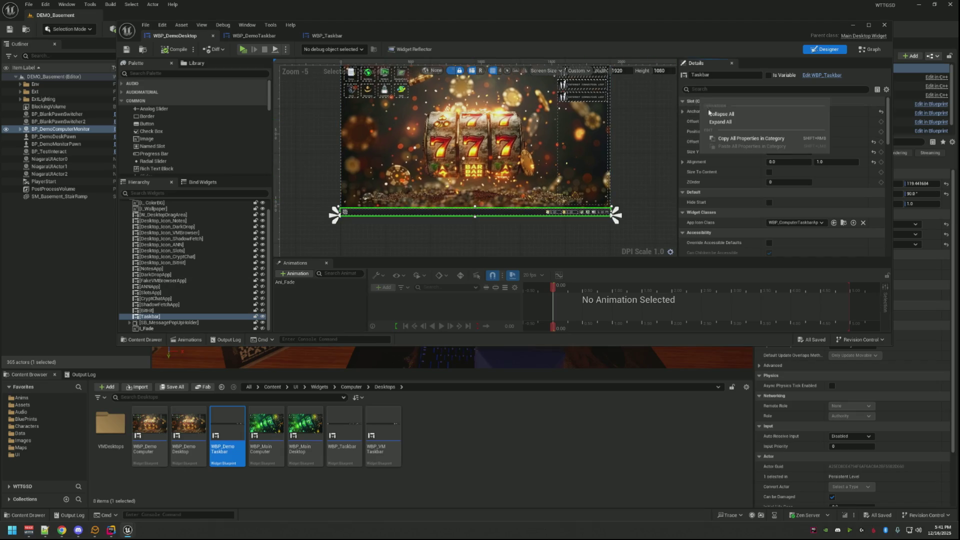
click(739, 138)
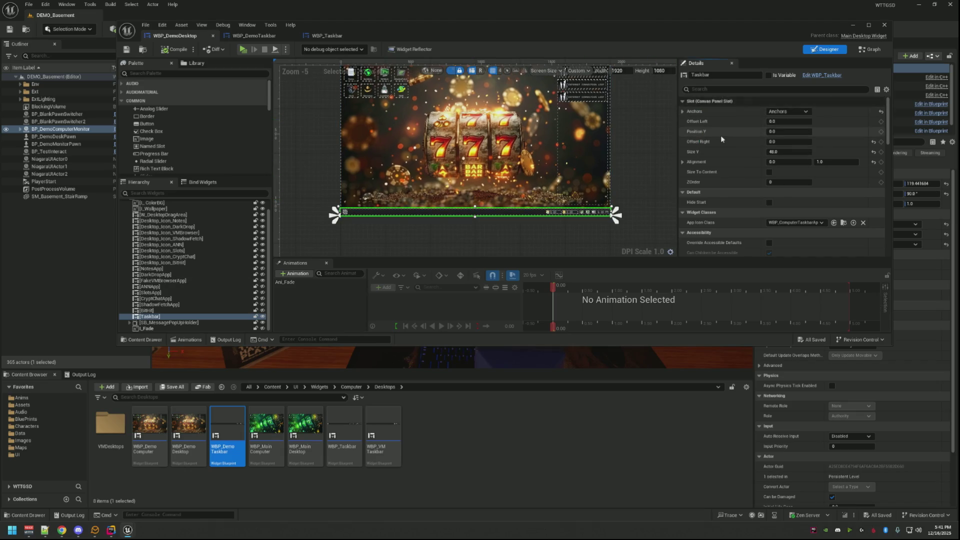
- Add WBP_Demo Taskbar below the old Taskbar and anchor it stretched along the bottom
mouse_move(214, 426)
mouse_down()
mouse_move(213, 243)
mouse_move(180, 210)
mouse_up()
scroll(209, 259, down, 2)
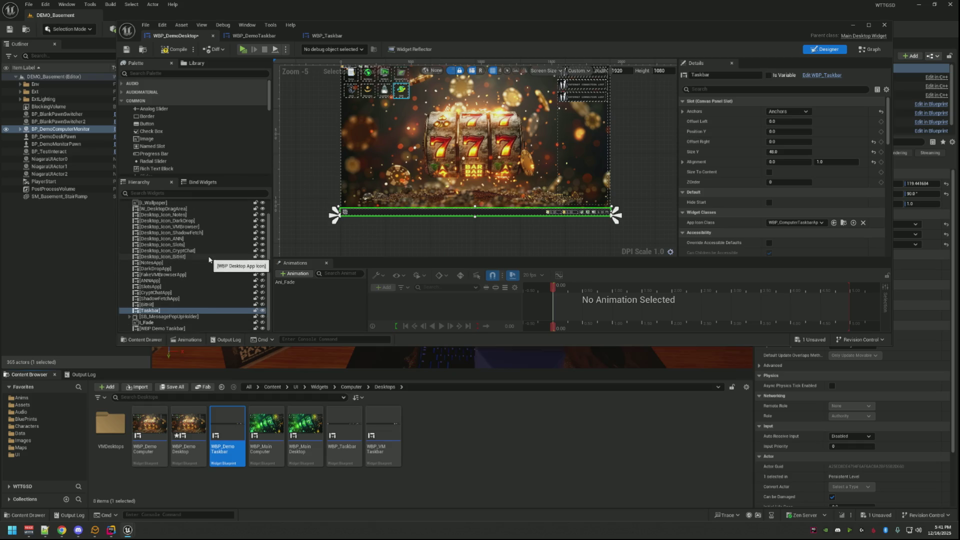
click(179, 328)
drag(177, 331, 179, 317)
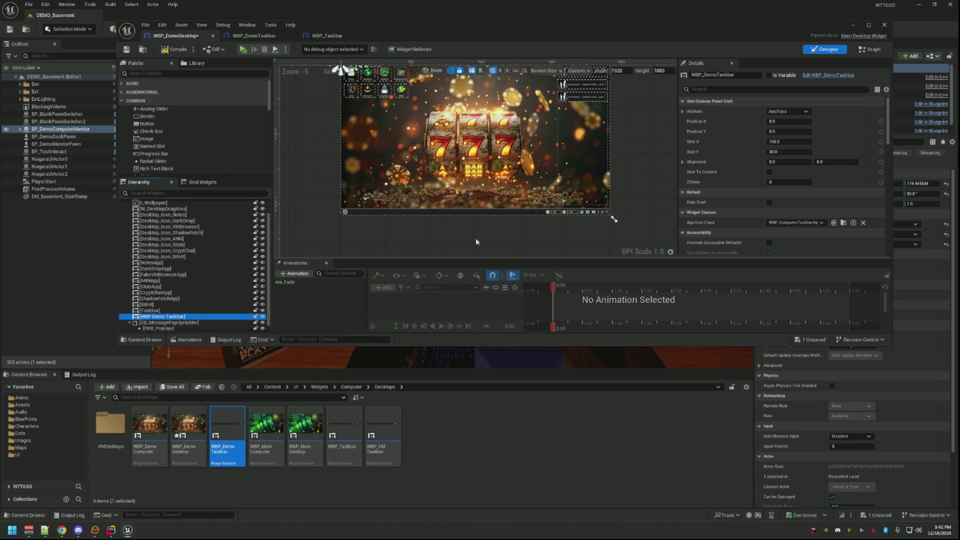
scroll(469, 169, up, 3)
drag(470, 169, 555, 242)
click(787, 111)
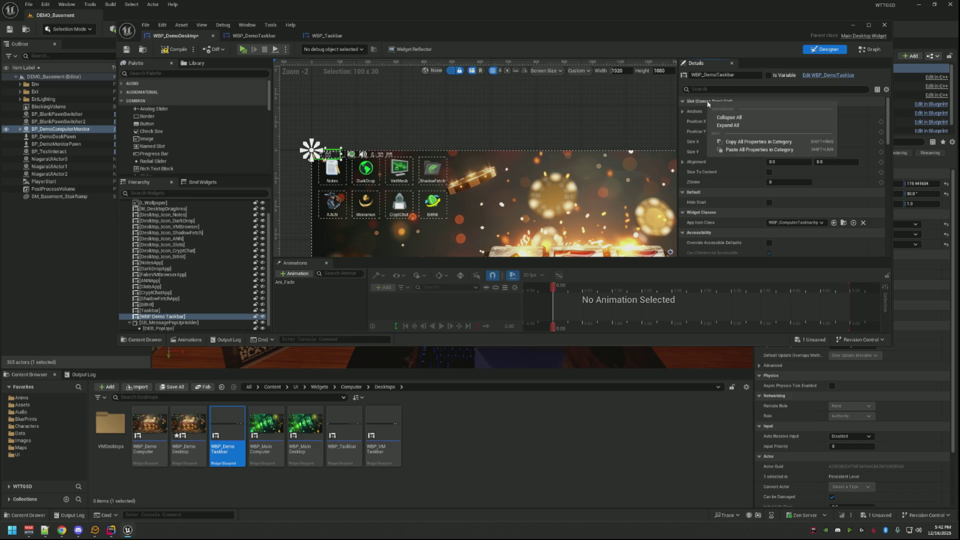
ctrl+shift+click(730, 145)
scroll(553, 139, down, 3)
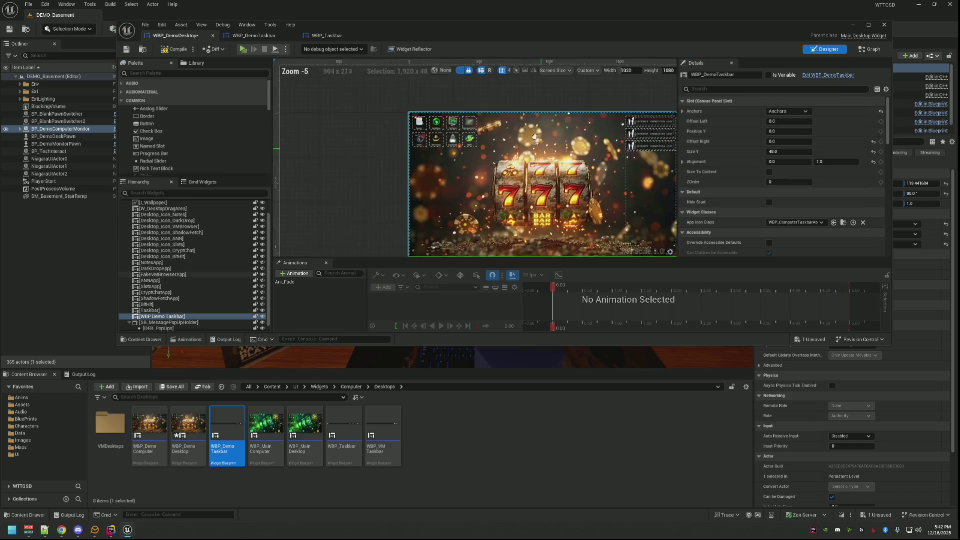
- Delete the old Taskbar, rename the new one Taskbar, and compile and save
click(177, 311)
key(Delete)
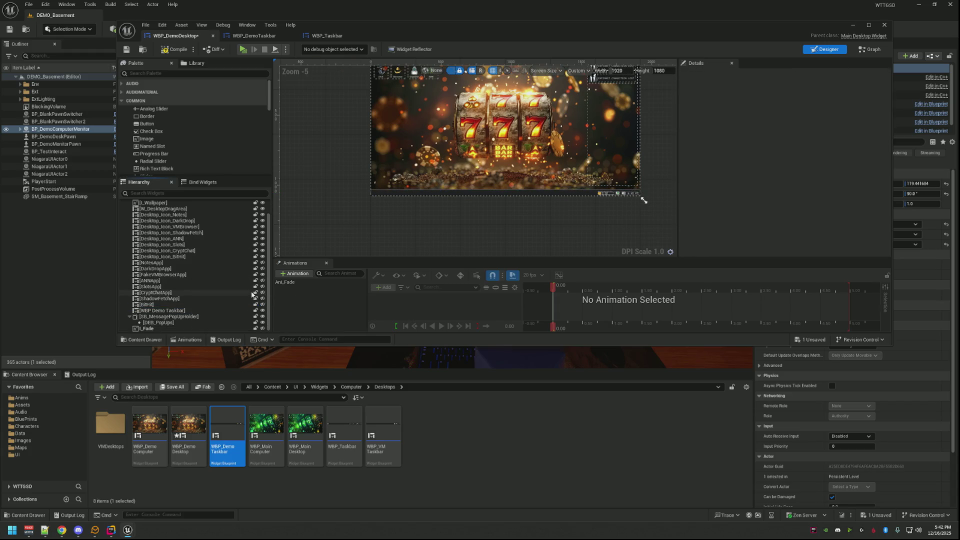
double_click(200, 310)
text(Taskbar)
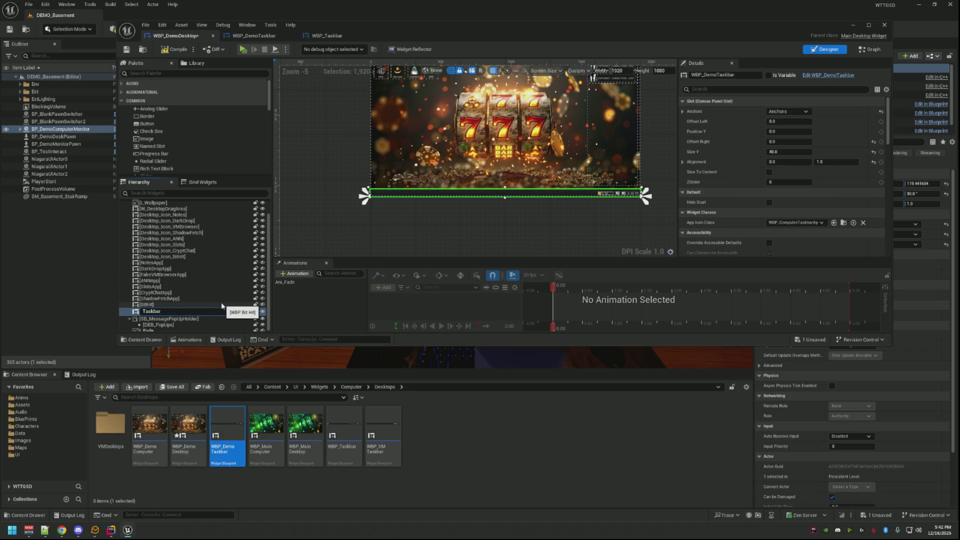
key(Return)
key(ctrl+s)
click(449, 221)
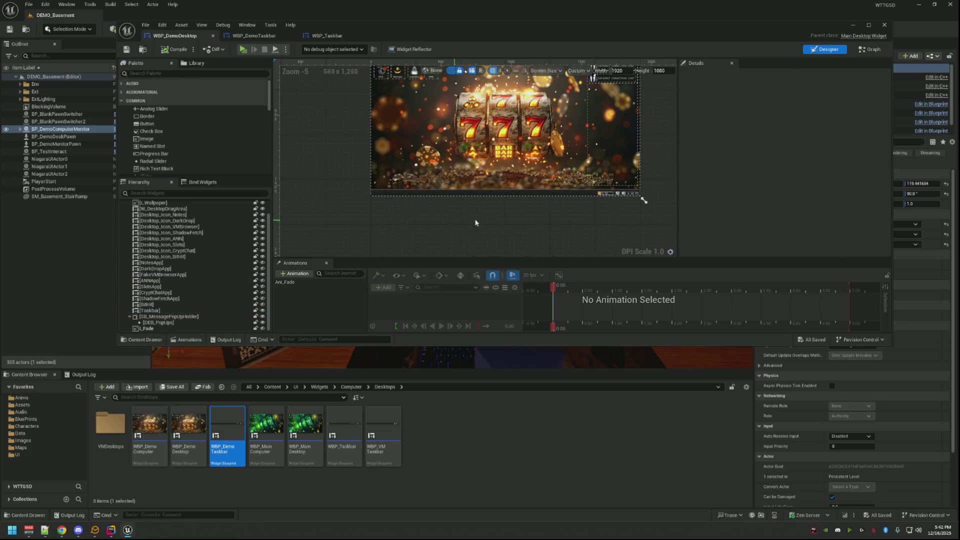
- Compare the result against WBP_Taskbar, close it, and minimize the widget editor
drag(460, 223, 371, 217)
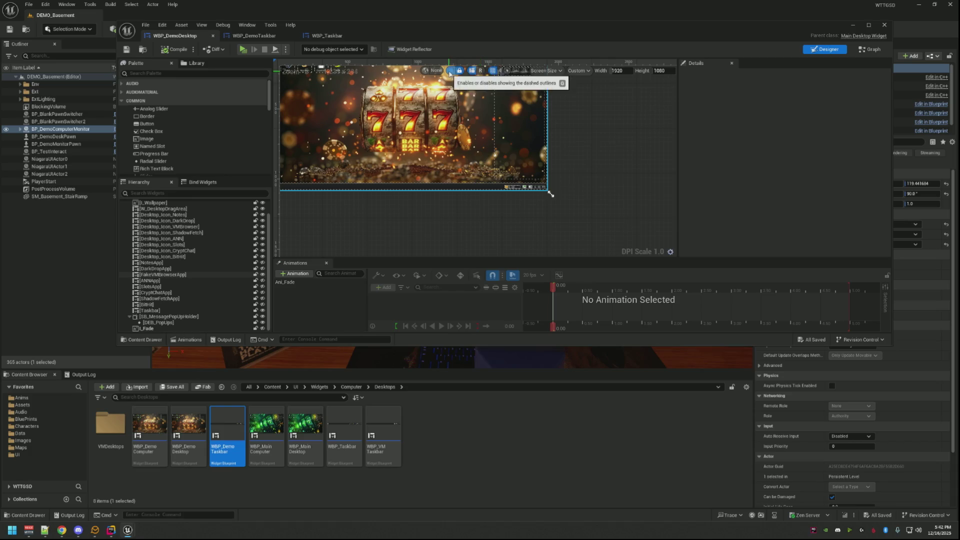
scroll(560, 177, up, 3)
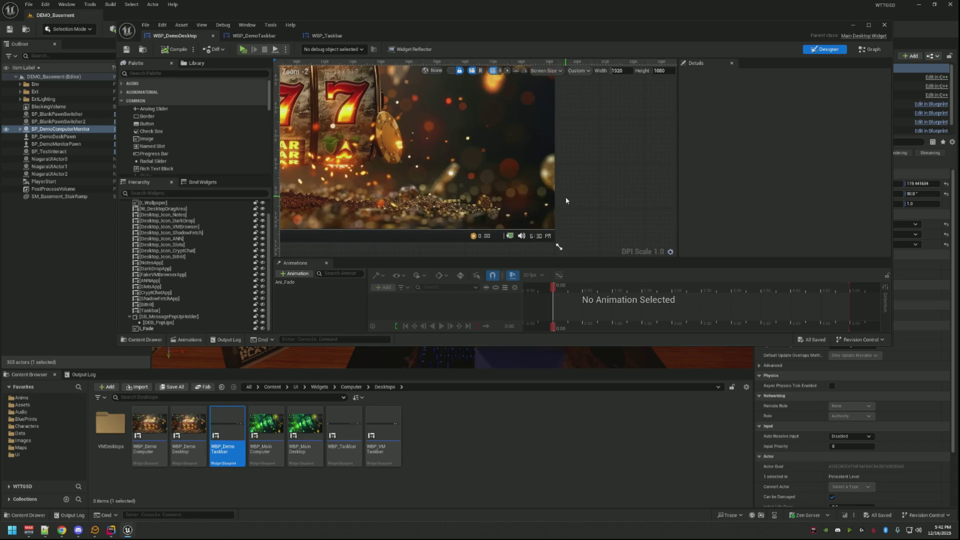
scroll(607, 184, up, 2)
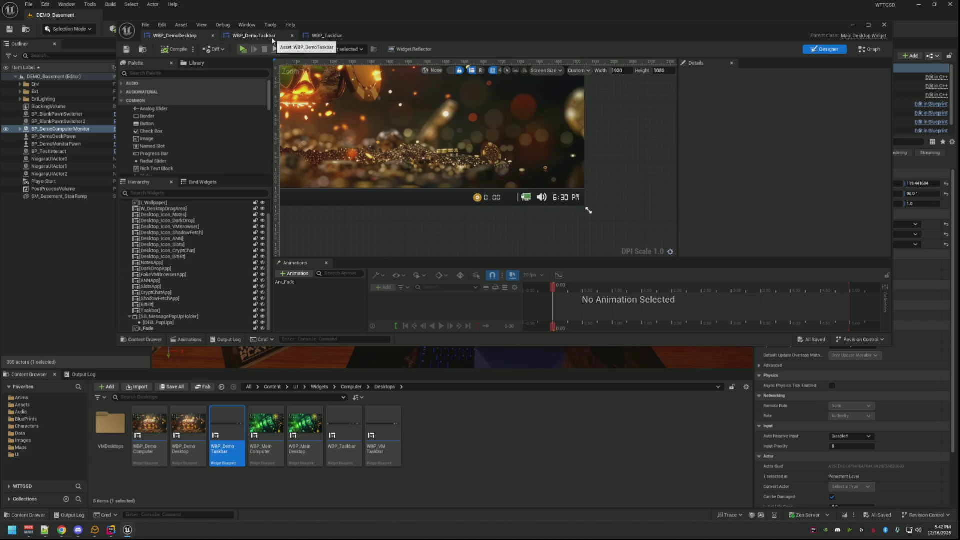
click(320, 36)
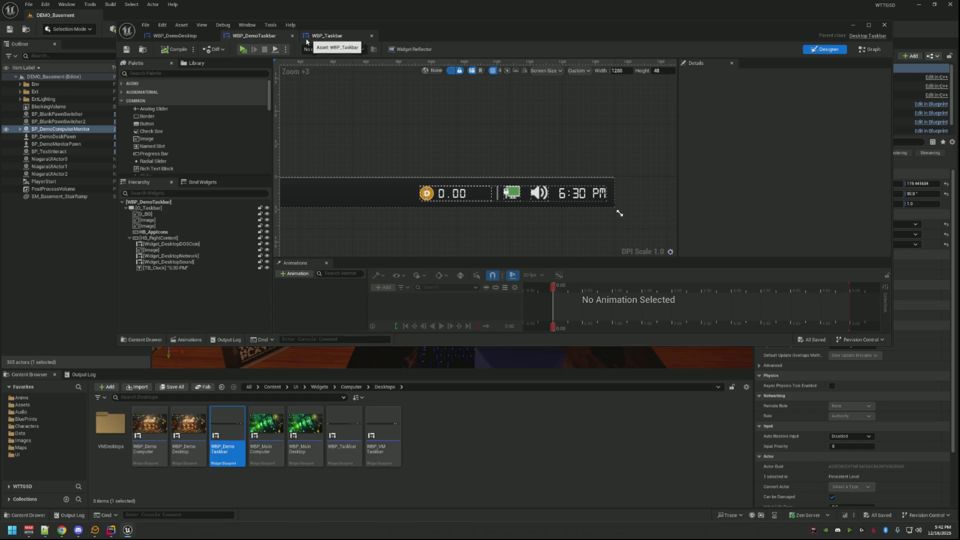
click(372, 36)
drag(407, 141, 486, 147)
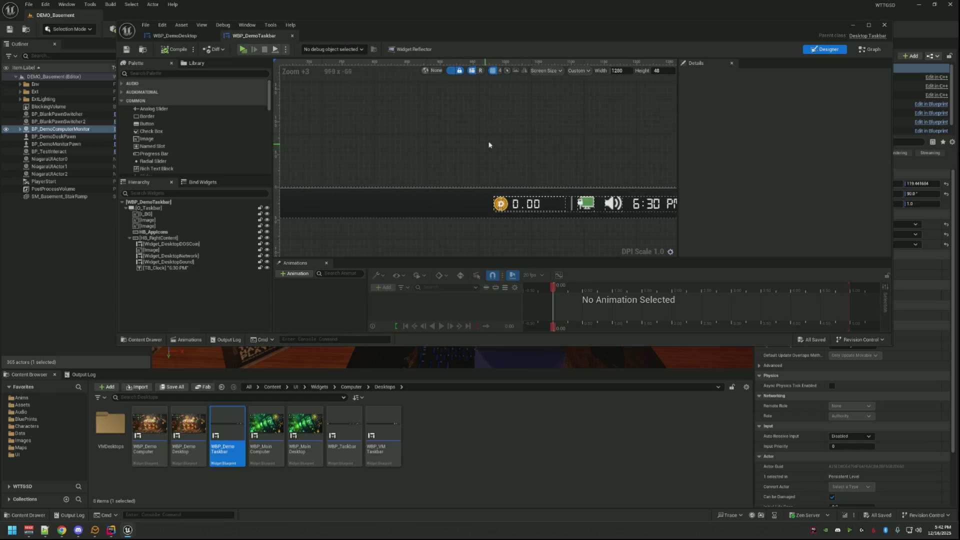
click(852, 26)
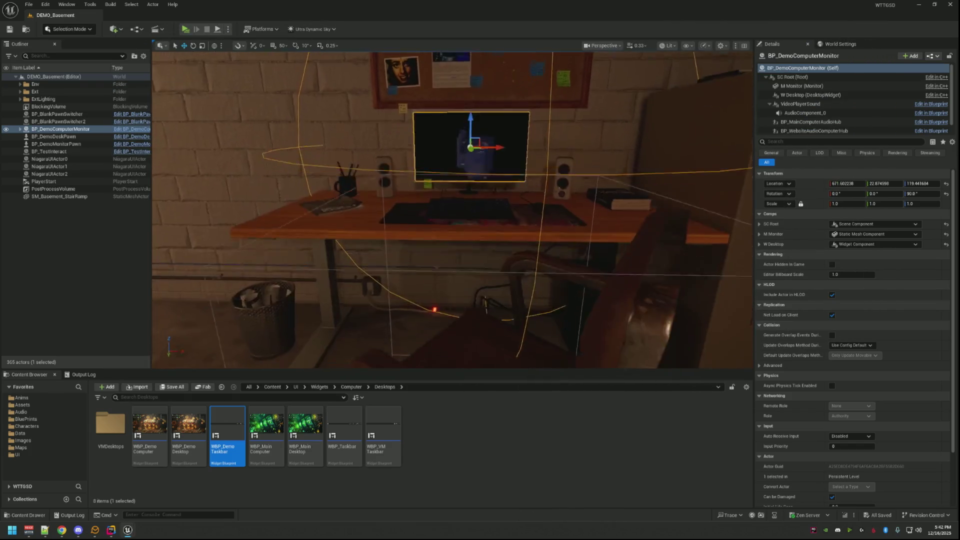
- Open WBP_Demo Desktop and WBP_Demo Computer and recompile the demo computer widget
double_click(189, 427)
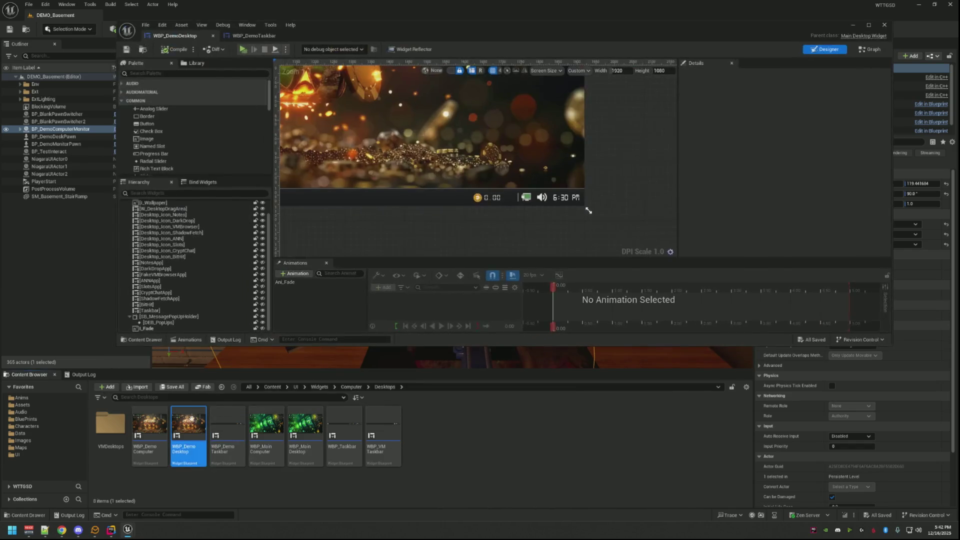
double_click(149, 425)
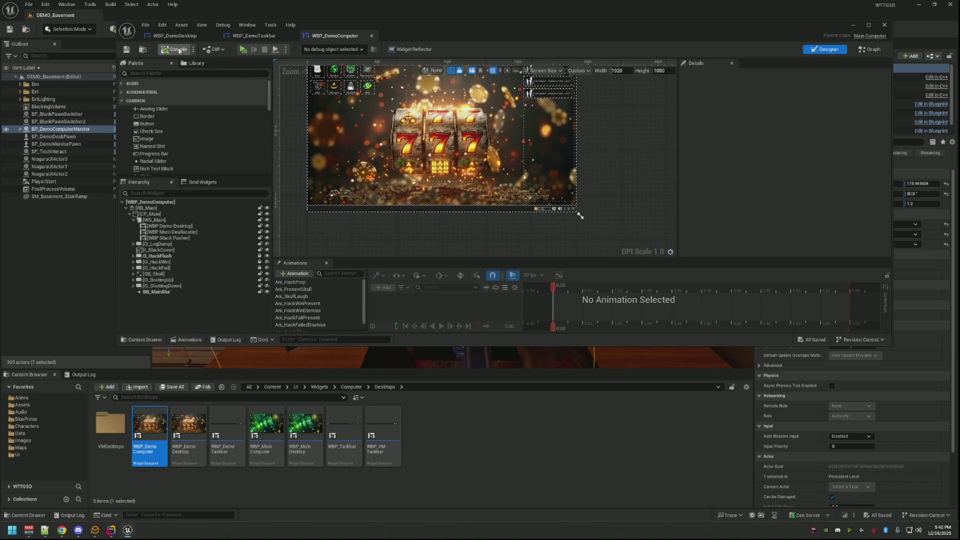
click(76, 258)
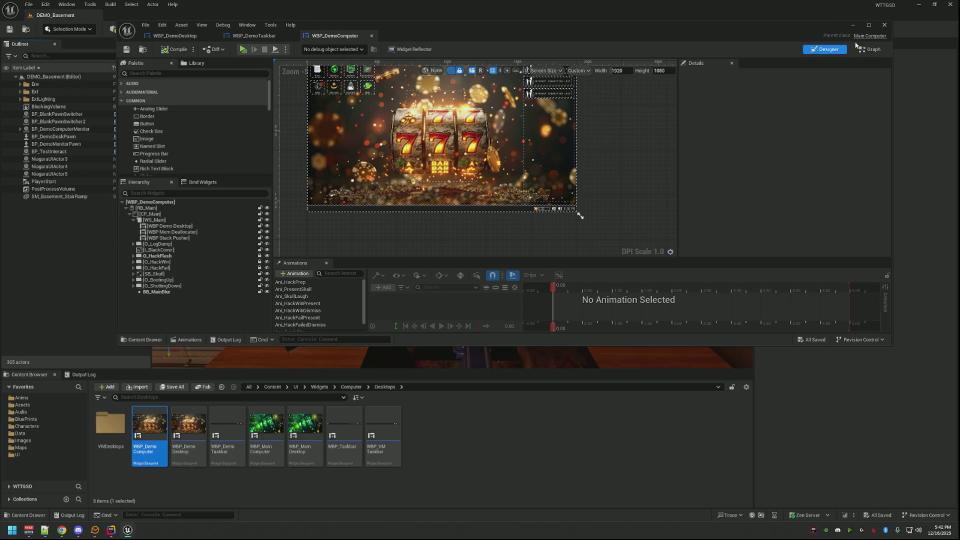
- Return to the level, zoom around the desk monitor and start a play test
click(855, 27)
scroll(543, 138, up, 10)
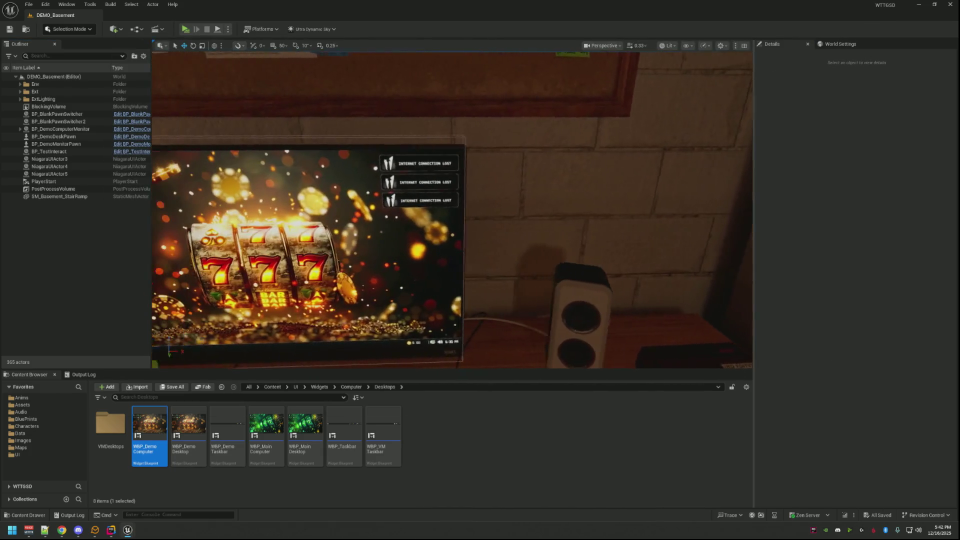
scroll(543, 138, up, 8)
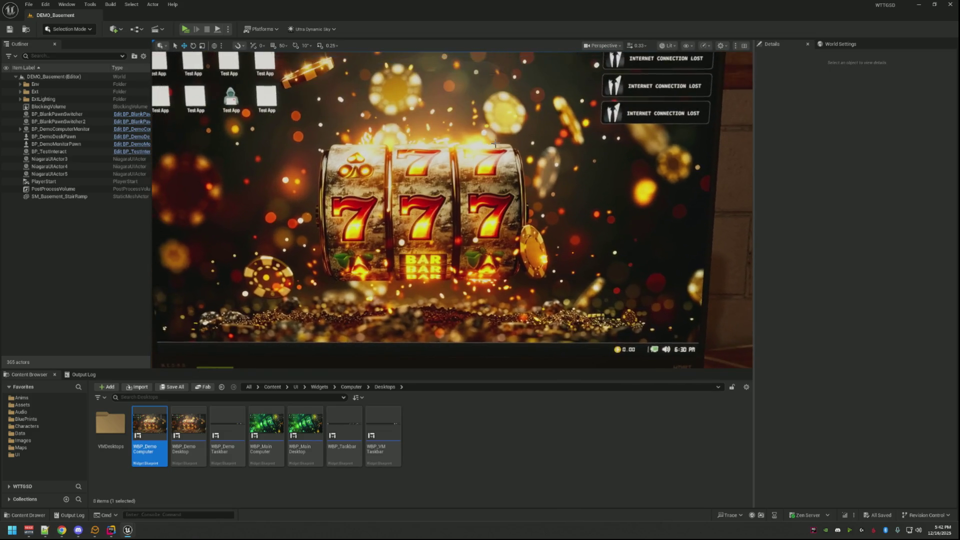
scroll(542, 138, down, 12)
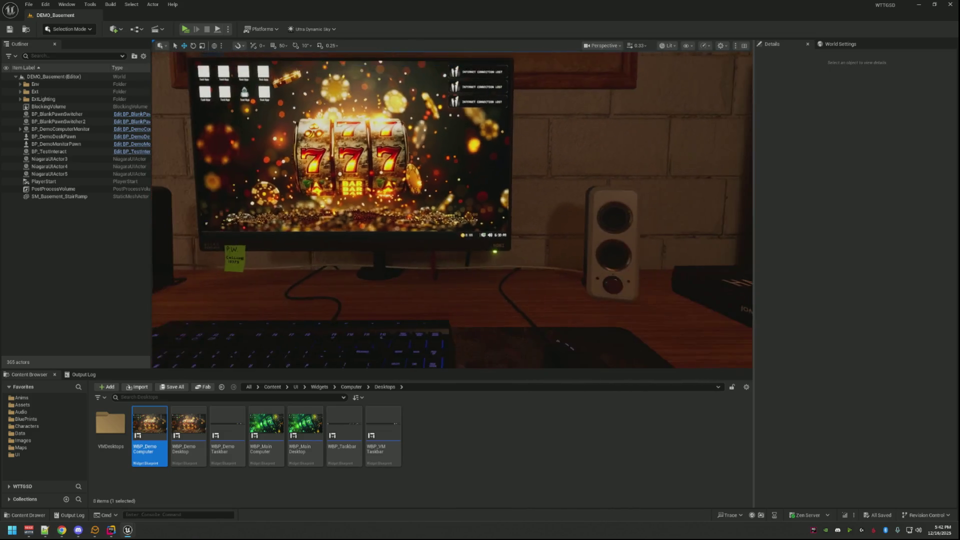
scroll(493, 139, down, 6)
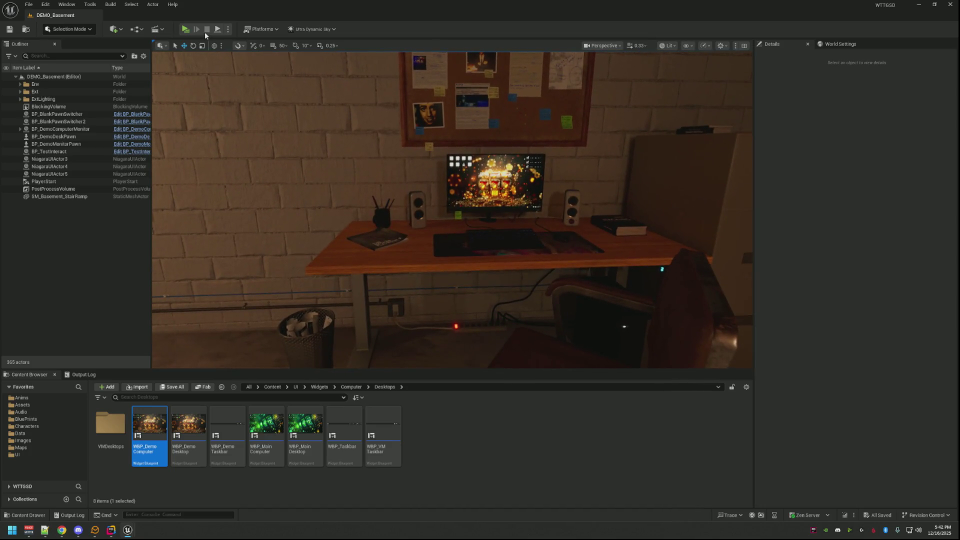
click(186, 29)
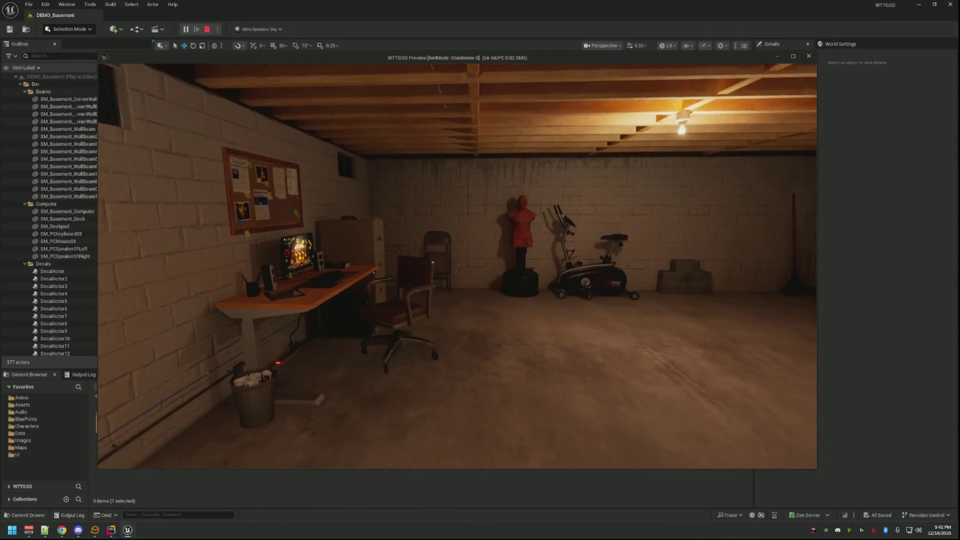
- In play, walk to the desk, sit down and enter the computer's desktop
key(w)
click(457, 266)
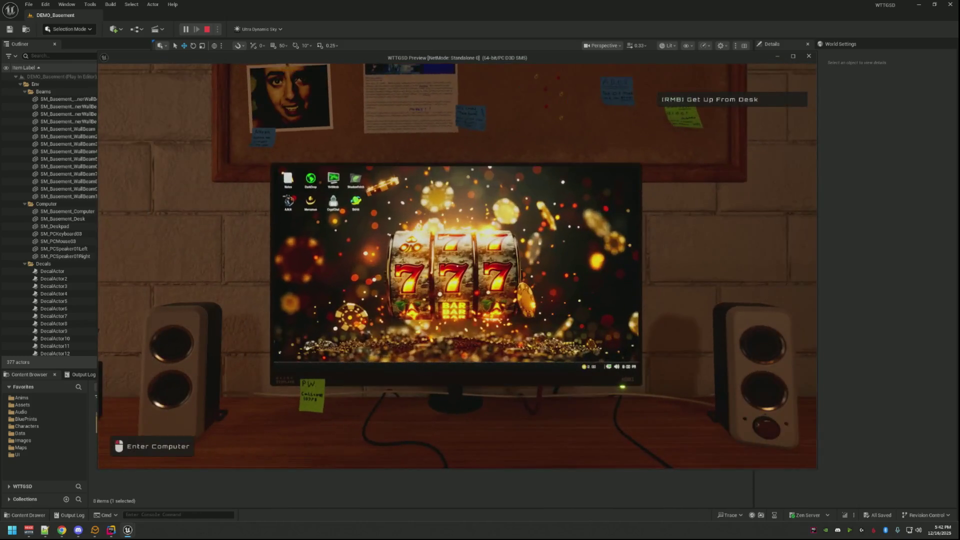
click(457, 265)
right_click(531, 263)
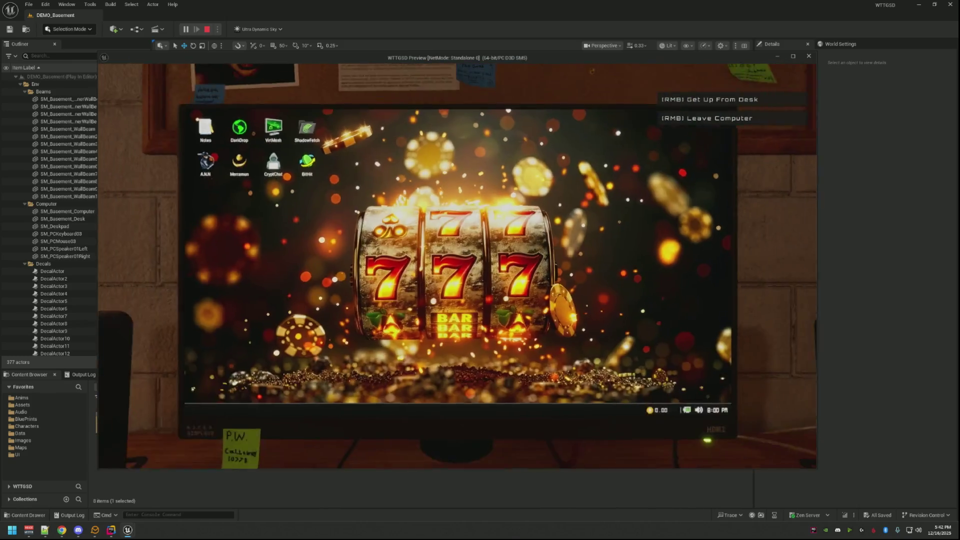
click(457, 266)
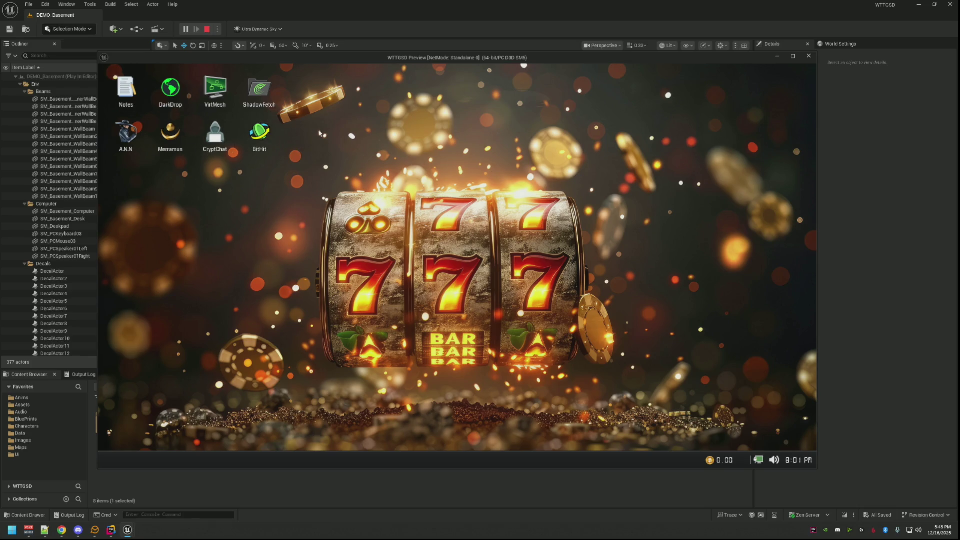
- Stop the play test and reopen WBP_Demo Desktop in a maximized editor
key(Escape)
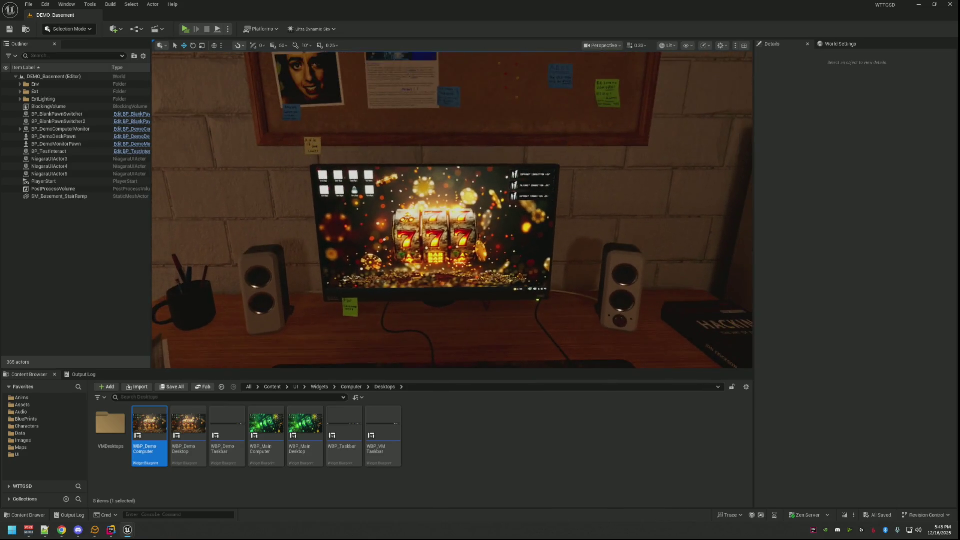
double_click(188, 429)
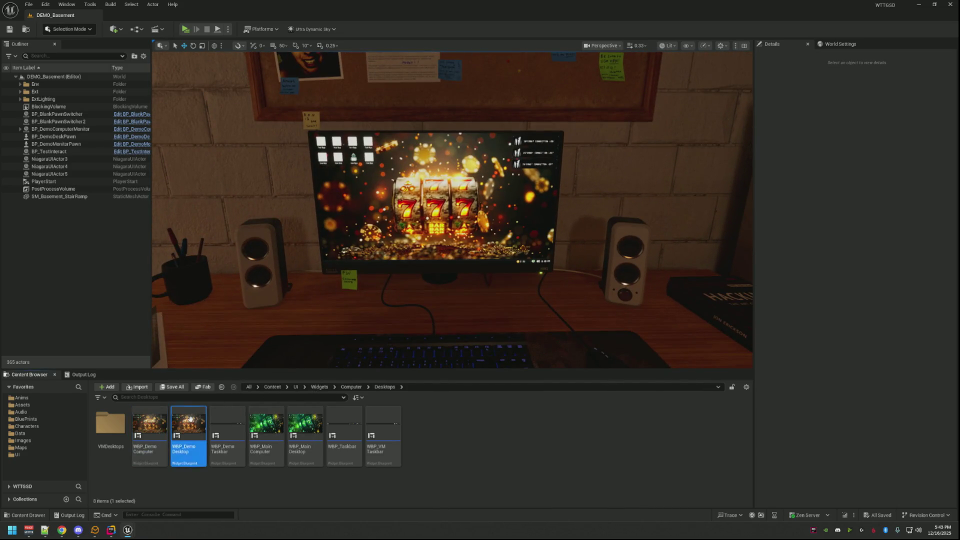
click(865, 24)
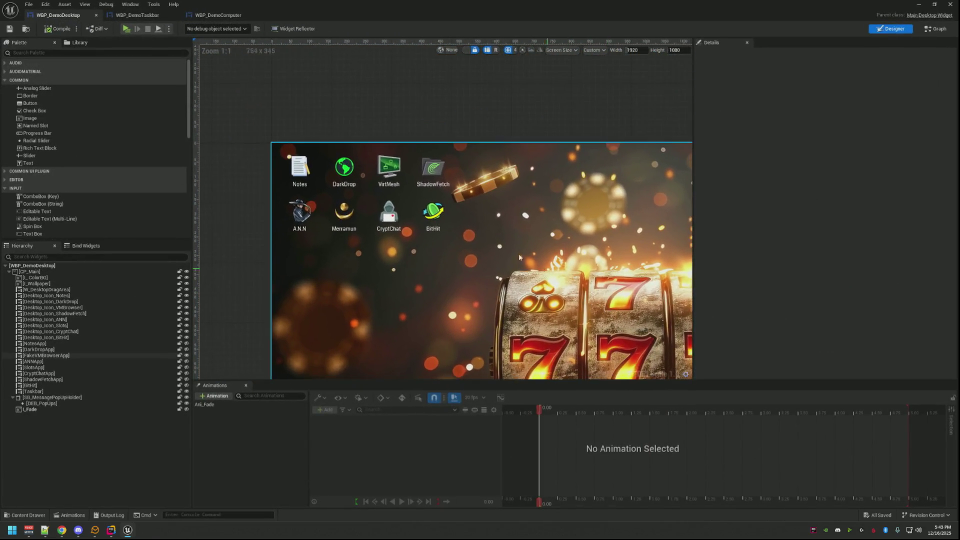
- Zoom in on the desktop icons and select Desktop_Icon_DarkDrop in the Hierarchy
scroll(361, 186, up, 2)
scroll(500, 220, down, 3)
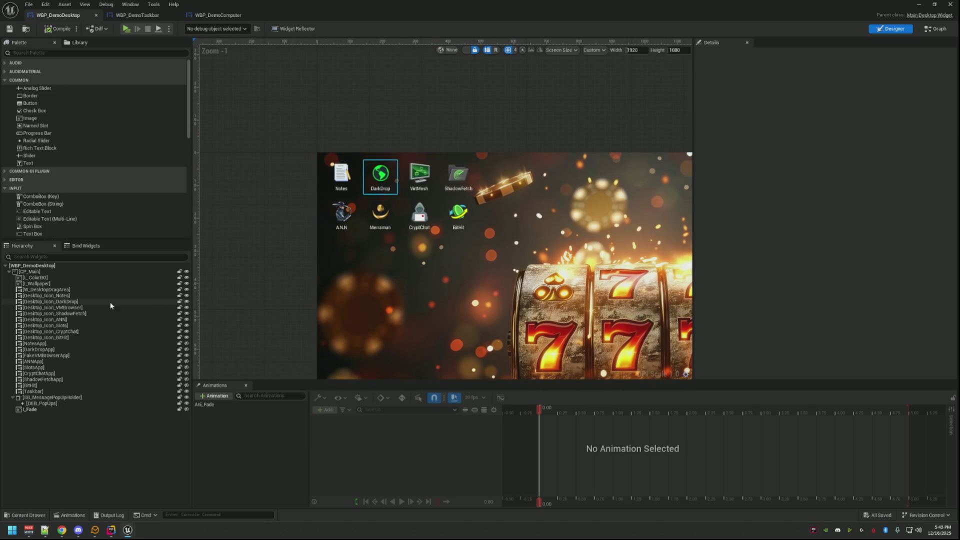
click(95, 296)
click(83, 302)
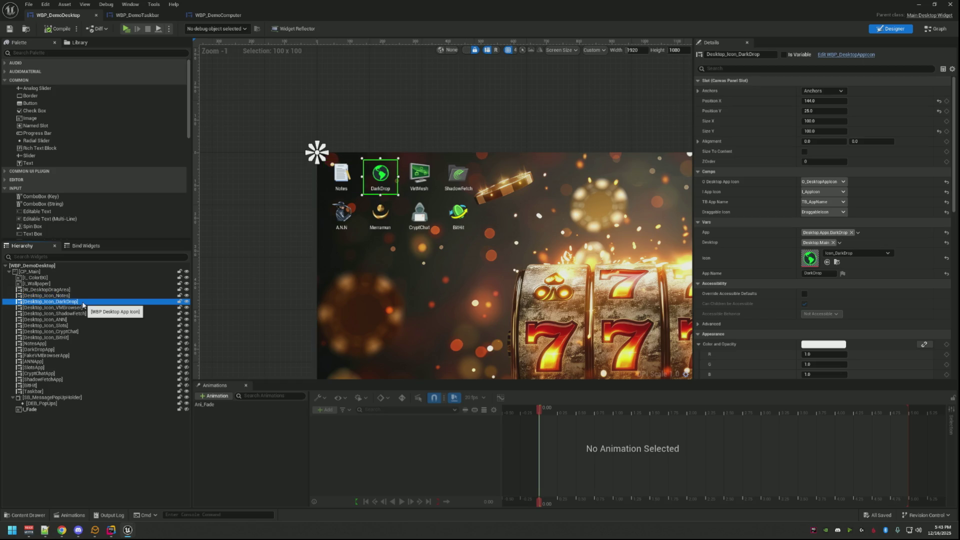
scroll(343, 211, up, 4)
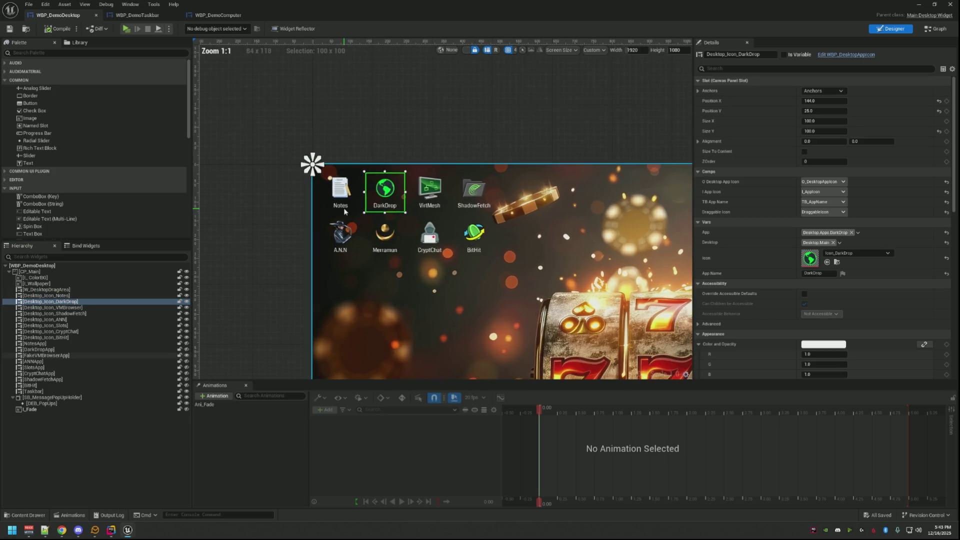
scroll(344, 212, down, 1)
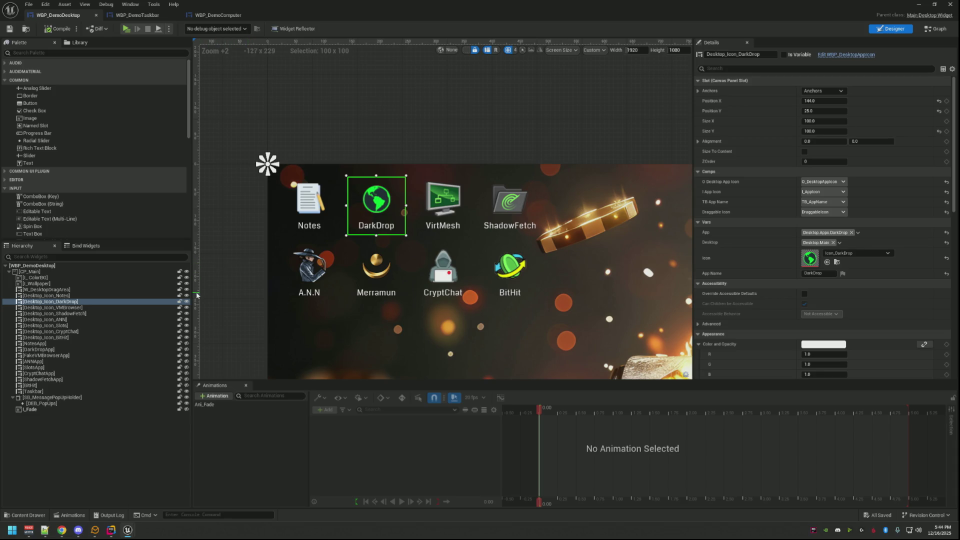
click(116, 313)
click(113, 303)
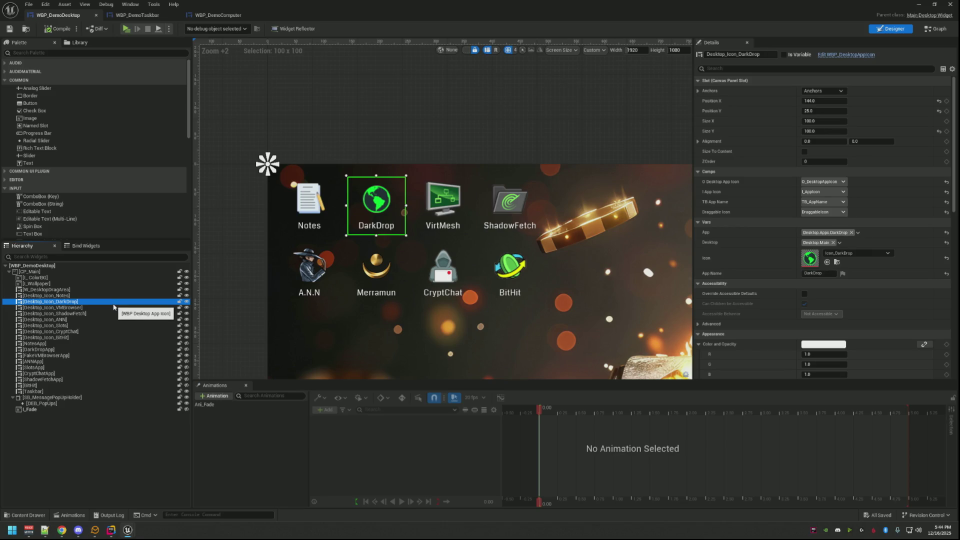
- Delete the DarkDrop, VirtMesh, Merramun and BitHit desktop icons
key(Delete)
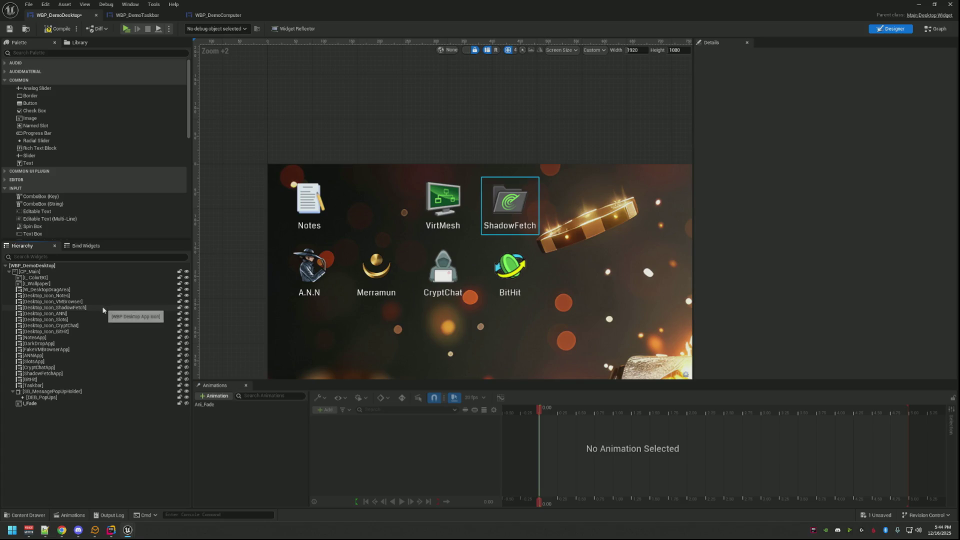
click(103, 302)
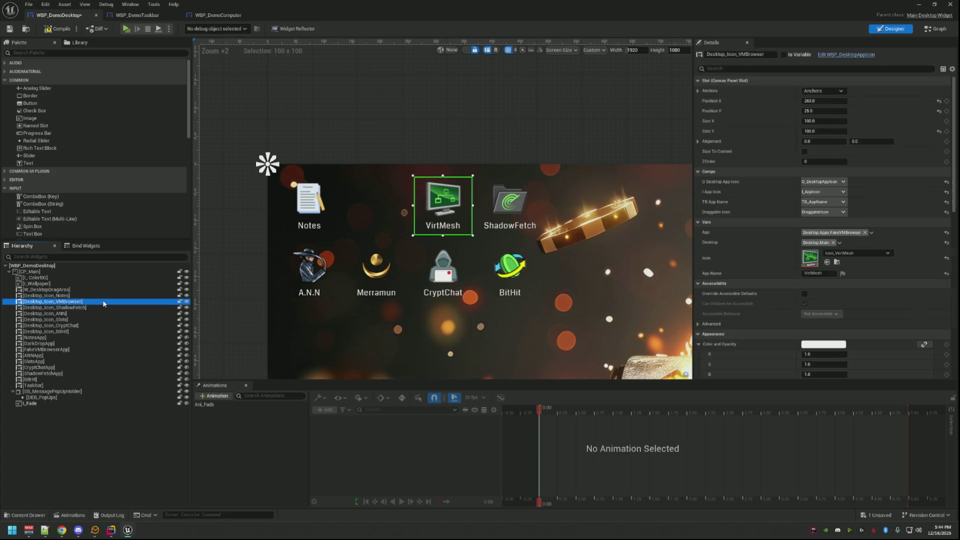
key(Delete)
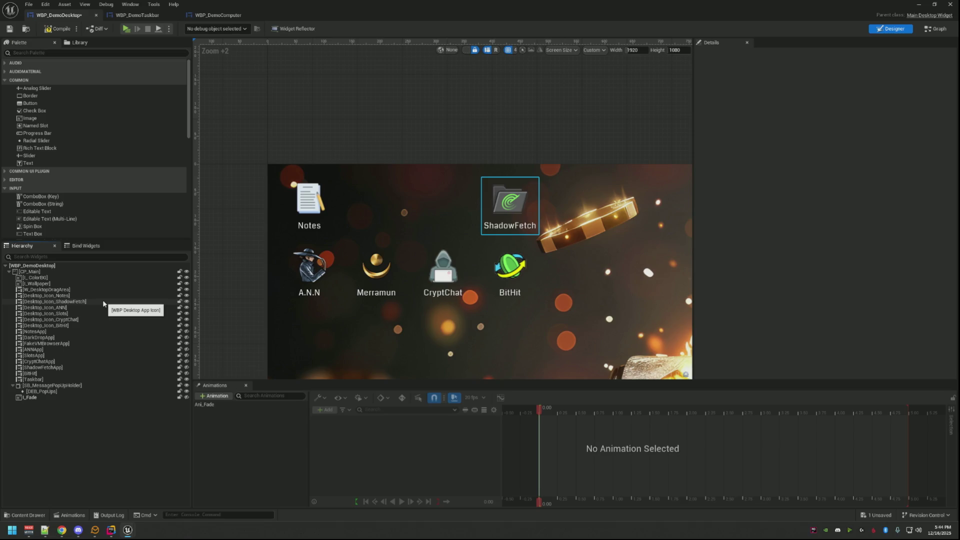
click(104, 302)
click(100, 307)
click(95, 314)
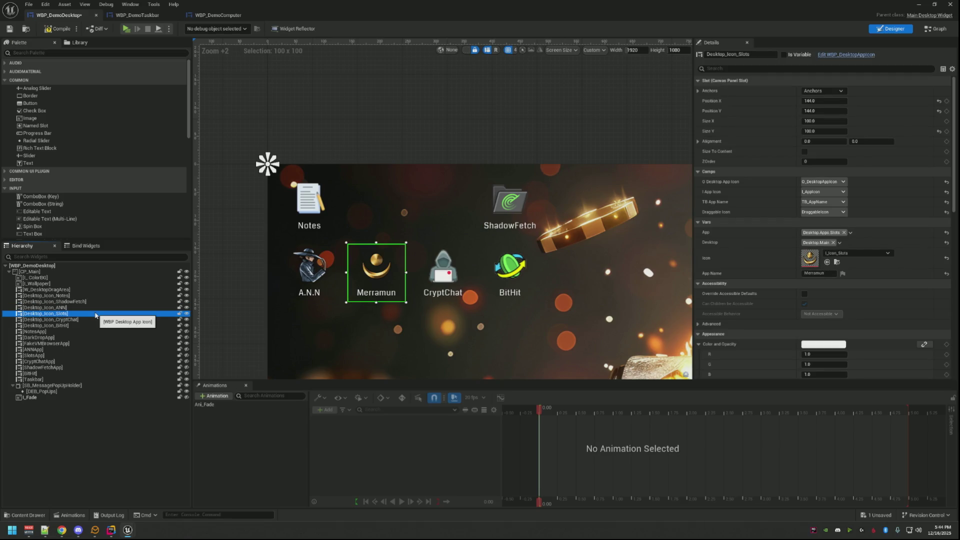
key(Delete)
click(95, 313)
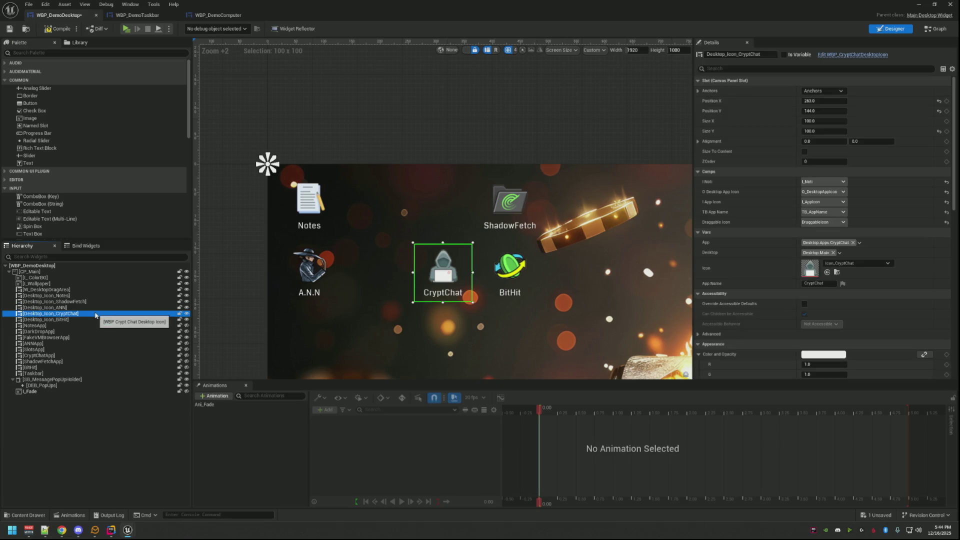
click(94, 319)
key(Delete)
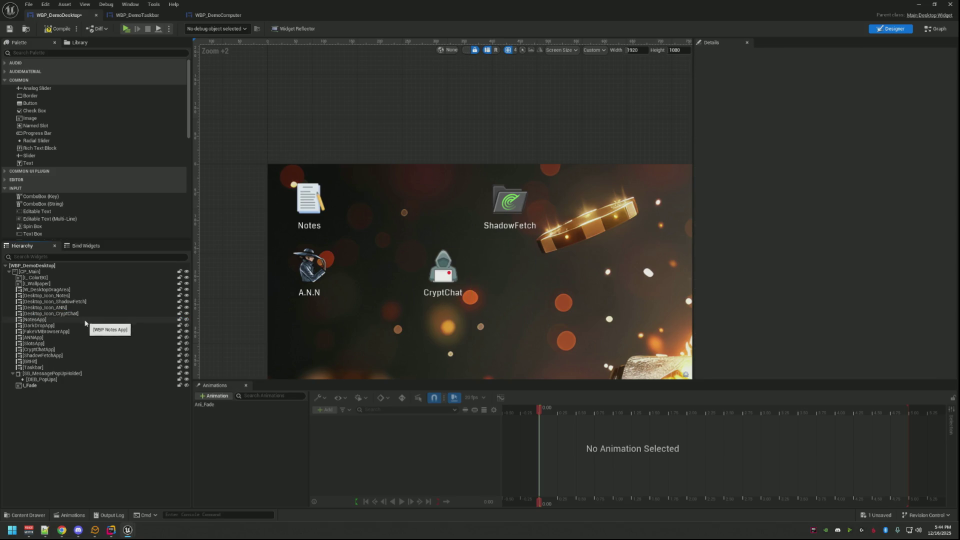
- Delete the DarkDropApp, FakeVMBrowserApp, SlotsApp and BitFit app widgets, then save
click(88, 326)
key(Delete)
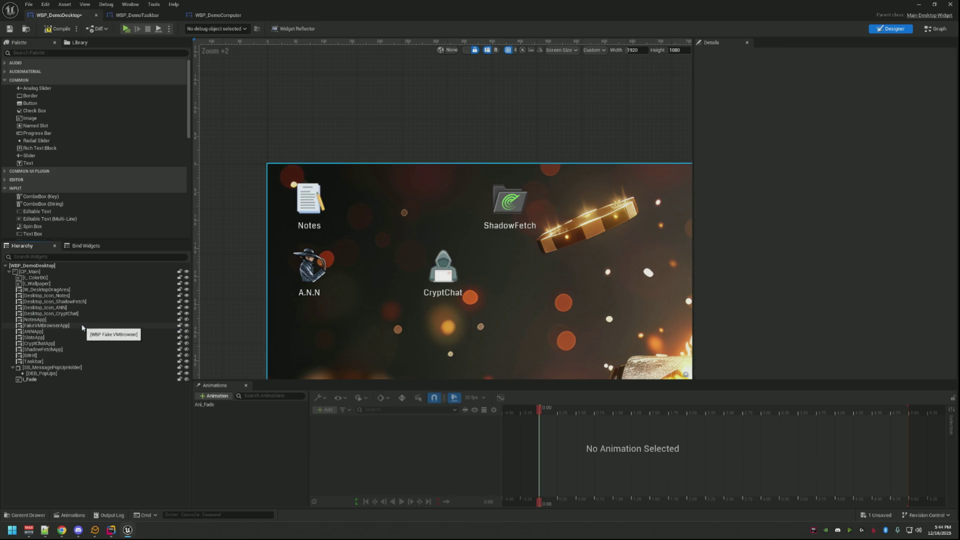
click(82, 327)
key(Delete)
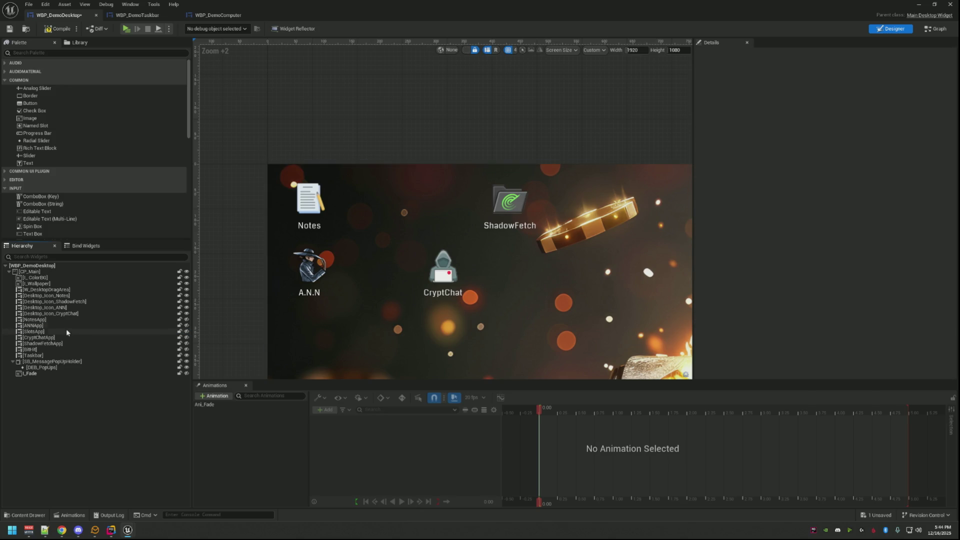
click(63, 324)
click(66, 331)
key(Delete)
click(67, 337)
click(66, 344)
key(Delete)
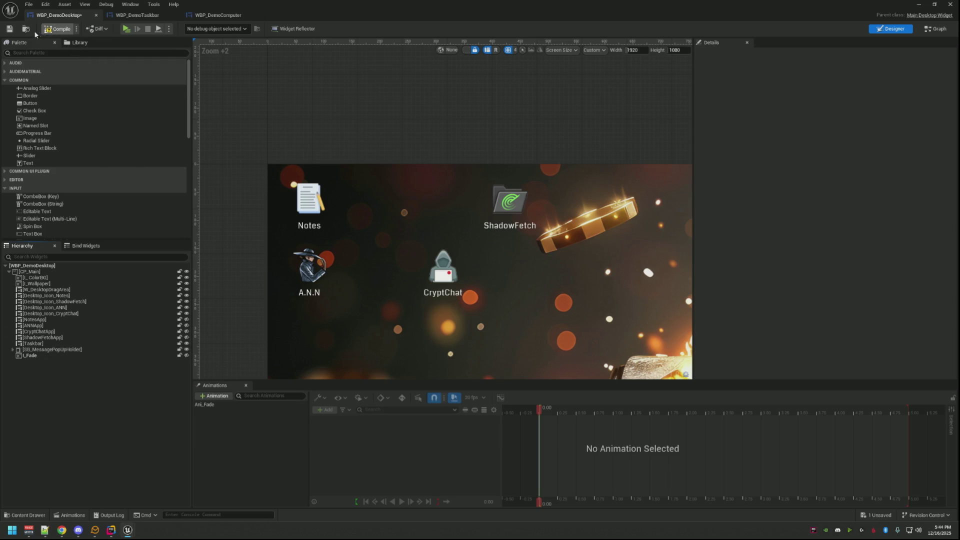
click(9, 29)
- Zoom and pan the Designer canvas to review the Notes, ShadowFetch, A.N.N and CryptChat icons
scroll(343, 131, down, 3)
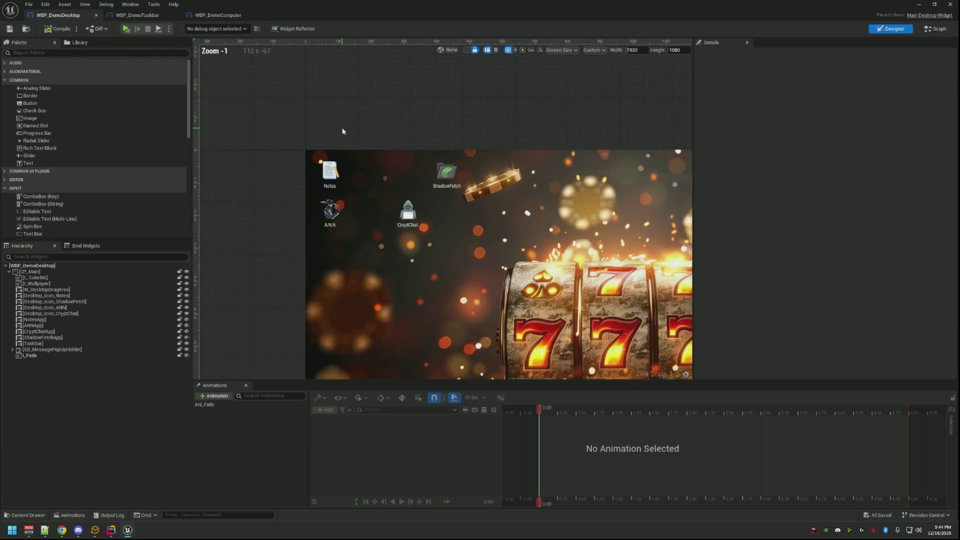
scroll(342, 131, down, 3)
scroll(406, 209, up, 1)
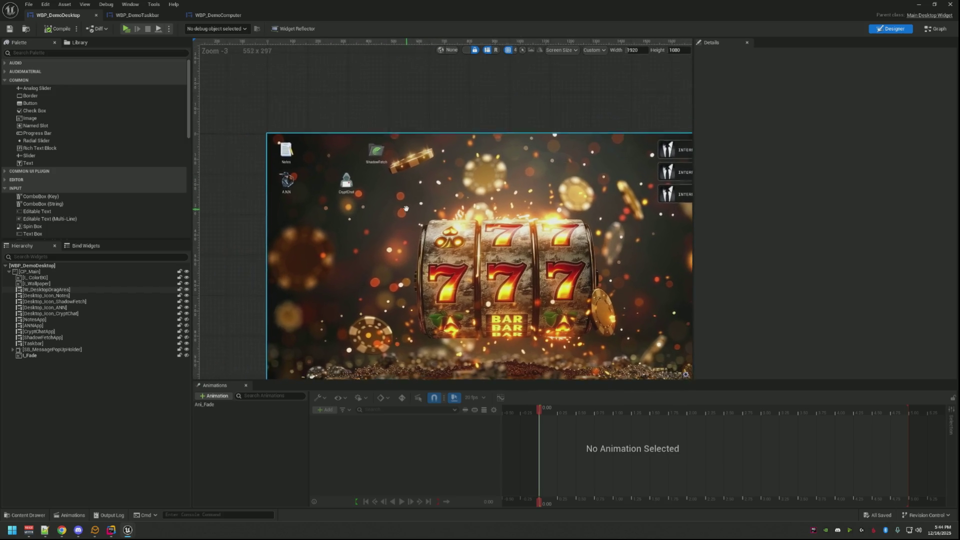
scroll(406, 209, up, 2)
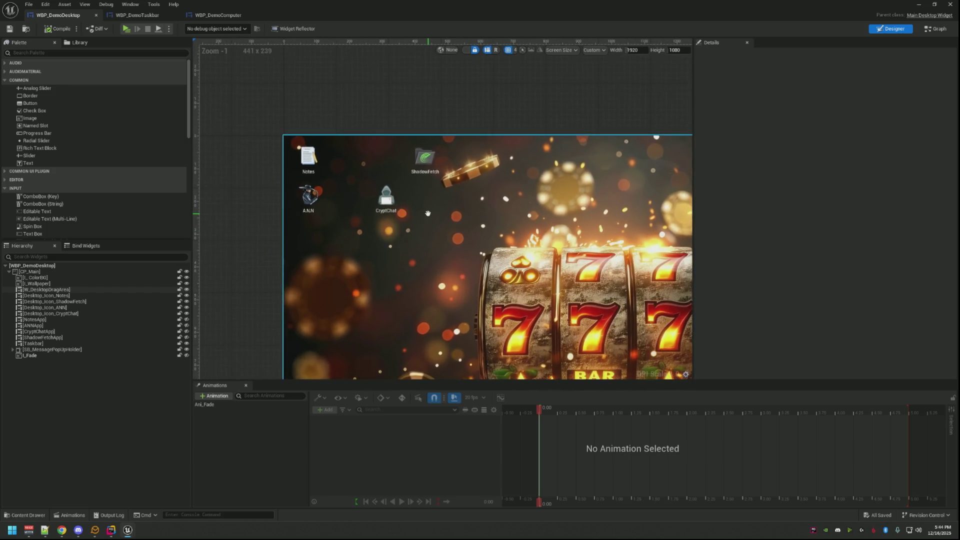
scroll(385, 205, up, 1)
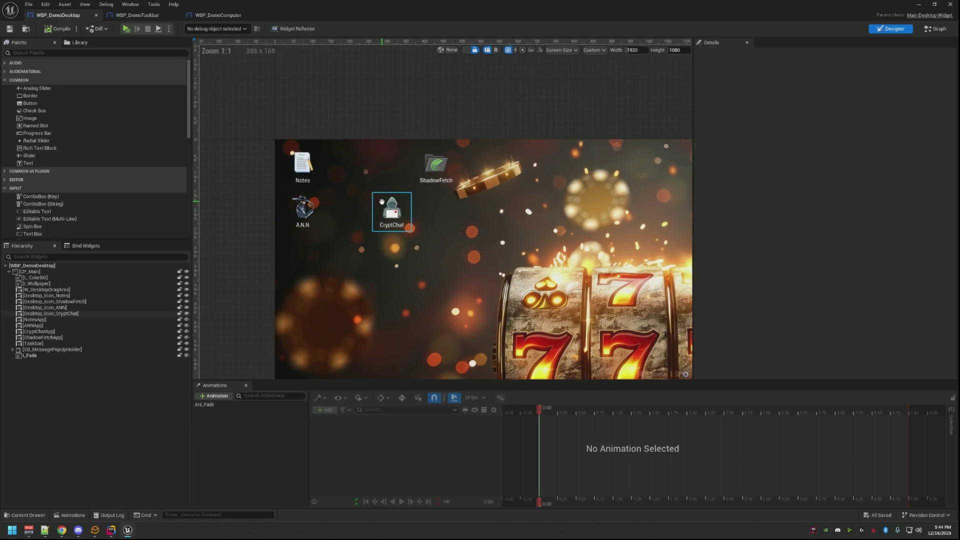
drag(369, 233, 356, 210)
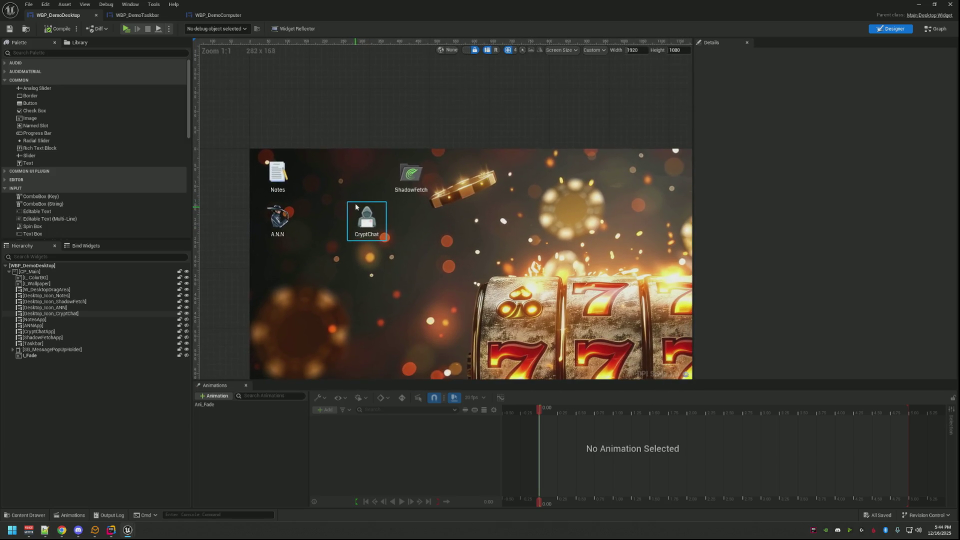
drag(376, 133, 404, 147)
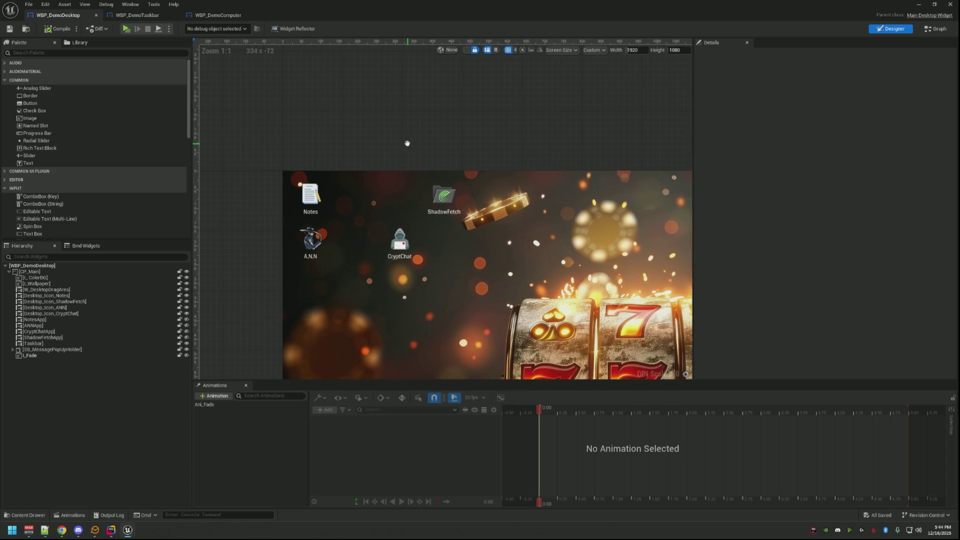
click(434, 199)
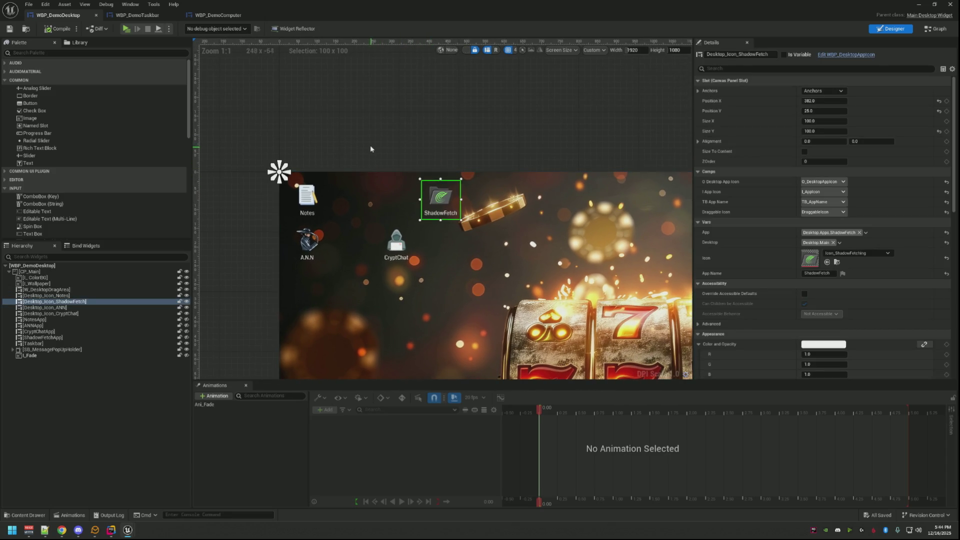
click(370, 143)
drag(369, 143, 360, 144)
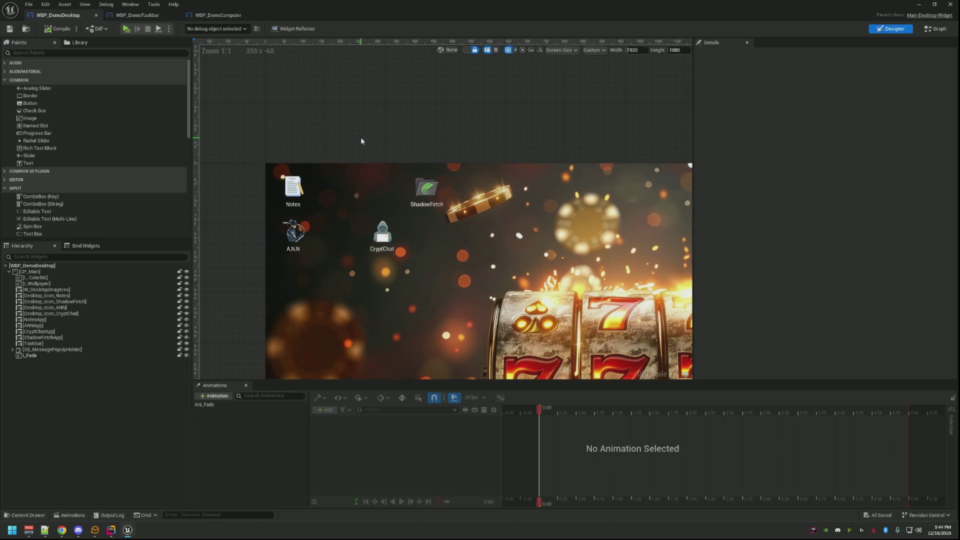
drag(361, 131, 381, 150)
key(Home)
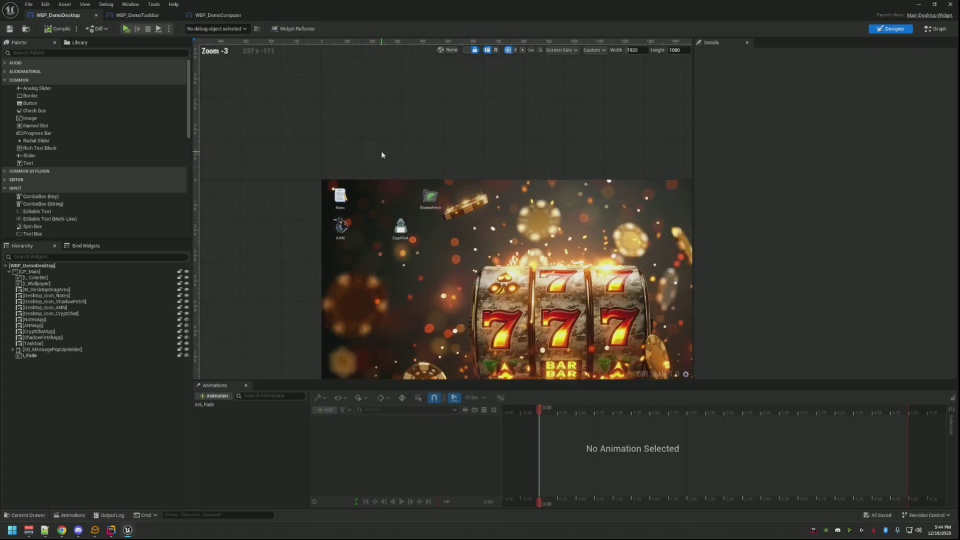
scroll(414, 188, up, 2)
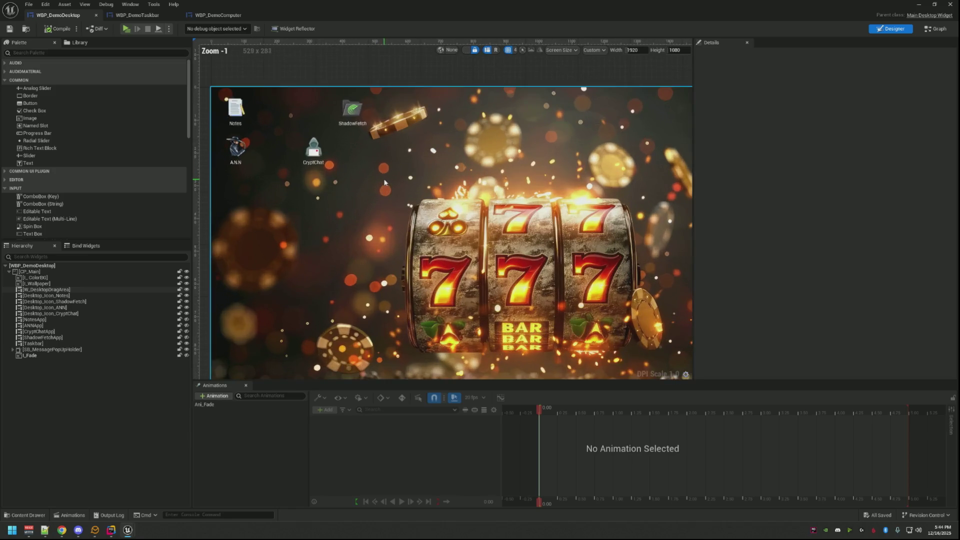
scroll(413, 188, down, 1)
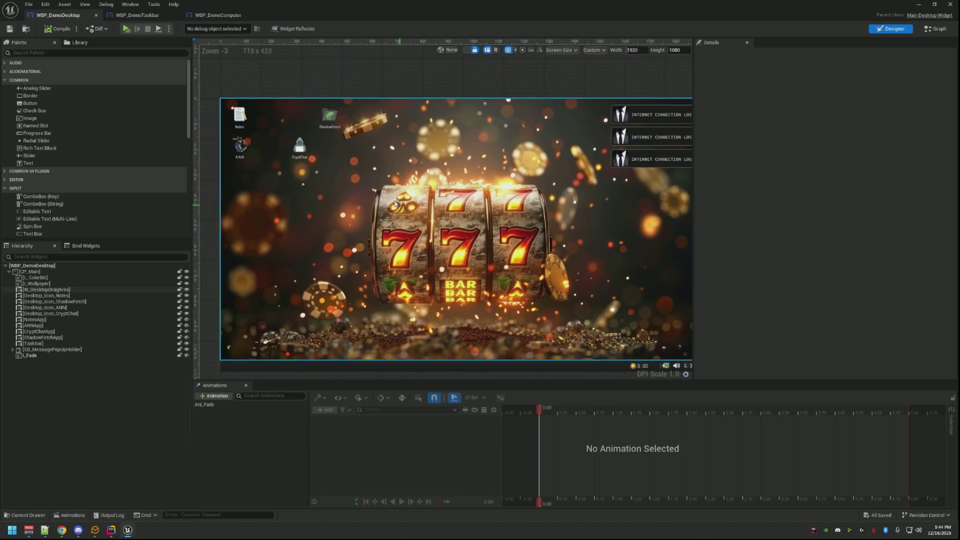
scroll(387, 238, down, 1)
scroll(386, 238, up, 2)
scroll(386, 238, up, 1)
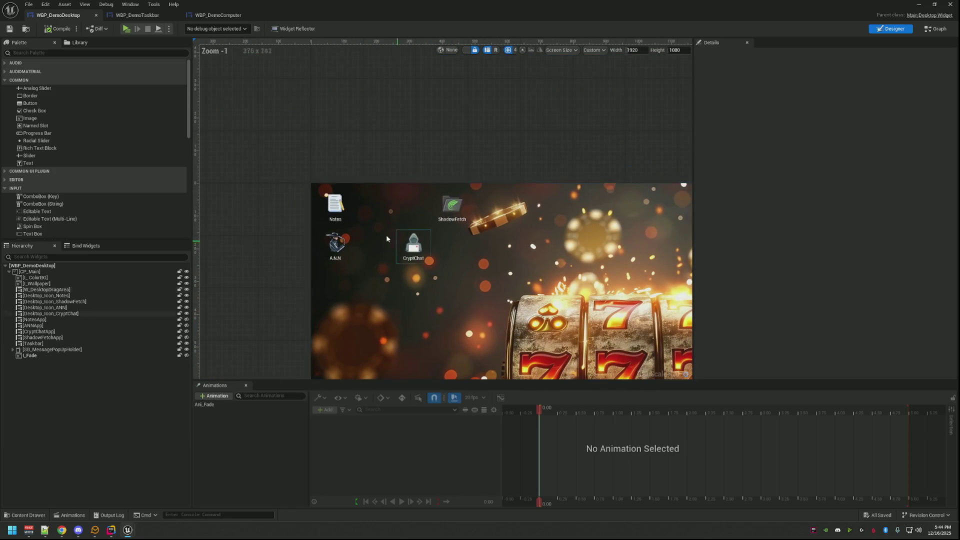
- Check the Notes icon's Desktop tag list, then select the root WBP_DemoDesktop widget
click(337, 212)
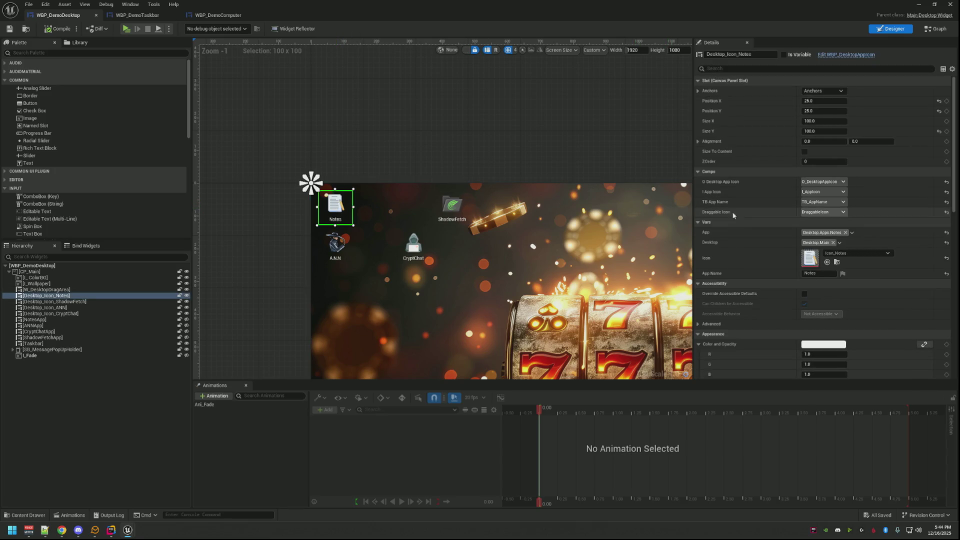
click(839, 244)
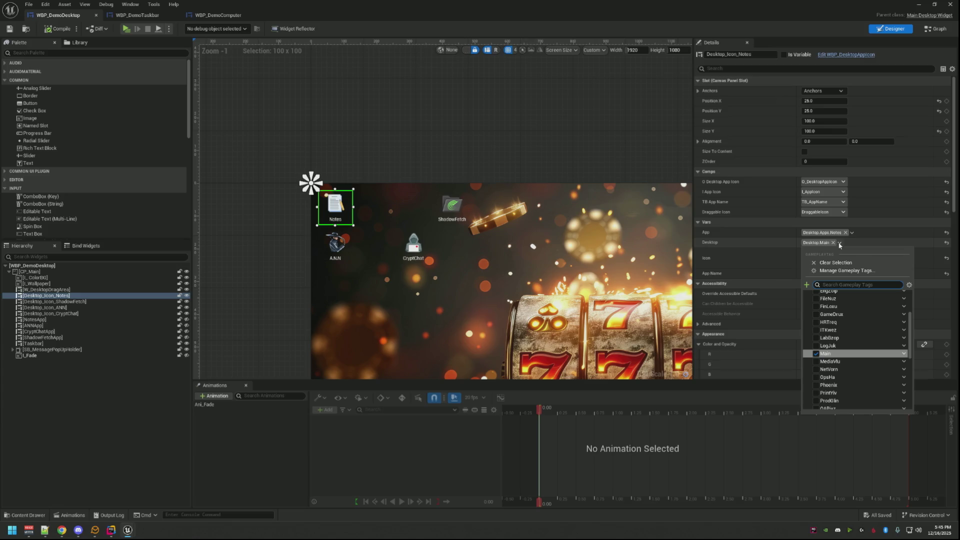
click(656, 201)
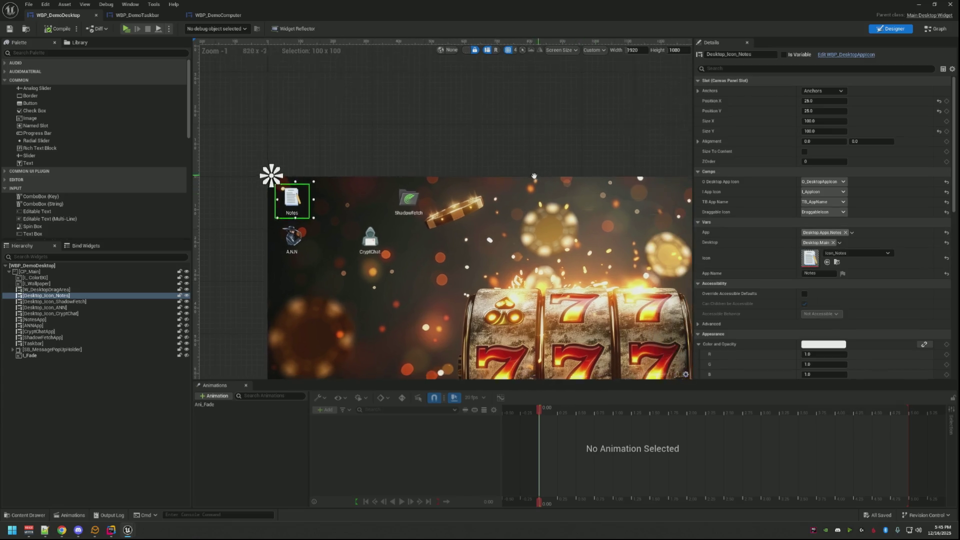
click(500, 151)
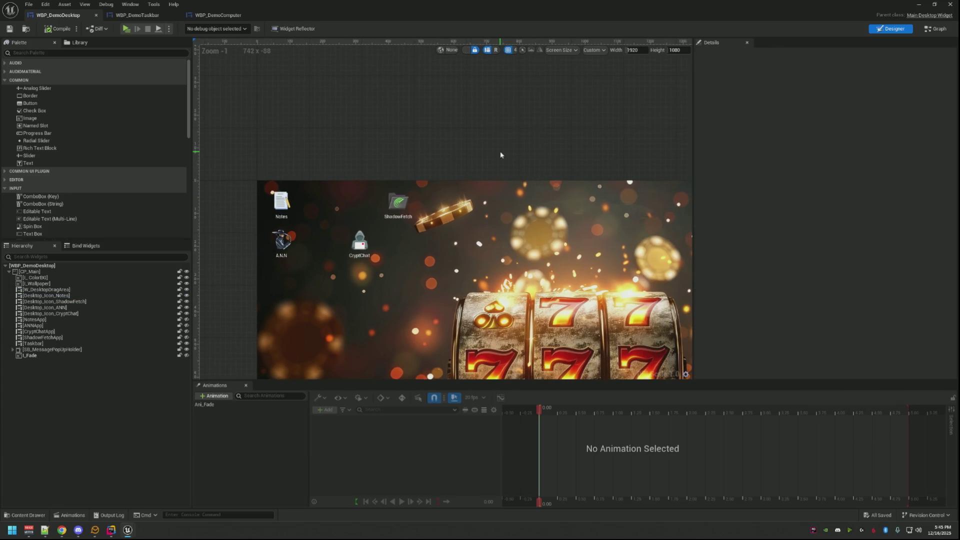
click(105, 265)
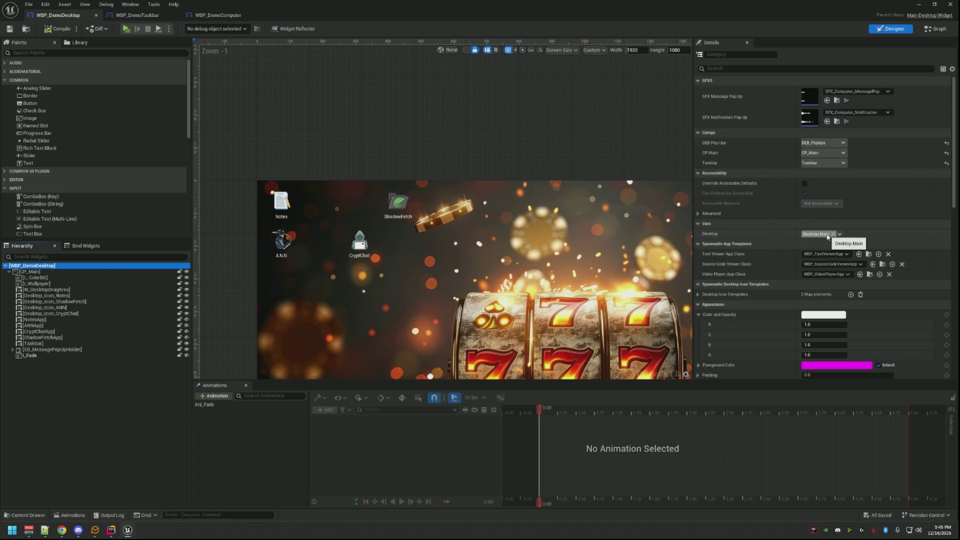
- Inspect the W_DesktopDragArea widget on the WBP_DemoDesktop canvas, panning the desktop preview
click(503, 126)
scroll(451, 125, down, 5)
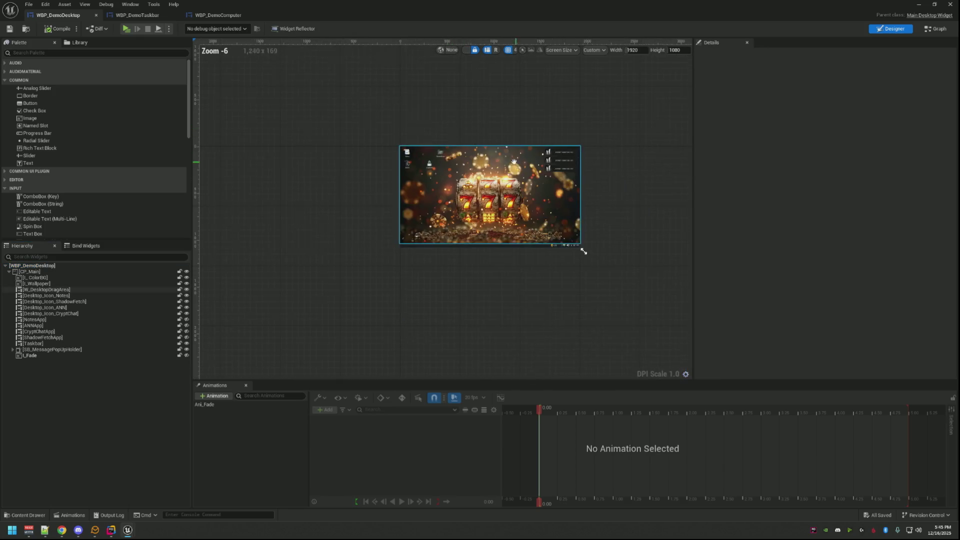
scroll(515, 166, up, 2)
click(413, 113)
click(413, 114)
scroll(392, 129, up, 1)
mouse_move(392, 128)
mouse_down()
mouse_move(339, 90)
mouse_move(377, 105)
mouse_move(364, 101)
mouse_up()
scroll(445, 150, down, 3)
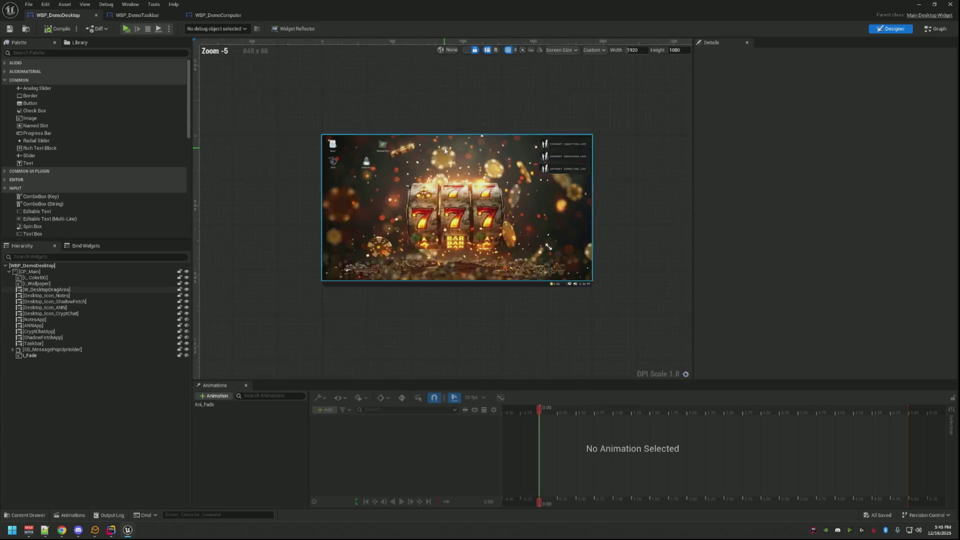
scroll(502, 174, up, 2)
- Recentre the desktop preview and restore the widget editor window from full screen
click(550, 158)
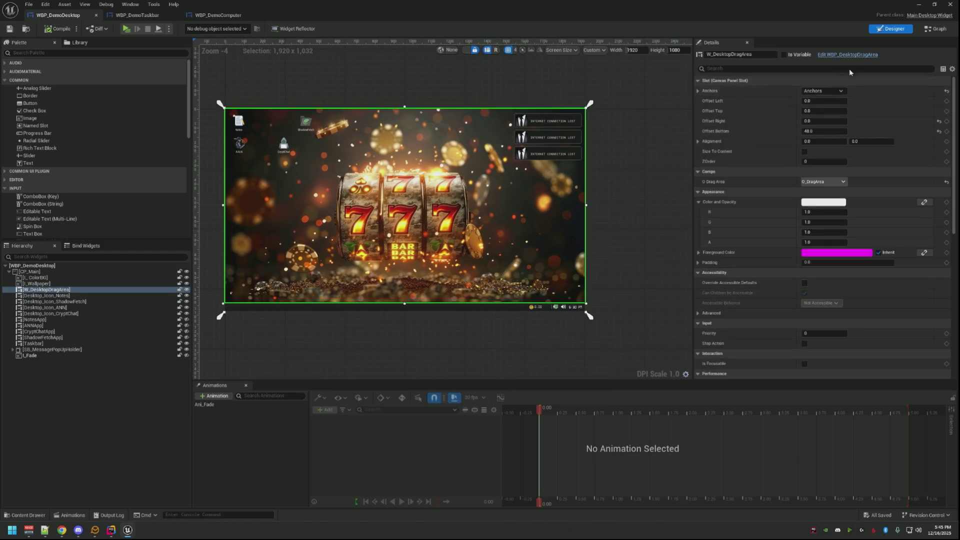
click(682, 113)
drag(432, 97, 440, 116)
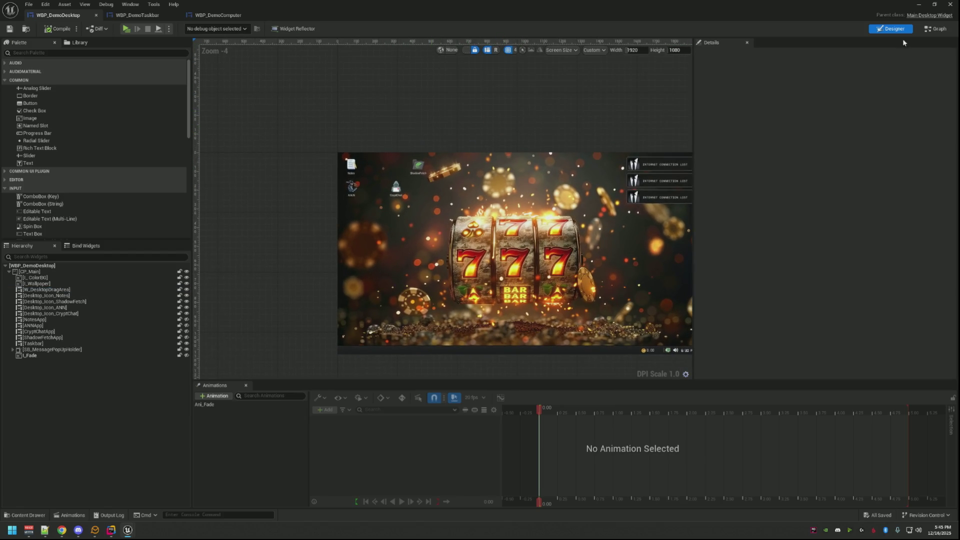
click(930, 7)
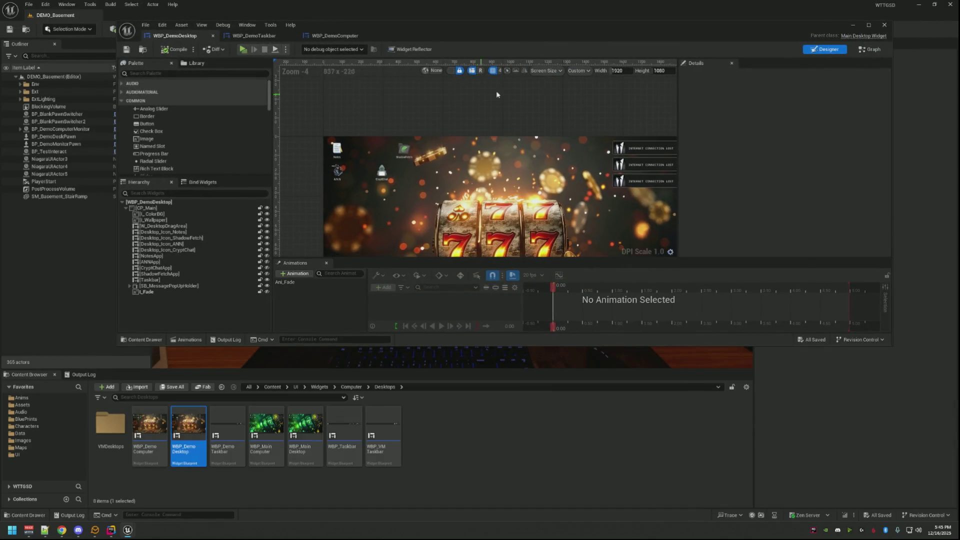
- Close WBP_DemoDesktop, play DEMO_Basement, and sit at the desk to reach the computer desktop
click(884, 25)
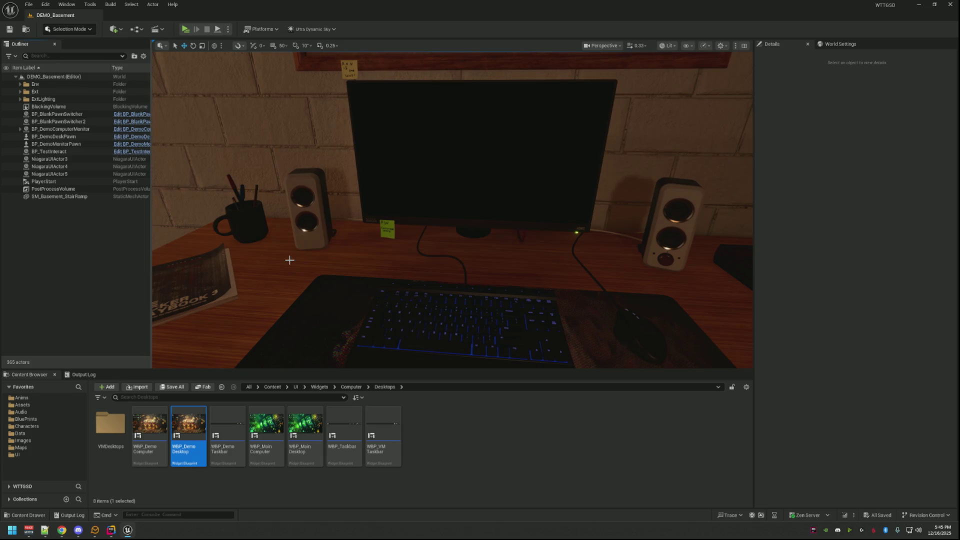
click(186, 30)
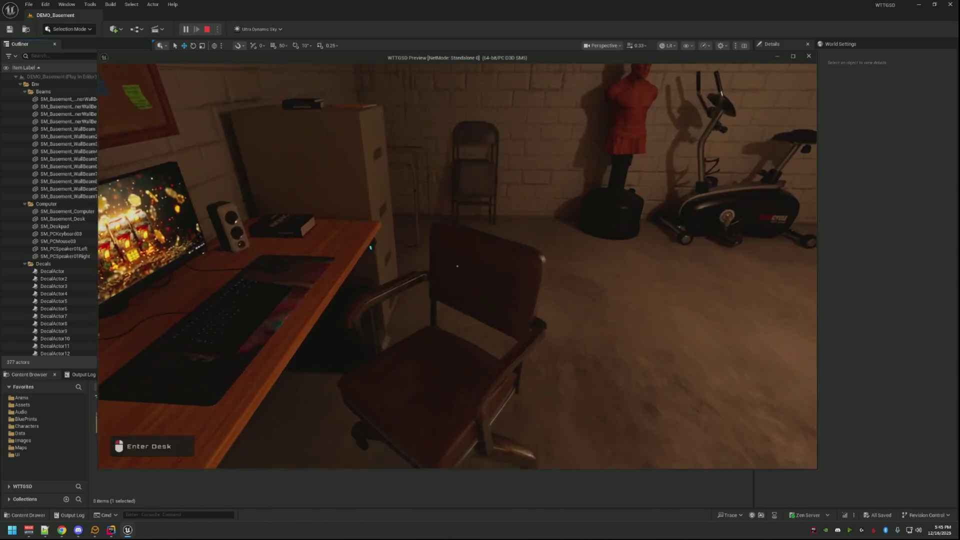
click(457, 266)
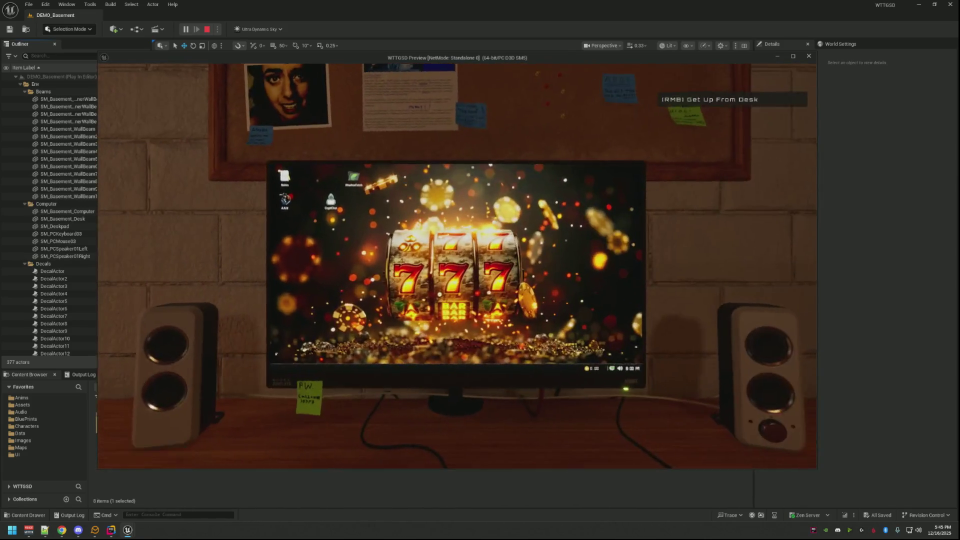
click(457, 266)
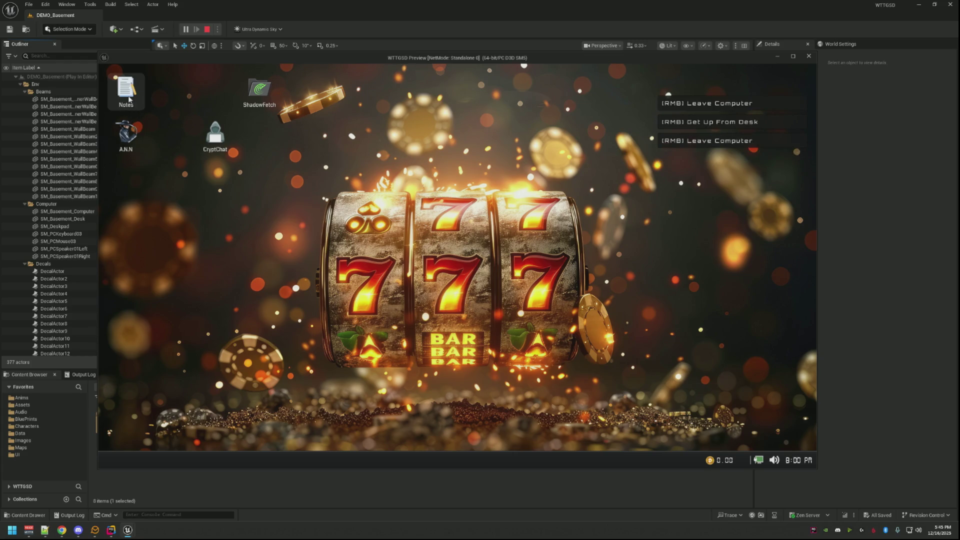
- Line the icons up along the top as A.N.N, CryptChat, ShadowFetch, Notes, then press Esc
mouse_move(122, 89)
mouse_down()
mouse_move(288, 159)
mouse_move(141, 97)
mouse_up()
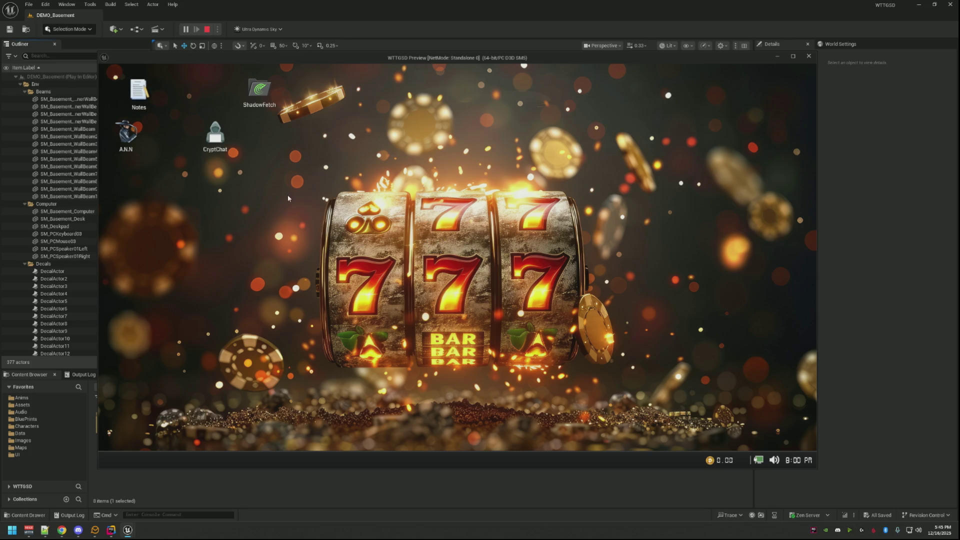
mouse_move(215, 132)
mouse_down()
mouse_move(408, 224)
mouse_move(229, 143)
mouse_move(185, 106)
mouse_move(192, 159)
mouse_up()
drag(126, 132, 125, 94)
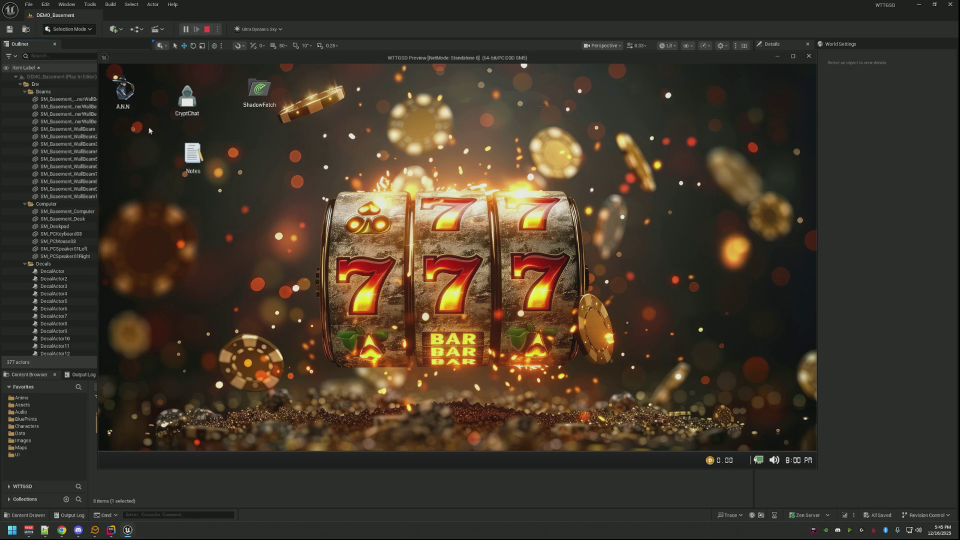
drag(187, 98, 155, 95)
drag(259, 91, 204, 97)
drag(198, 148, 235, 93)
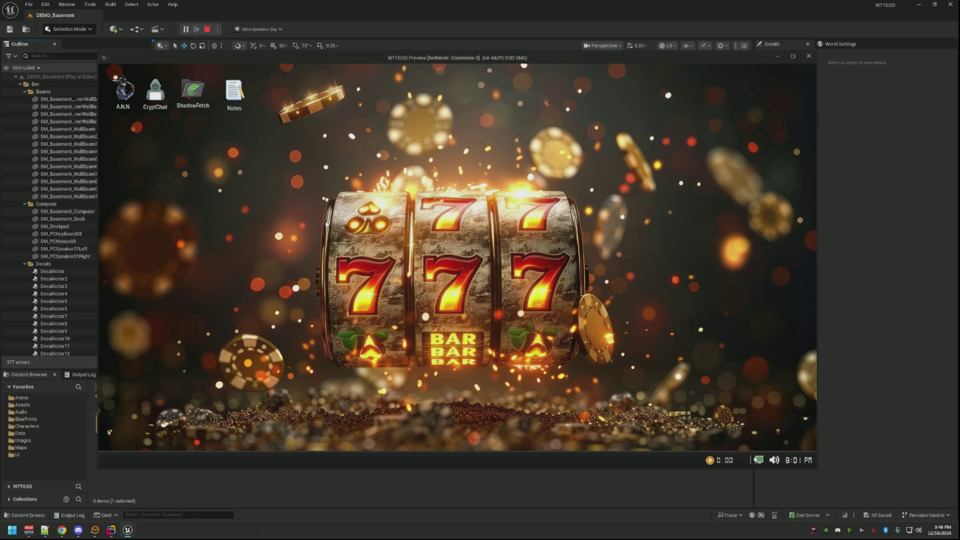
key(Escape)
key(Escape)
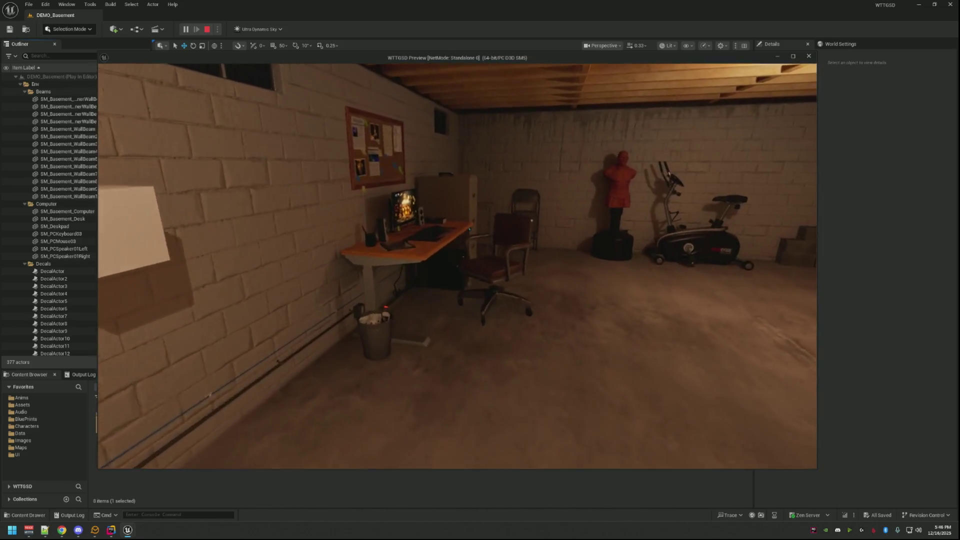
- Walk to the dummy, up the stairs, past the cinder blocks to the network board, then stop play
key(w)
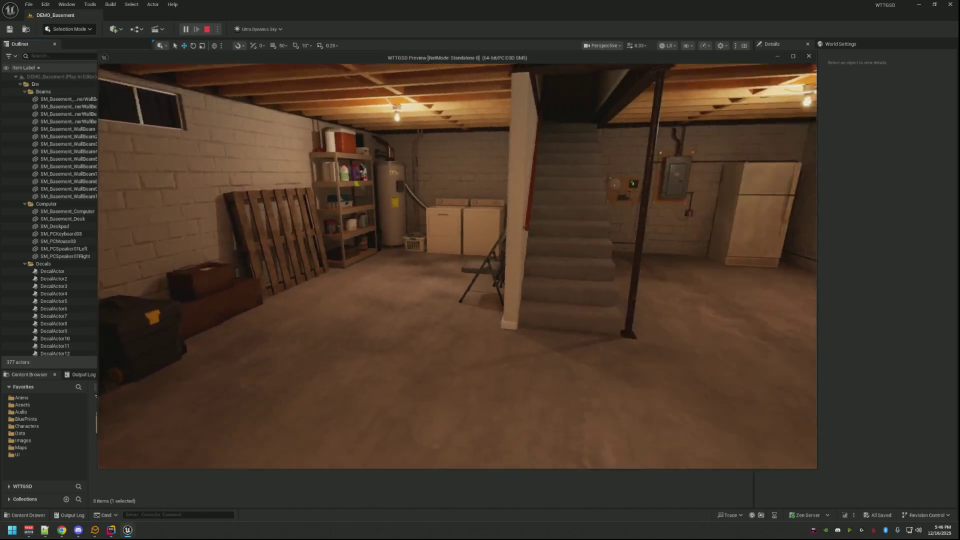
key(w)
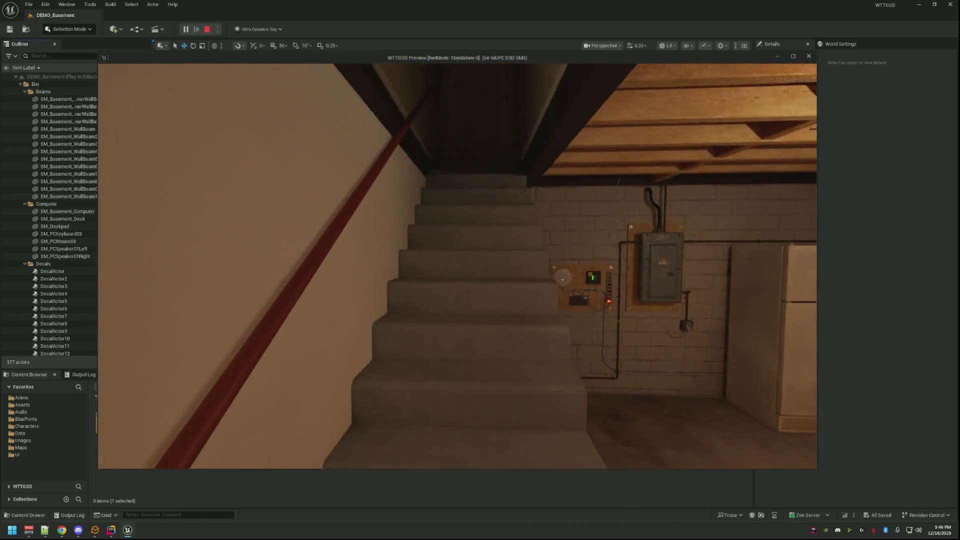
key(w)
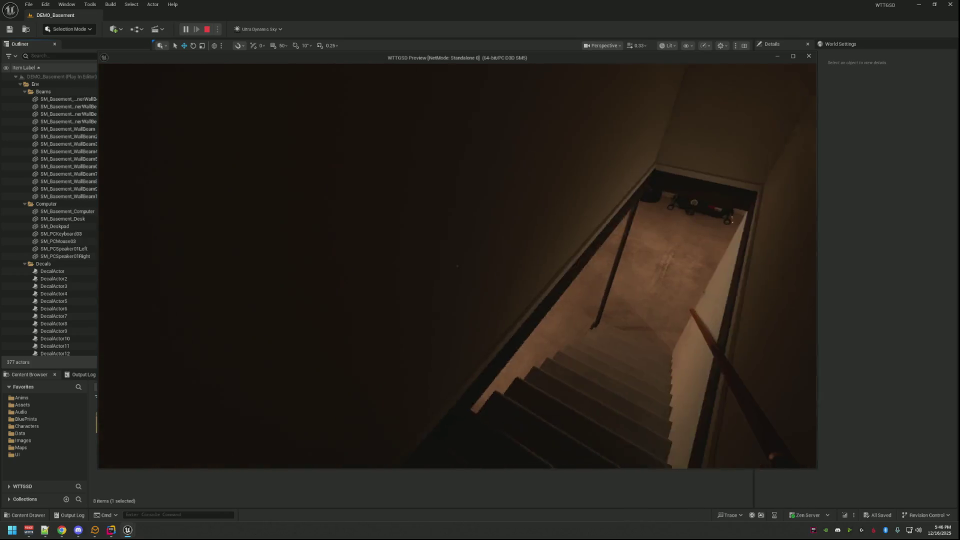
key(w)
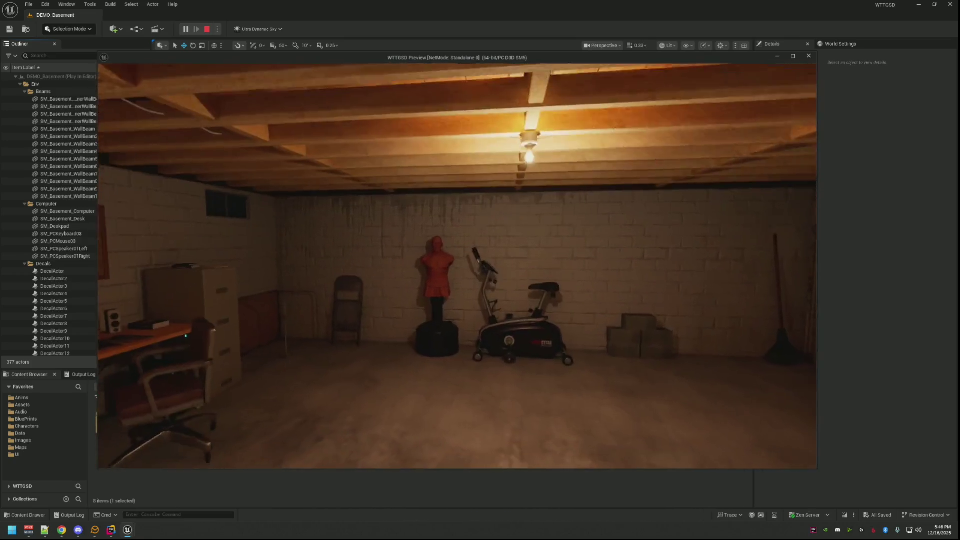
key(w)
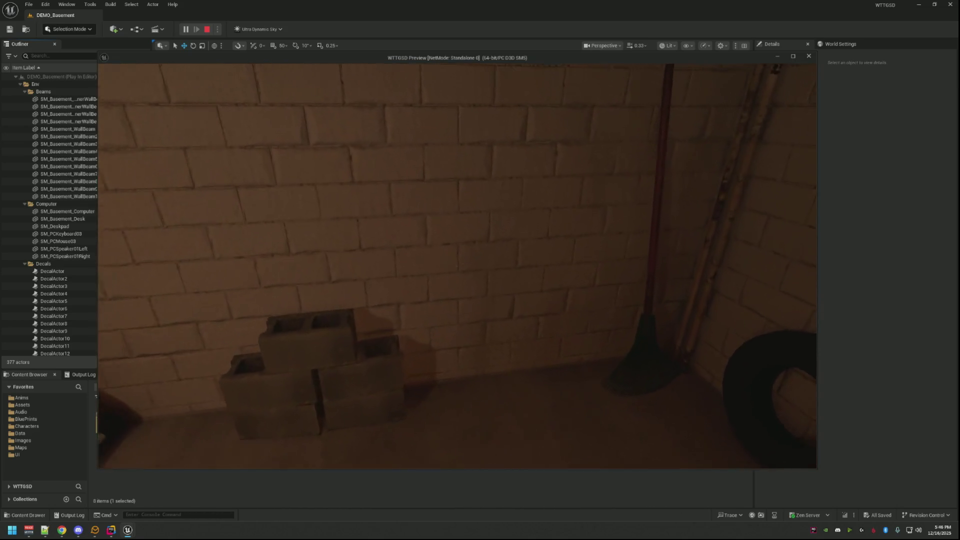
key(w)
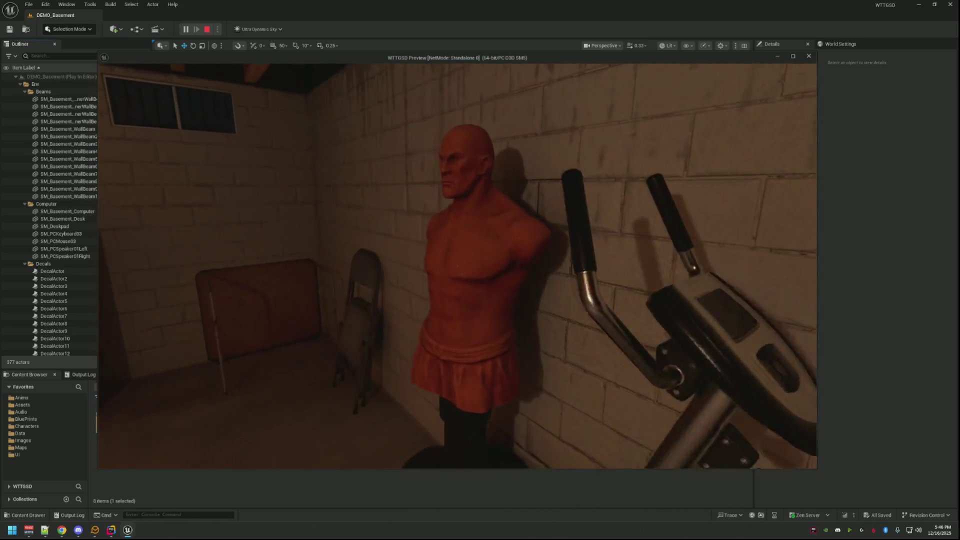
key(w)
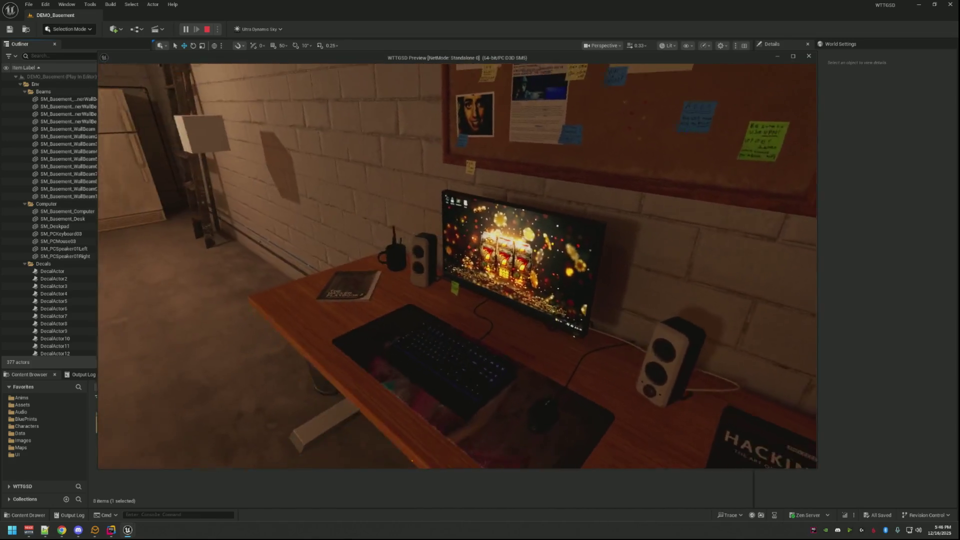
key(w)
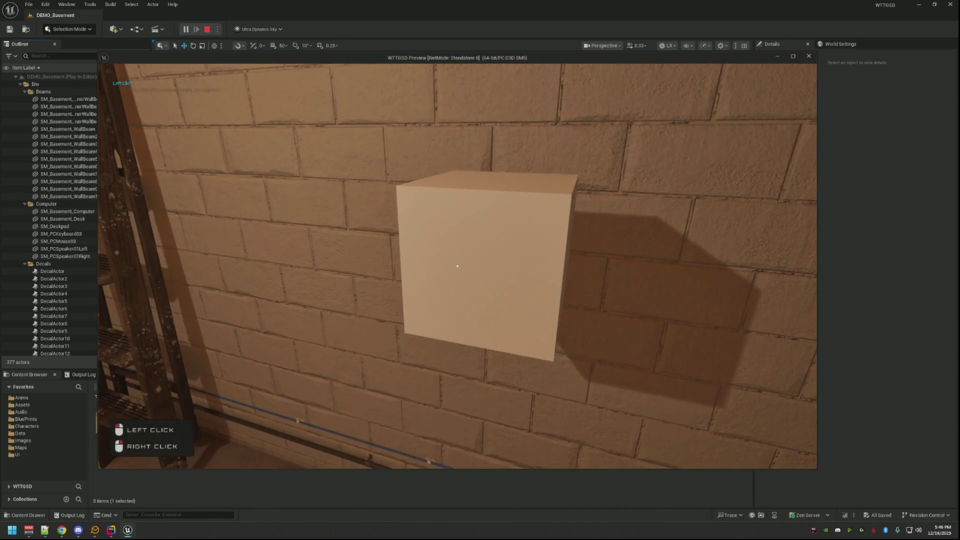
key(w)
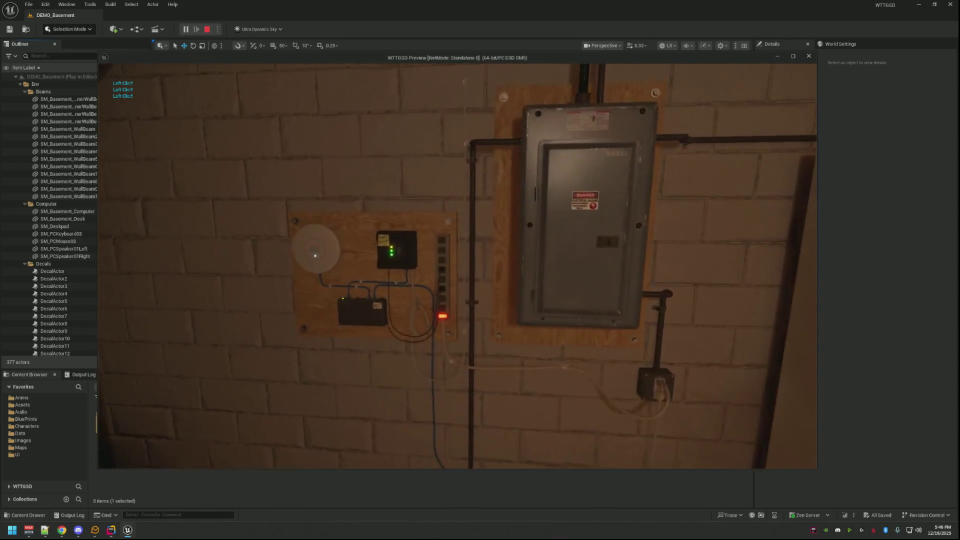
key(Escape)
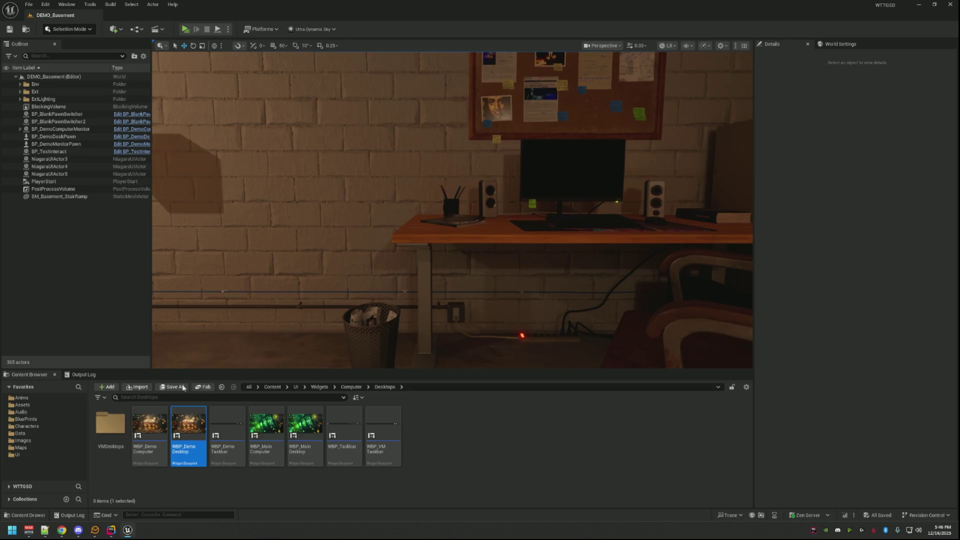
- Restore the Unreal Editor window and briefly select the Notes icon on the desktop canvas
click(128, 530)
click(126, 531)
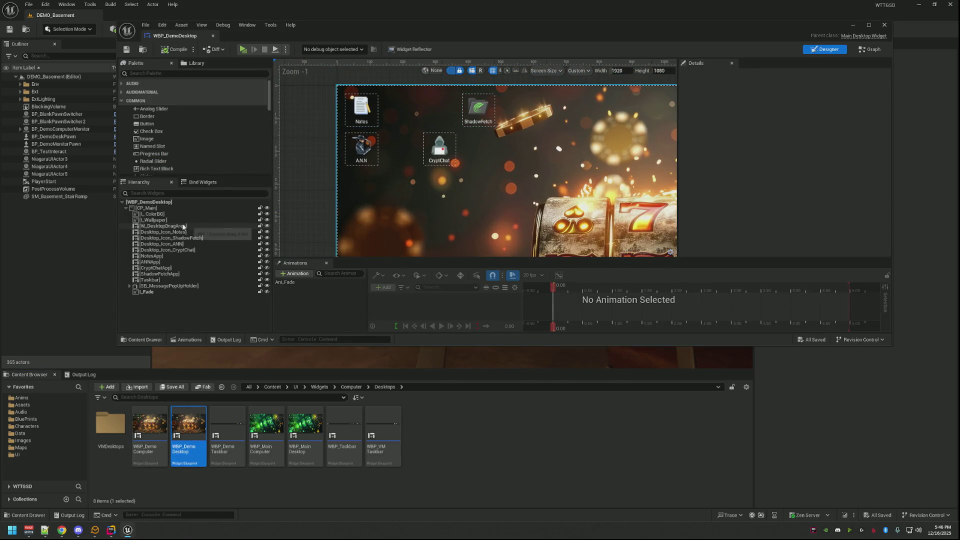
click(365, 143)
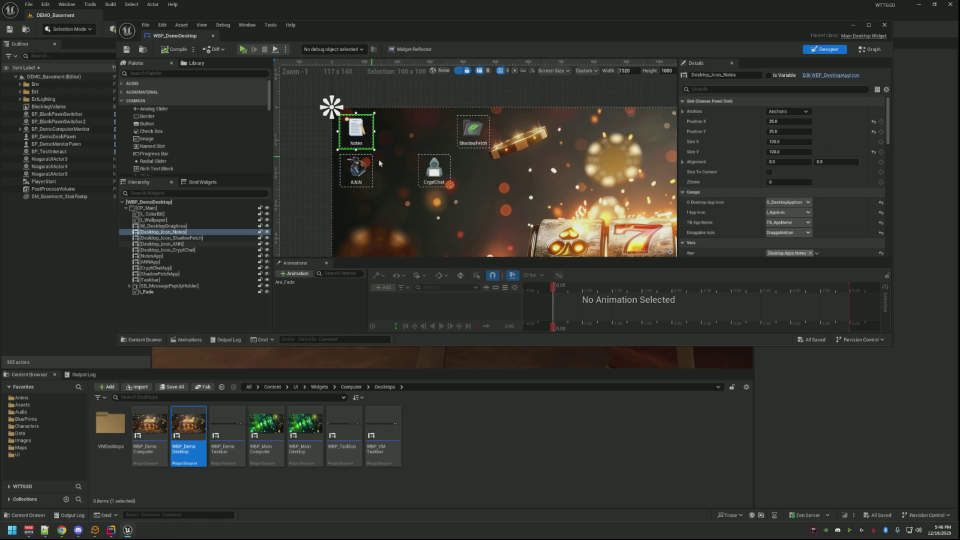
scroll(709, 169, down, 2)
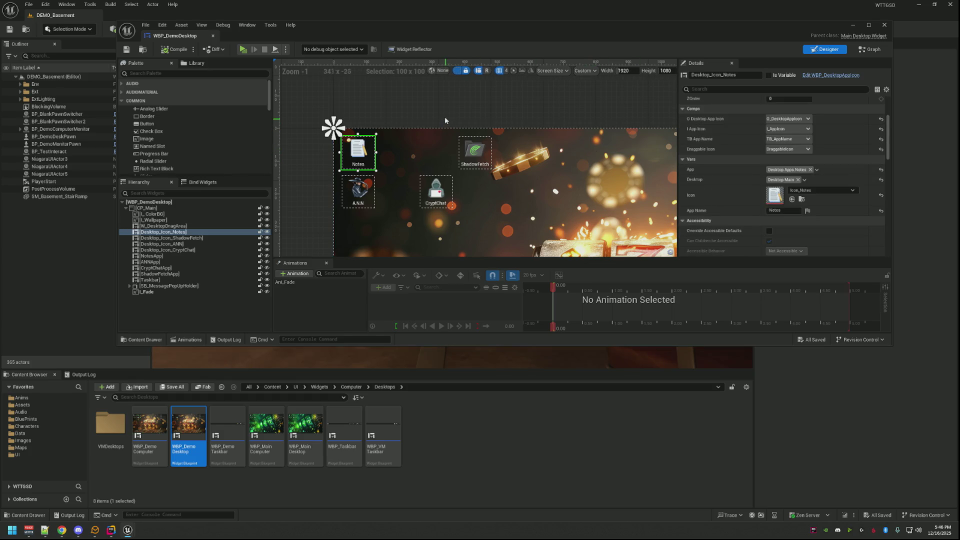
click(411, 116)
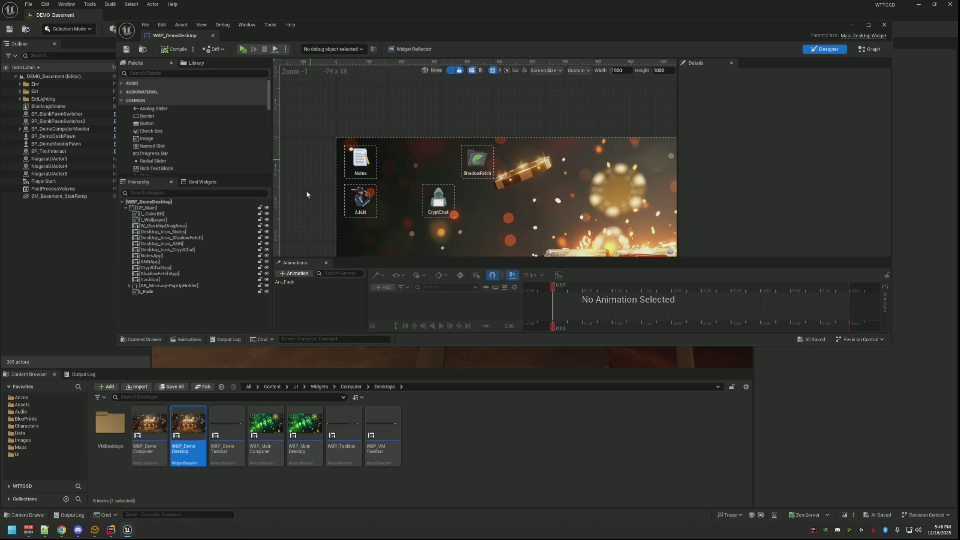
- Open WBP_DemoComputer and select its WBP Demo Desktop entry in the hierarchy
double_click(150, 424)
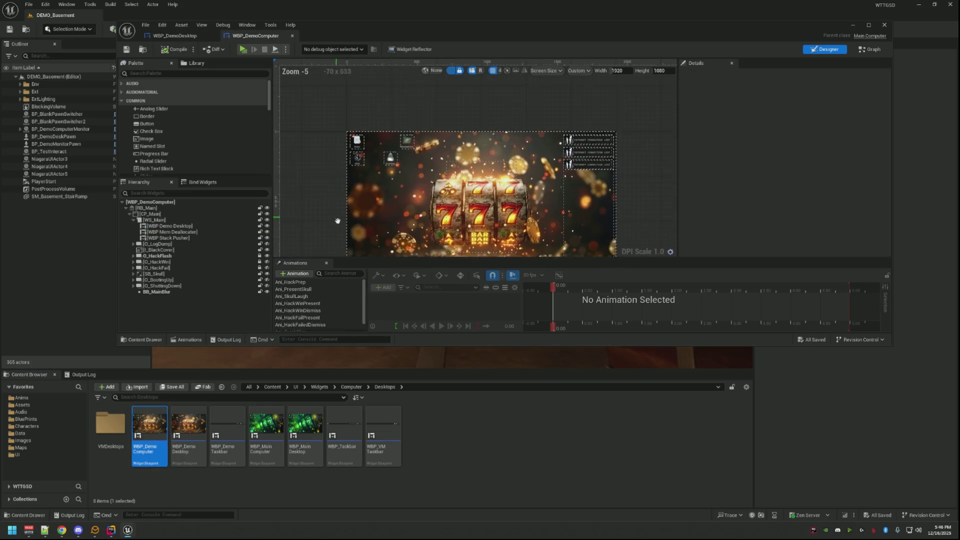
scroll(343, 182, down, 1)
click(202, 226)
scroll(334, 155, down, 2)
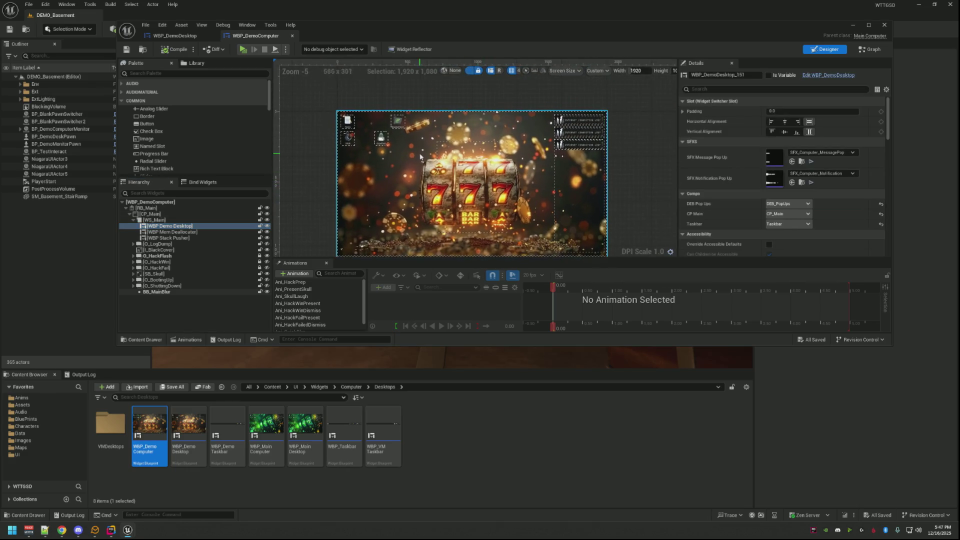
scroll(450, 174, up, 2)
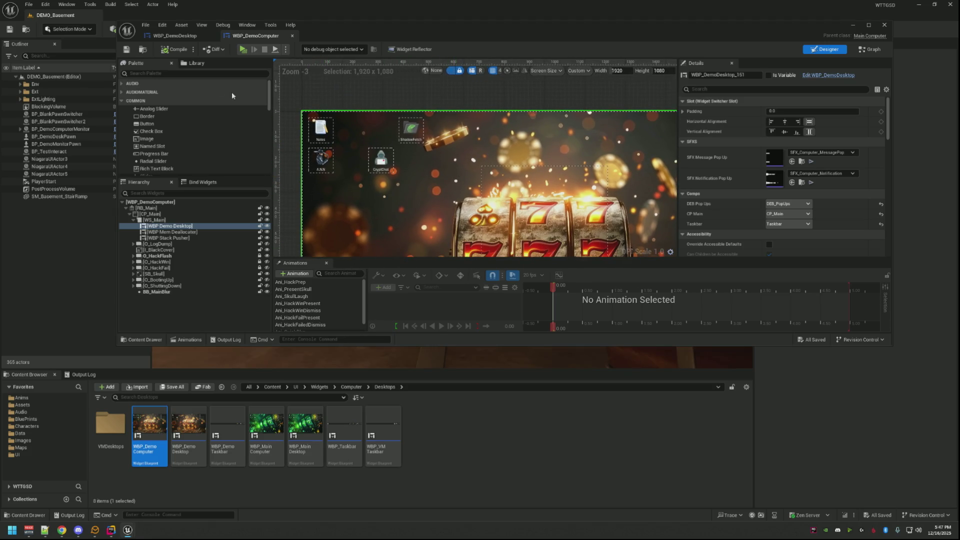
- Select the Notes icon on the WBP_DemoDesktop canvas and edit its WBP_DesktopAppIcon blueprint
click(191, 36)
click(362, 166)
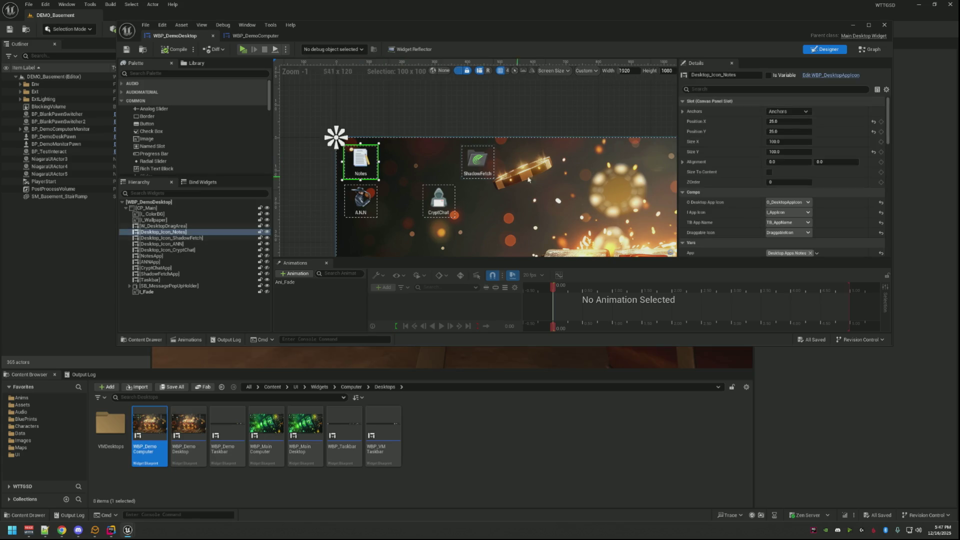
scroll(749, 170, down, 3)
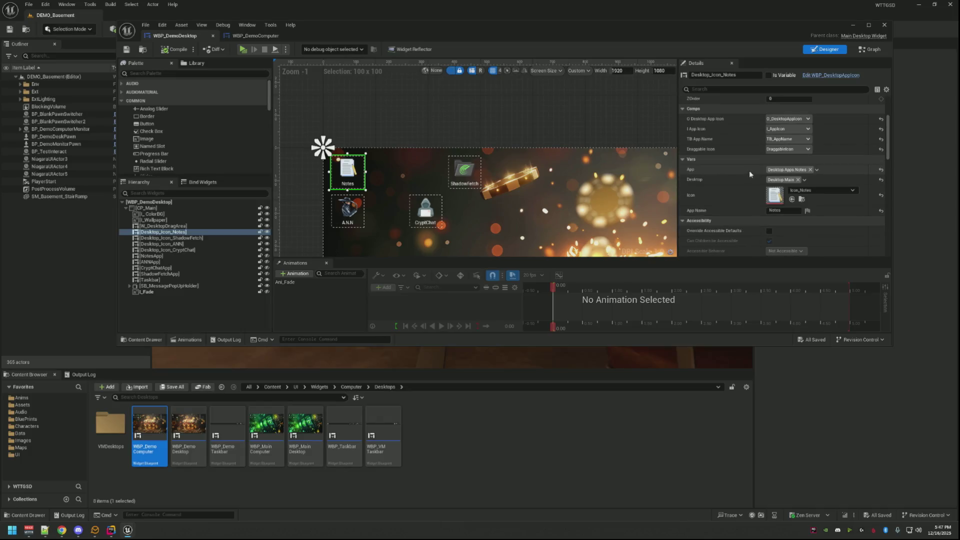
scroll(751, 188, up, 3)
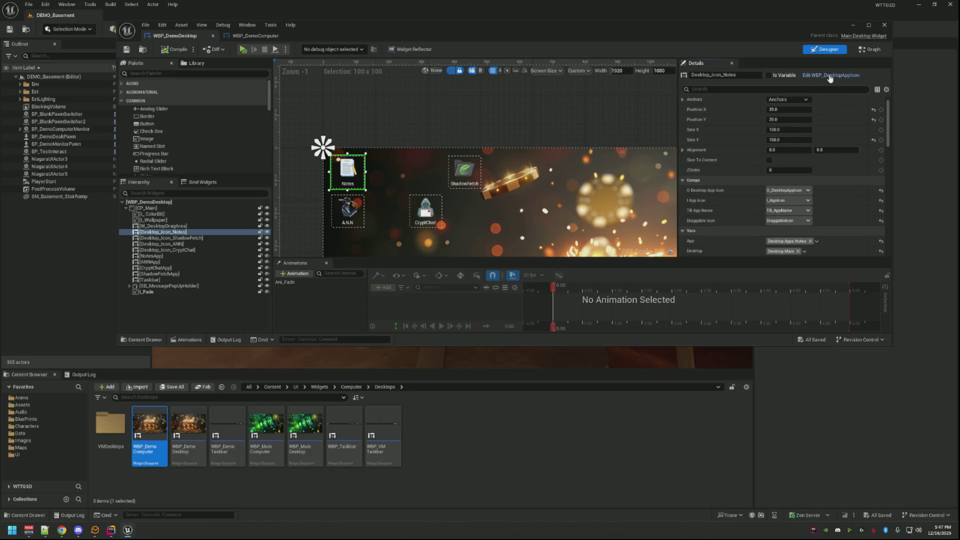
click(829, 75)
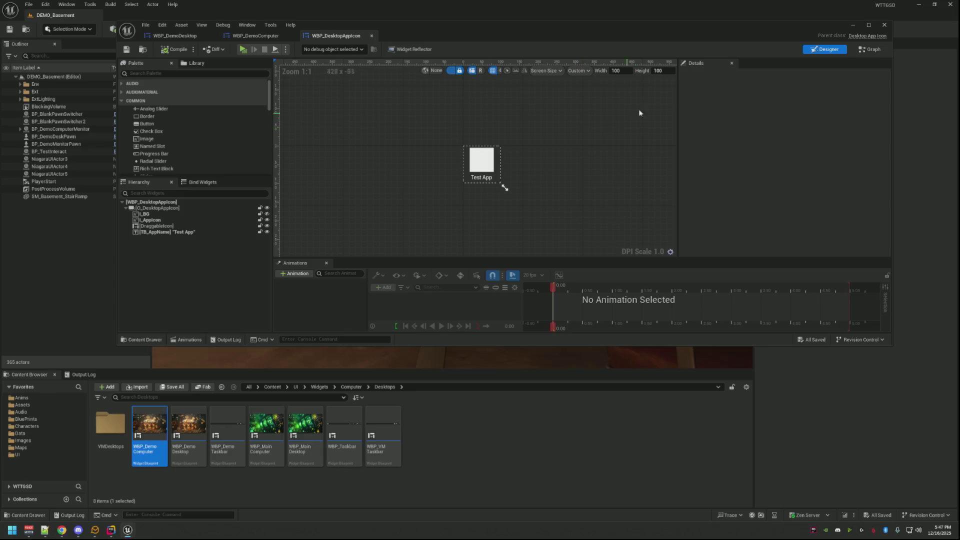
- Browse WBP_DesktopAppIcon's EventGraph, then open the parent DesktopAppIcon header in Rider
click(870, 49)
scroll(531, 159, down, 5)
scroll(531, 159, up, 3)
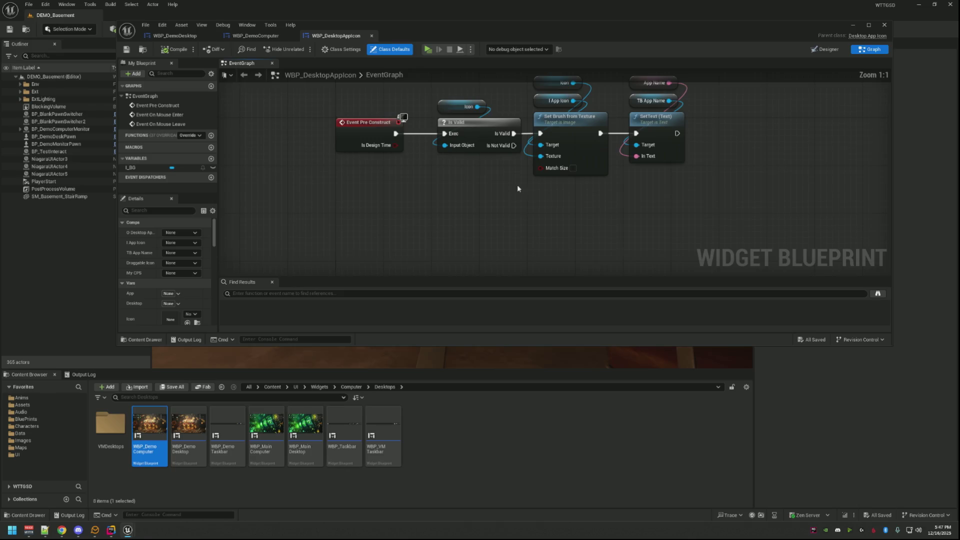
scroll(531, 226, down, 2)
scroll(531, 226, up, 3)
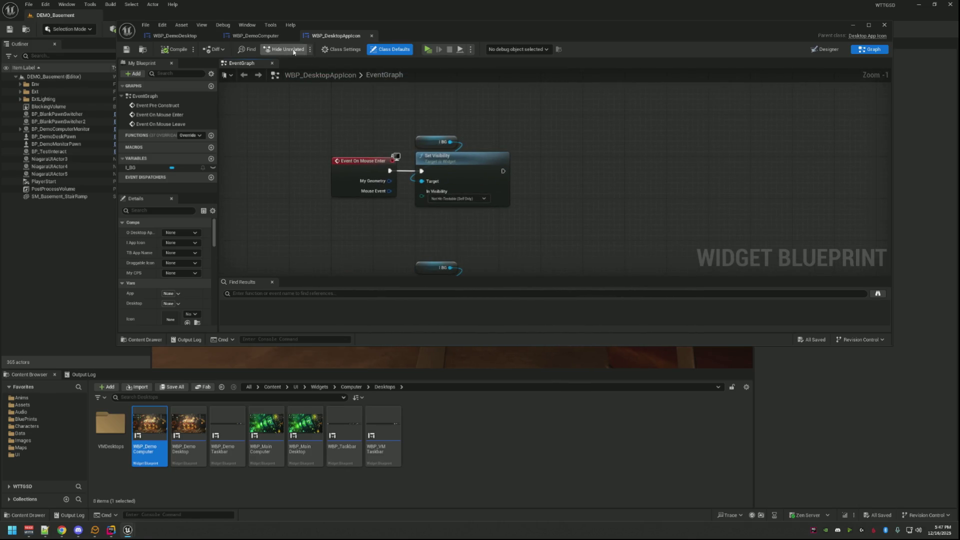
click(874, 38)
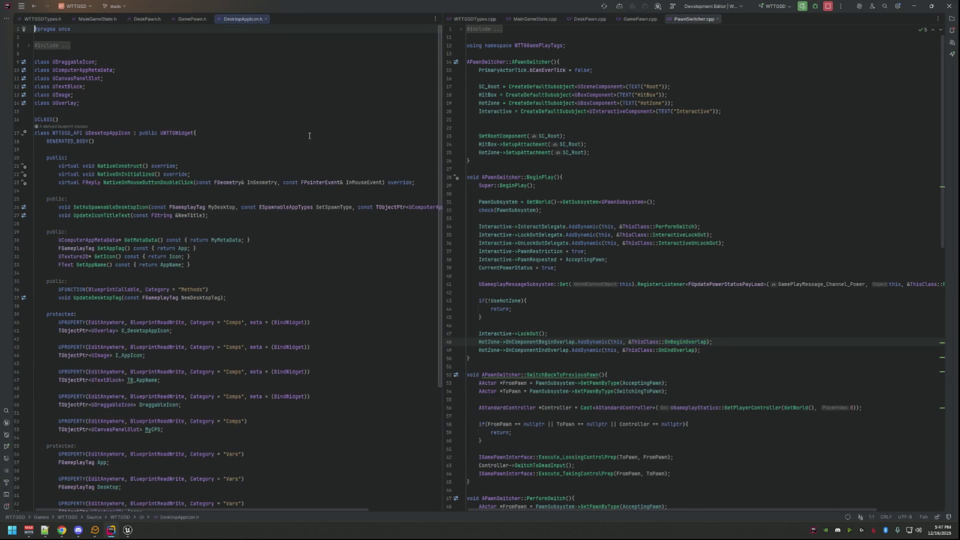
- Open NativeConstruct's implementation in DesktopAppIcon.cpp and dock it beside the header
click(138, 226)
scroll(198, 224, down, 5)
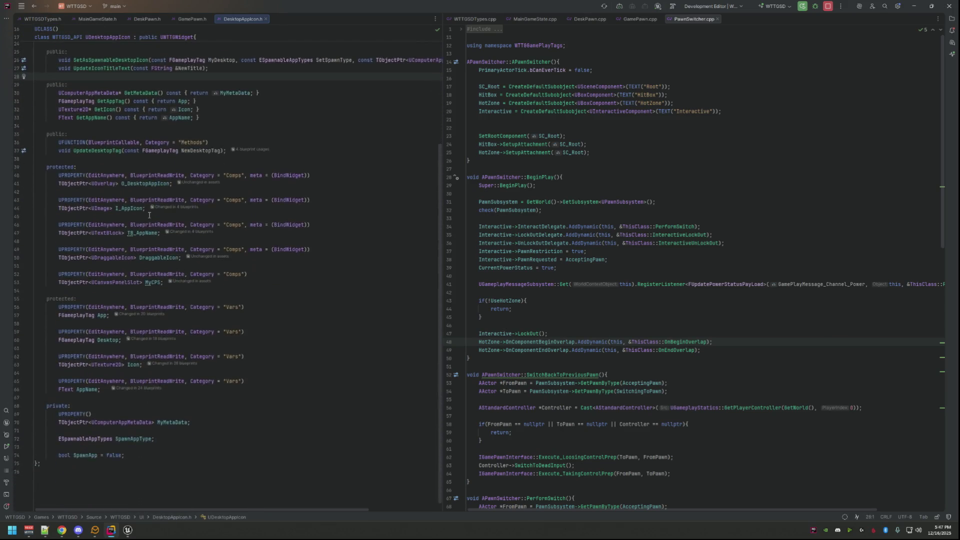
click(307, 262)
key(Down)
key(Down)
key(Down)
scroll(306, 268, up, 5)
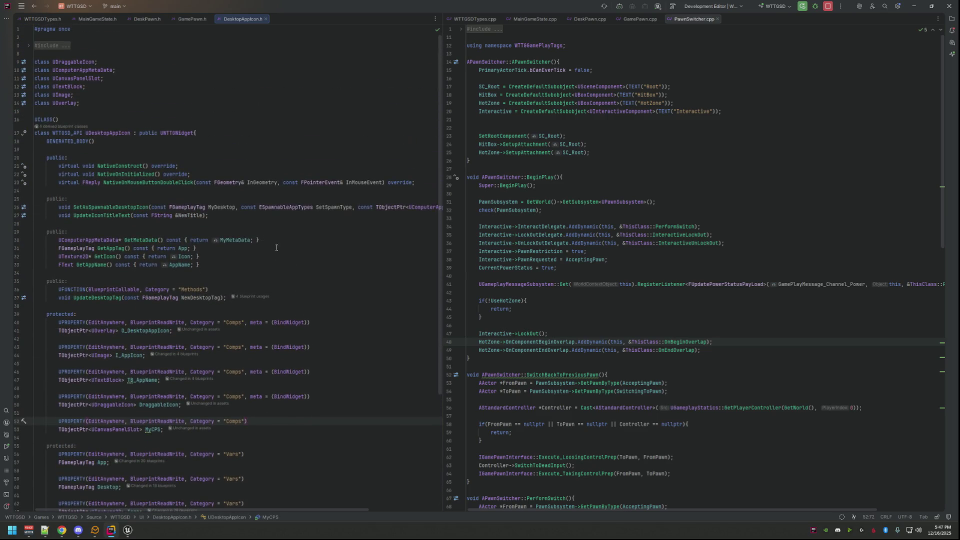
ctrl+click(128, 167)
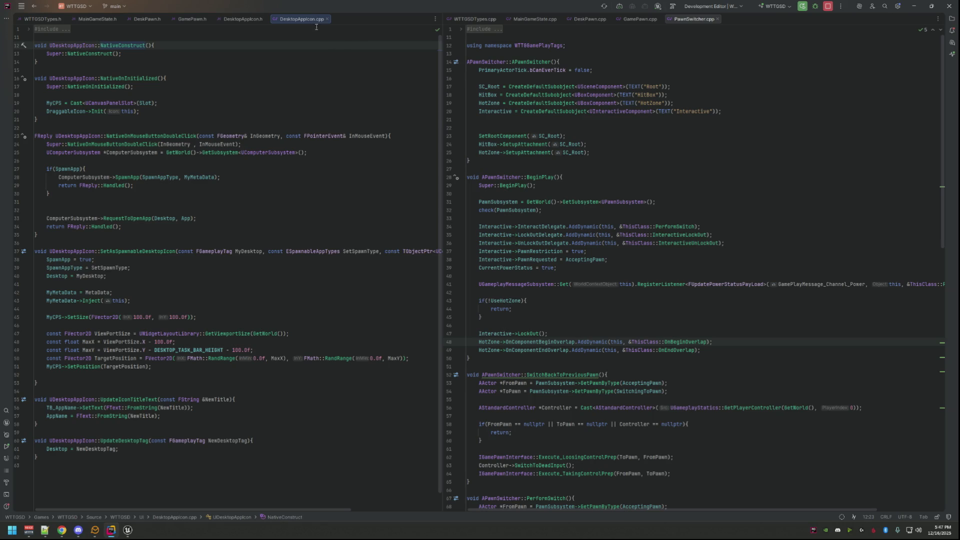
mouse_move(310, 23)
mouse_down()
mouse_move(610, 122)
mouse_move(776, 35)
mouse_move(755, 21)
mouse_up()
- Find the RequestToOpenApp call on line 33 and jump to its definition in ComputerSubsystem.cpp
click(475, 95)
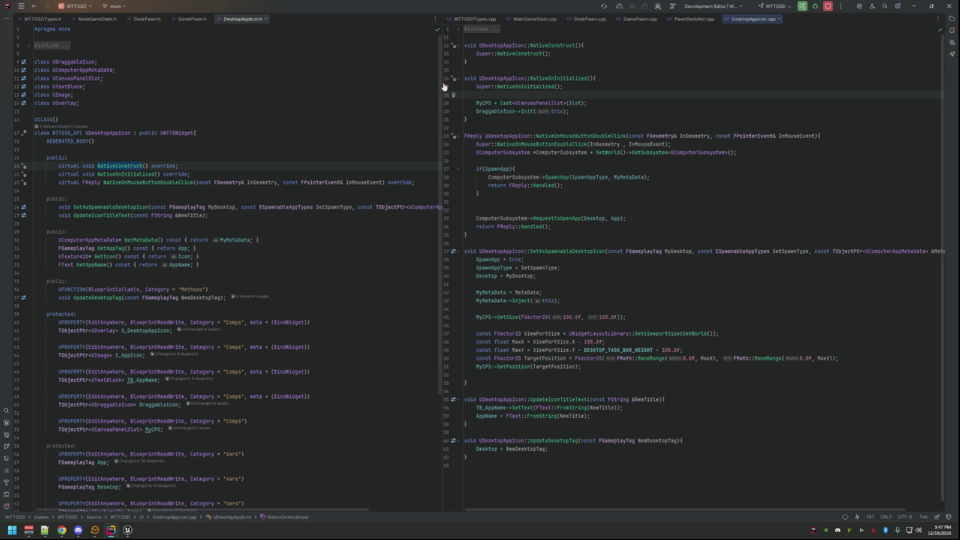
drag(443, 84, 437, 84)
click(603, 182)
click(549, 162)
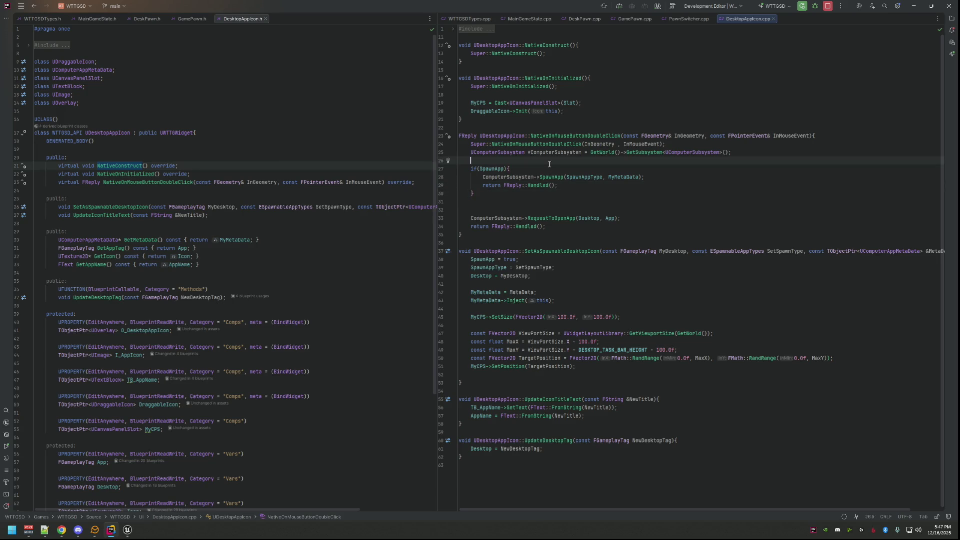
click(517, 200)
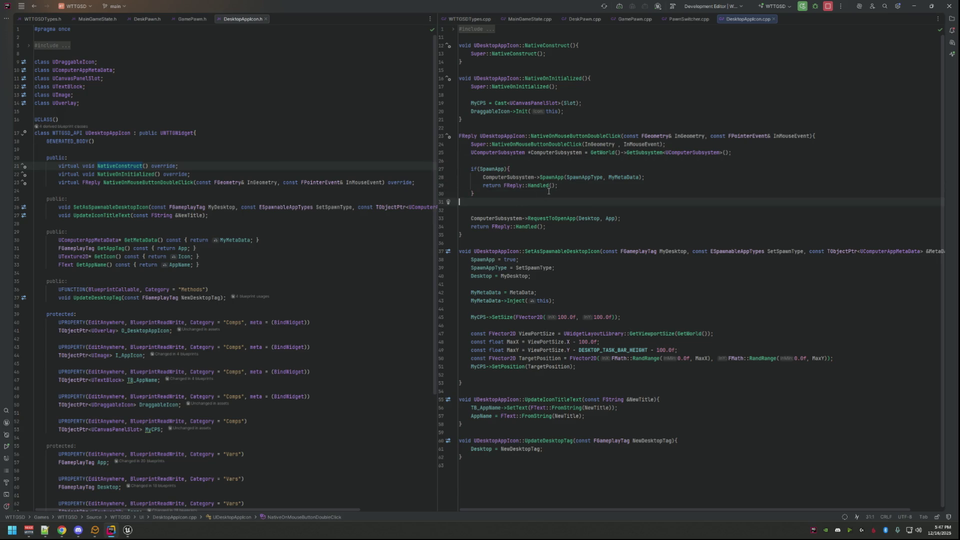
double_click(542, 218)
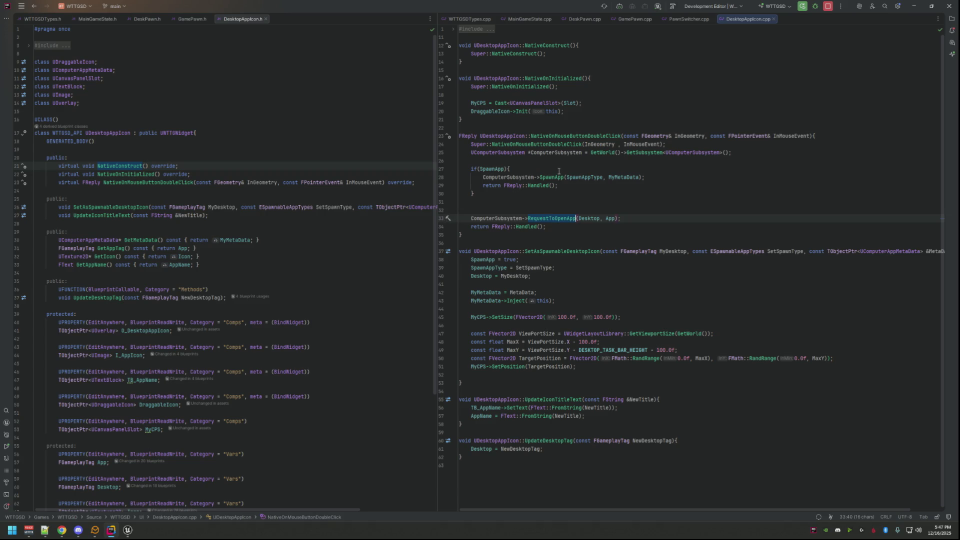
key(F12)
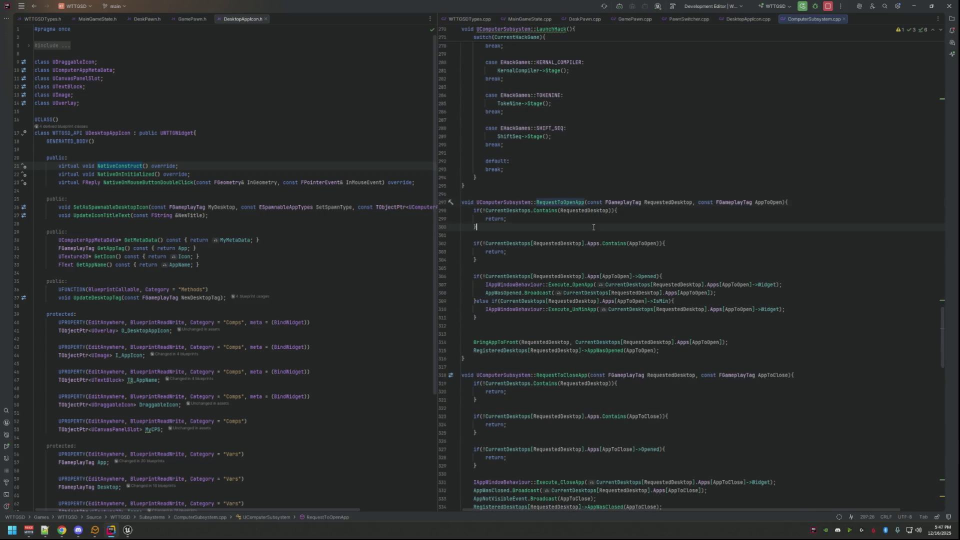
- Add RLOG("Fail 1") and RLOG("Fail 2") lines inside RequestToOpenApp's two early-return checks
click(649, 213)
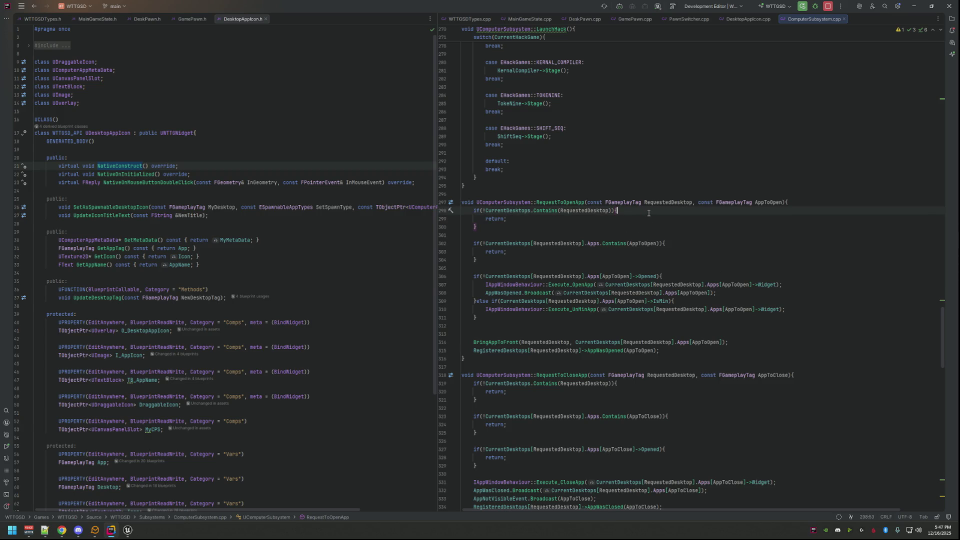
key(Return)
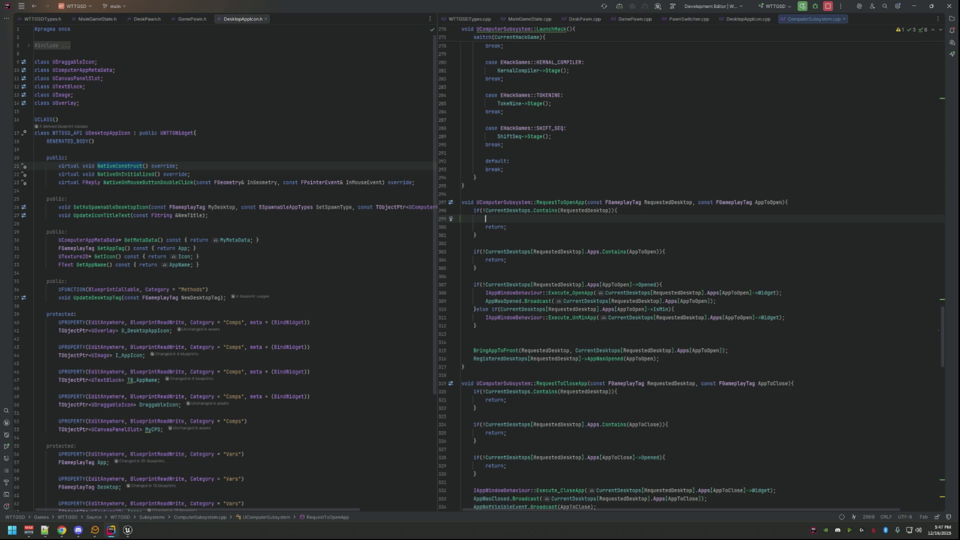
text(LOG(")
key(Down)
key(Down)
key(Down)
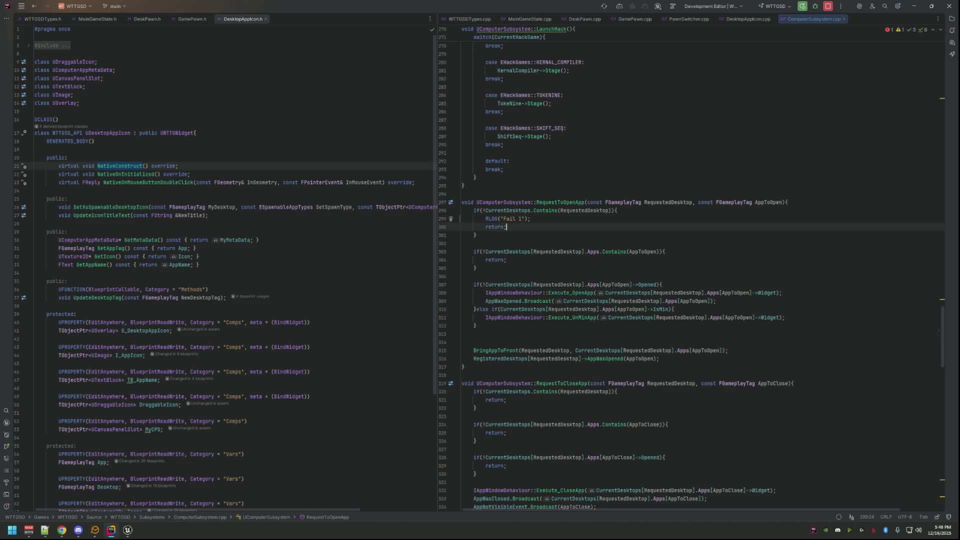
key(End)
key(Return)
text(RLOG(")
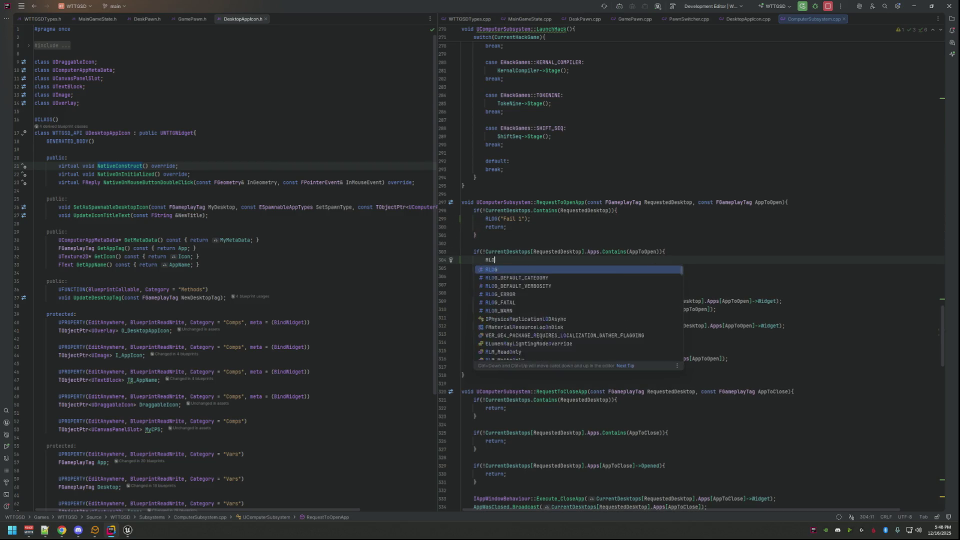
key(Up)
key(Up)
key(Up)
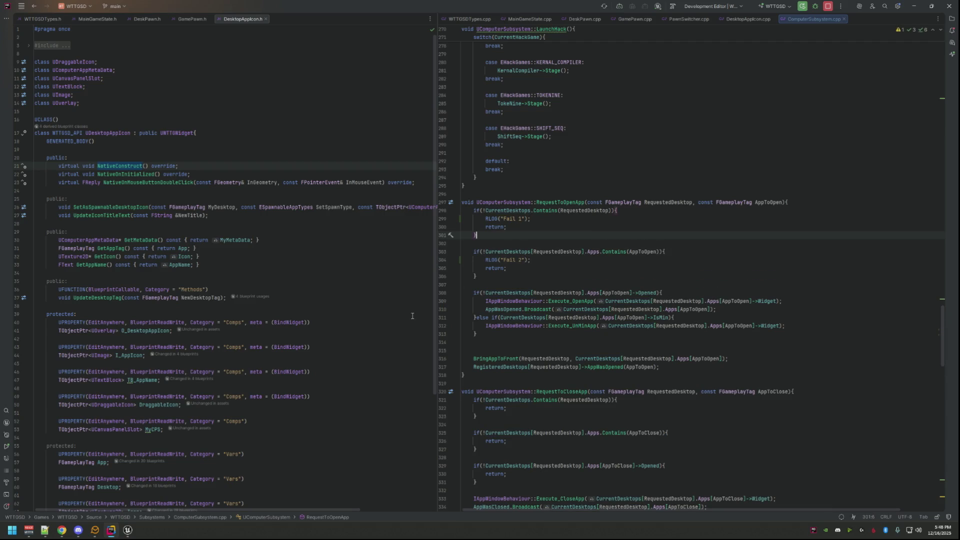
- Open RequestToOpenApp's declaration in ComputerSubsystem.h in the left pane, then return to Unreal
click(558, 202)
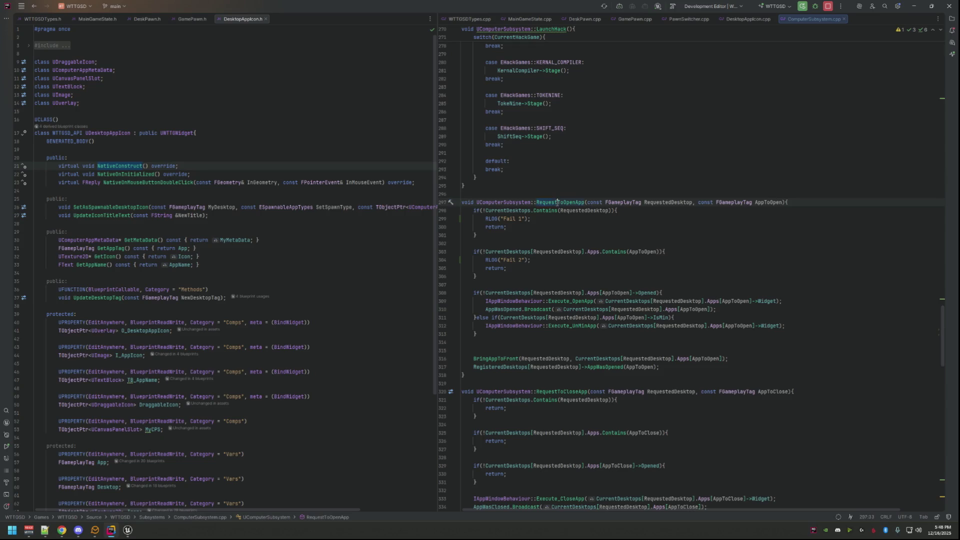
ctrl+click(557, 202)
mouse_move(873, 19)
mouse_down()
mouse_move(635, 116)
mouse_move(443, 74)
mouse_move(485, 81)
mouse_move(458, 81)
mouse_up()
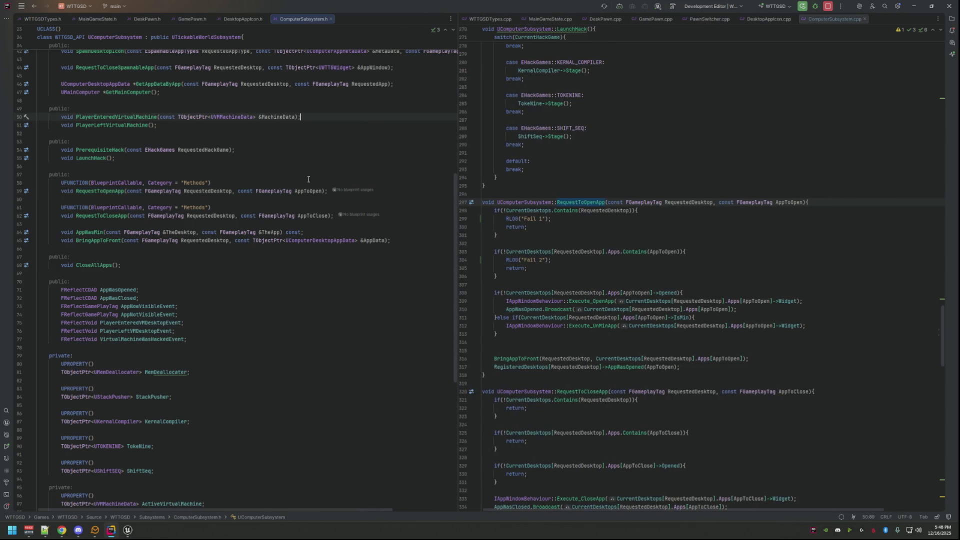
scroll(267, 305, up, 2)
click(267, 305)
scroll(267, 305, down, 12)
mouse_move(129, 525)
click(85, 498)
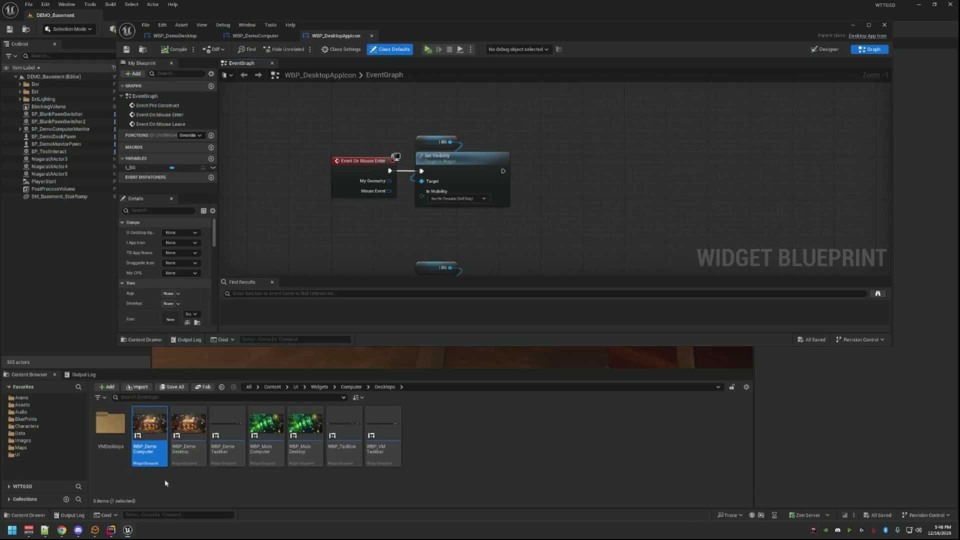
- Close the WBP_DesktopAppIcon and WBP_DemoComputer tabs, show the Output Log, and play DEMO_Basement
drag(589, 150, 580, 170)
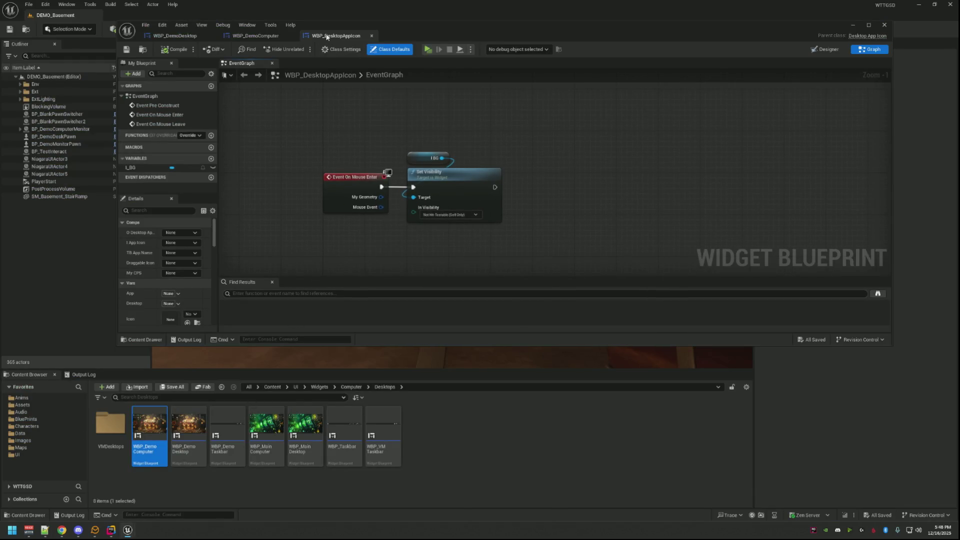
middle_click(328, 36)
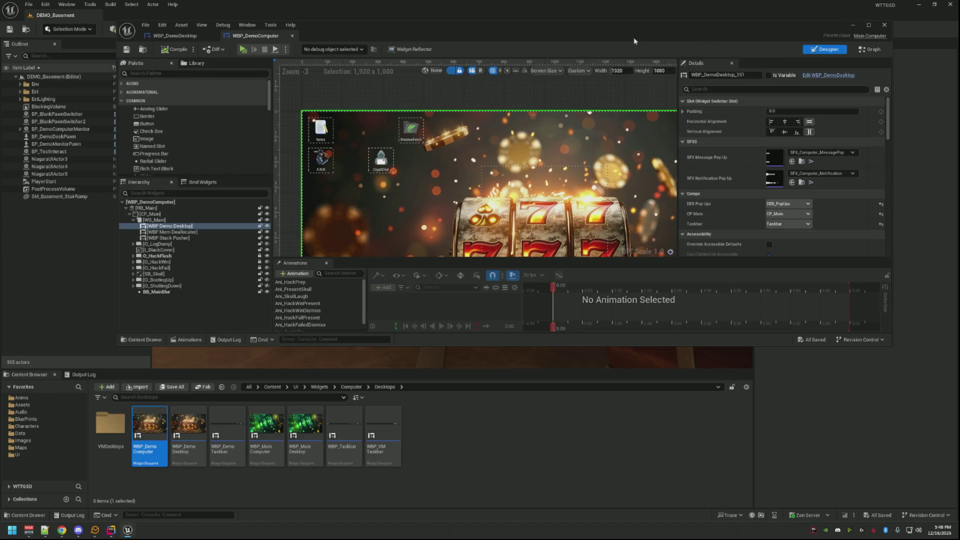
middle_click(257, 35)
click(413, 102)
scroll(414, 115, down, 4)
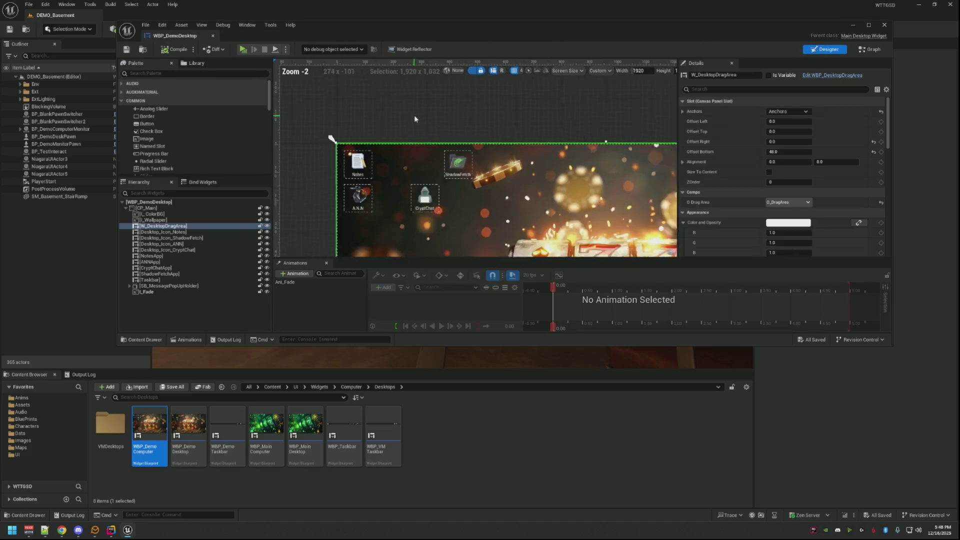
click(84, 374)
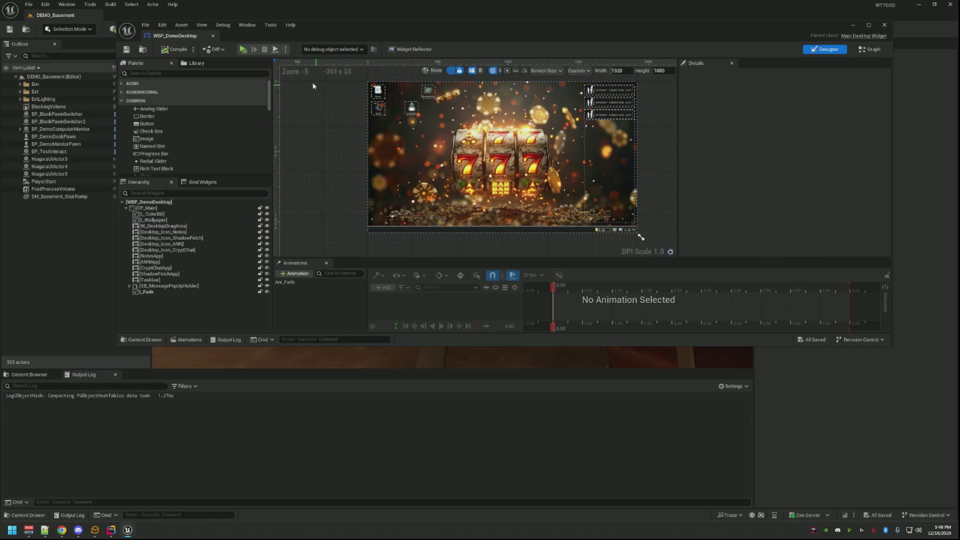
click(242, 50)
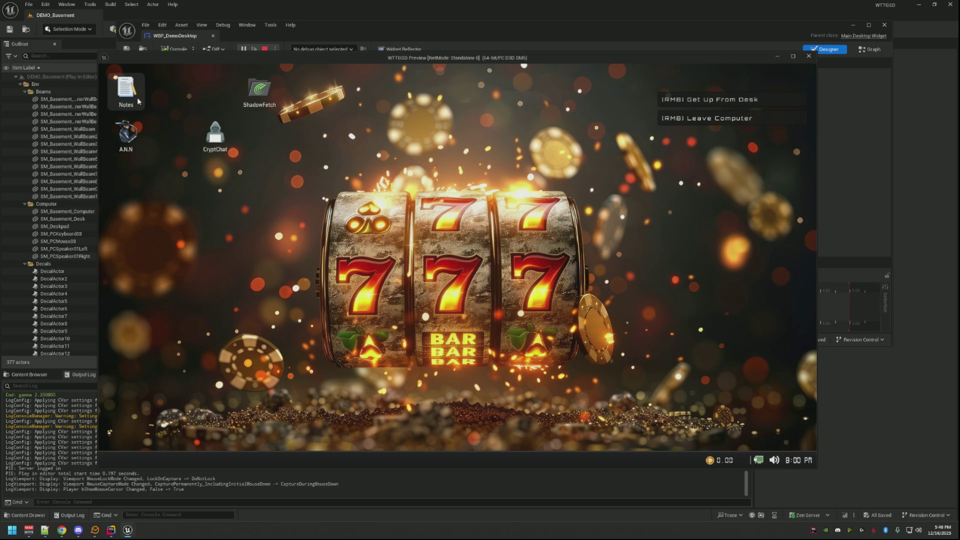
- Drag the Notes icon below CryptChat, stop play, and live-compile with Ctrl+Alt+F11
drag(126, 92, 356, 209)
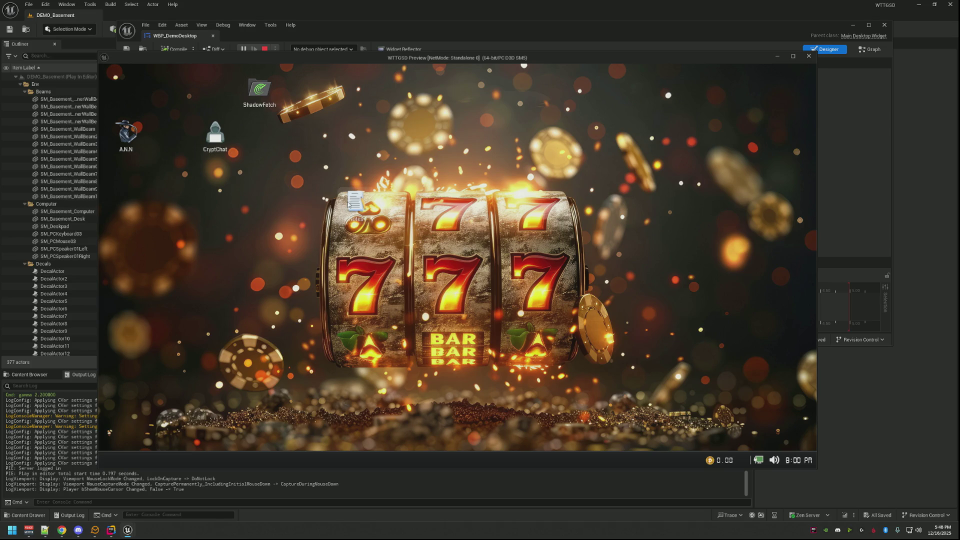
drag(350, 203, 239, 181)
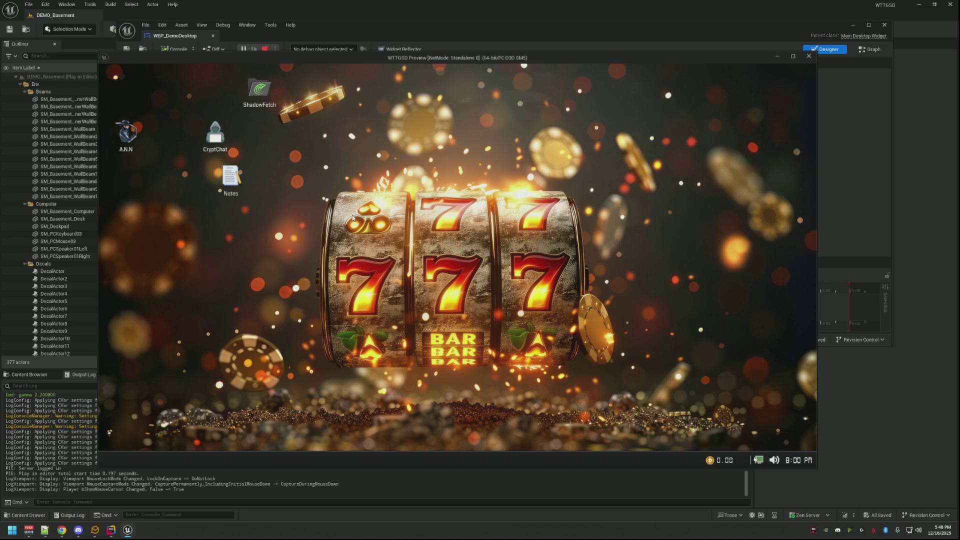
key(Escape)
key(ctrl+alt+F11)
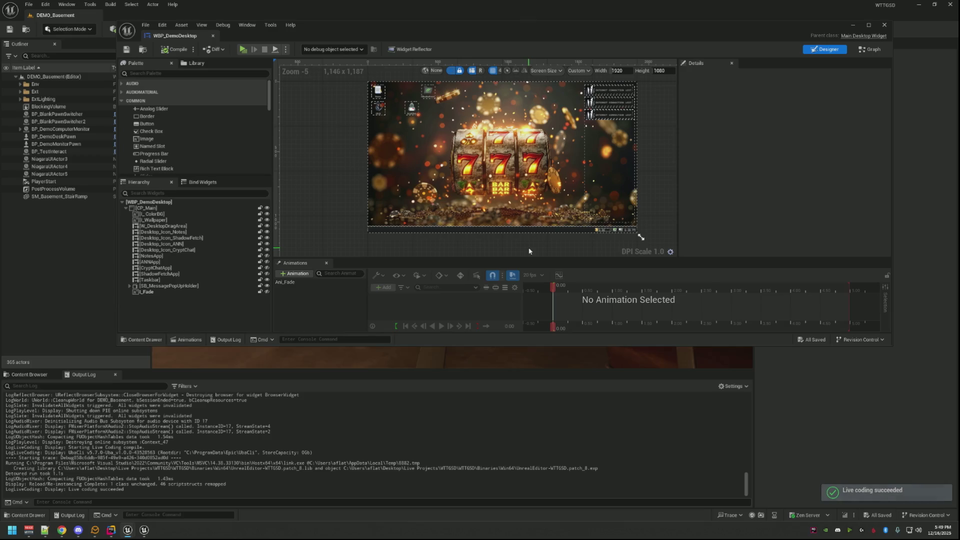
- Replay the level, sit at the desk to check the desktop, then stop and return to Rider
drag(526, 249, 513, 225)
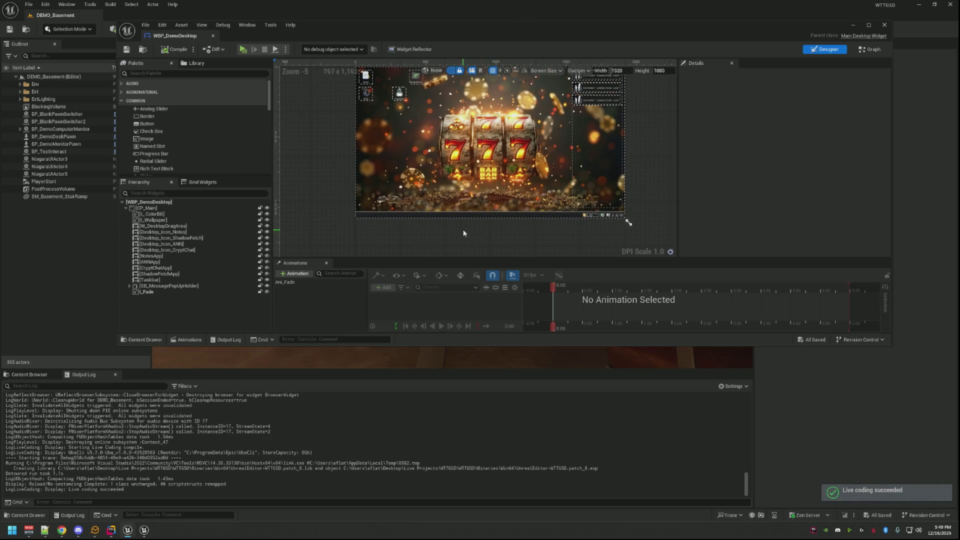
click(243, 49)
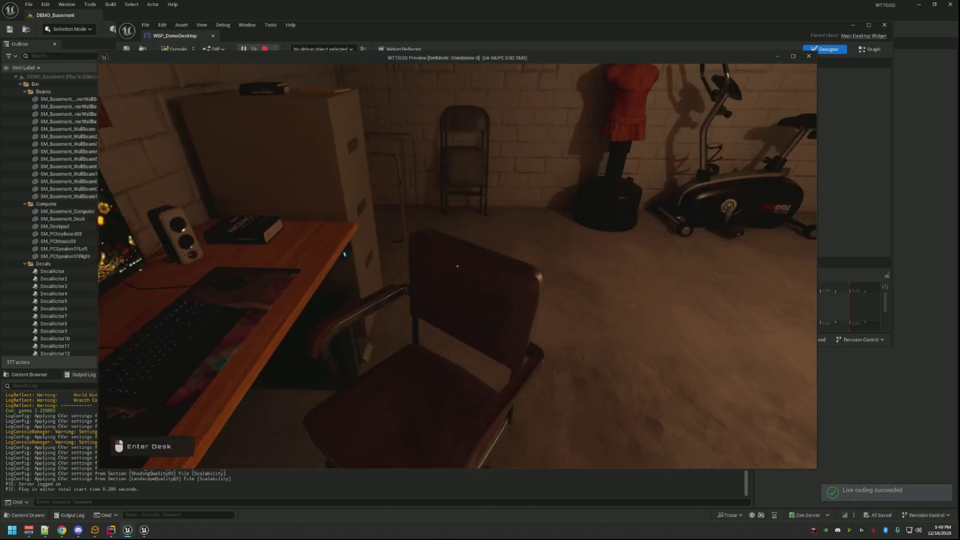
click(457, 266)
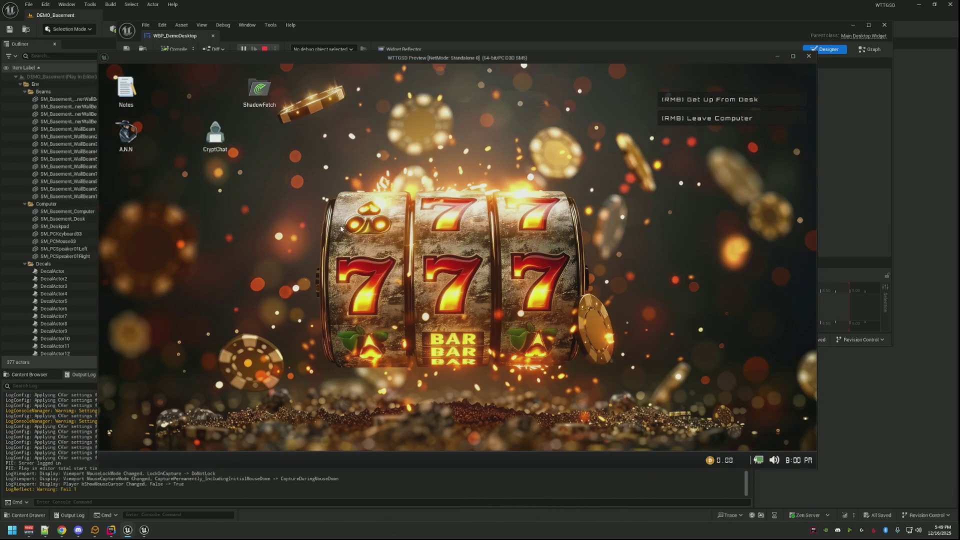
key(Escape)
click(111, 529)
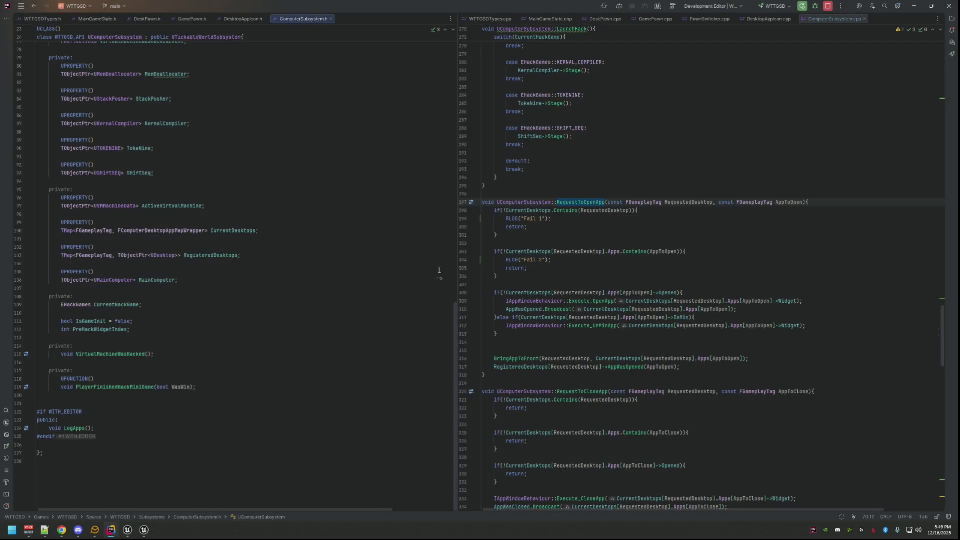
- Find all usages of CurrentDesktops from its declaration in the header
click(582, 226)
double_click(541, 210)
ctrl+click(541, 210)
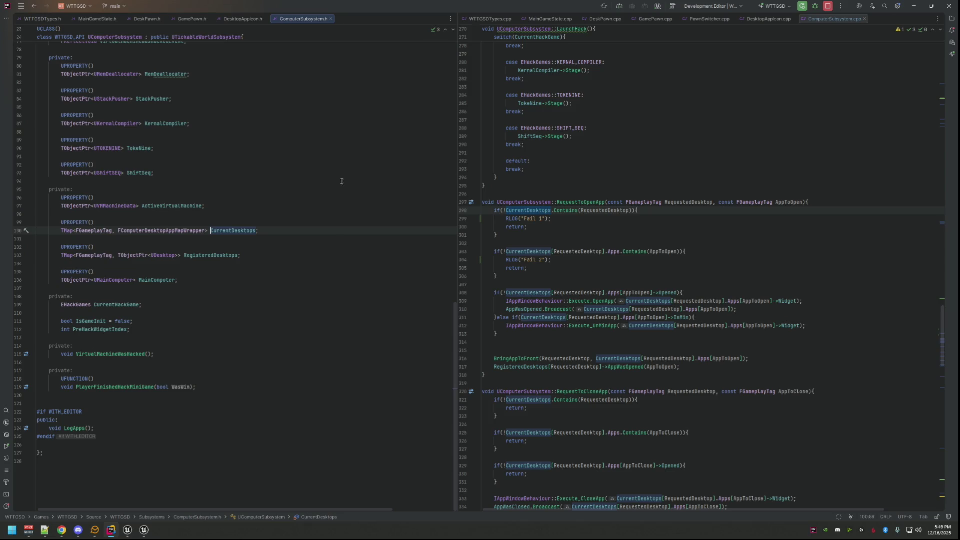
scroll(548, 186, up, 15)
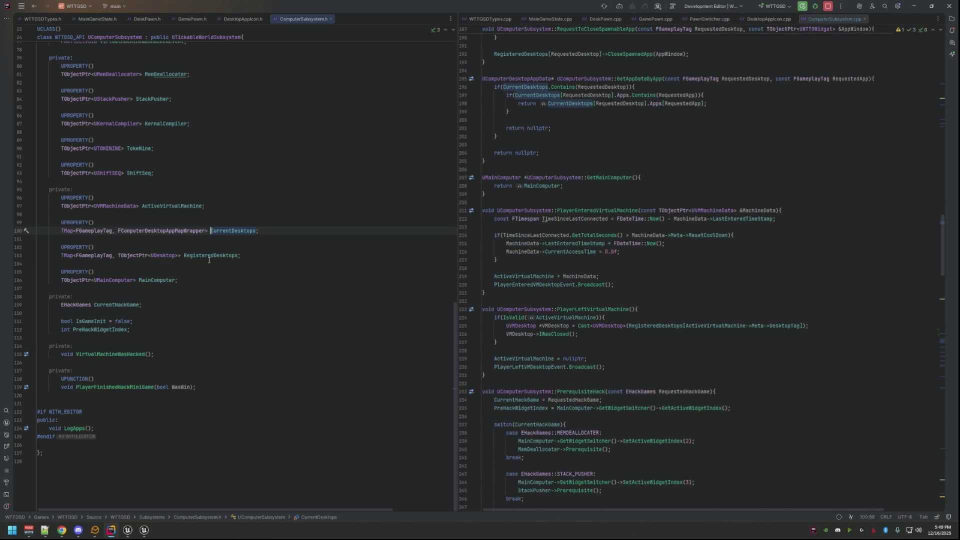
right_click(220, 226)
key(Escape)
right_click(227, 230)
click(274, 288)
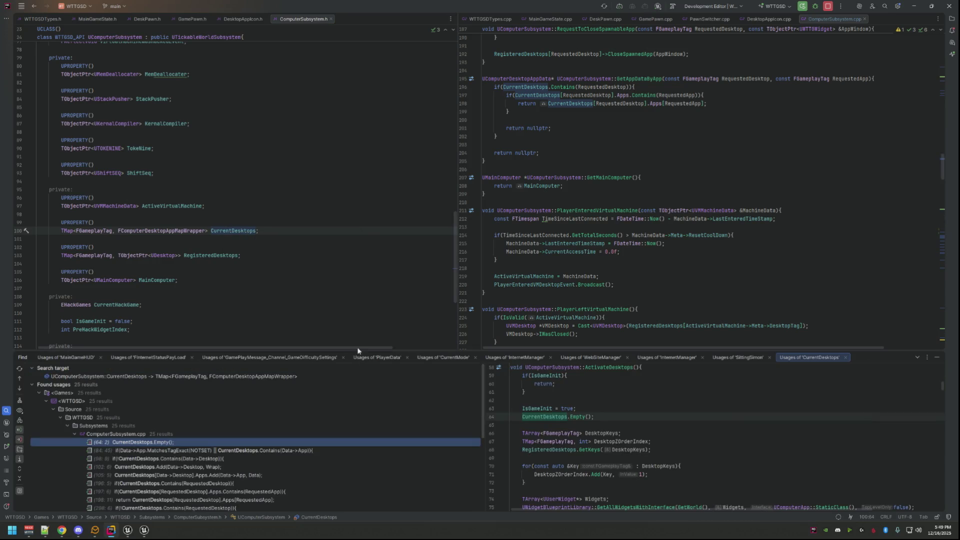
- Inspect the ActivateDesktops code in the usages preview
scroll(613, 400, up, 2)
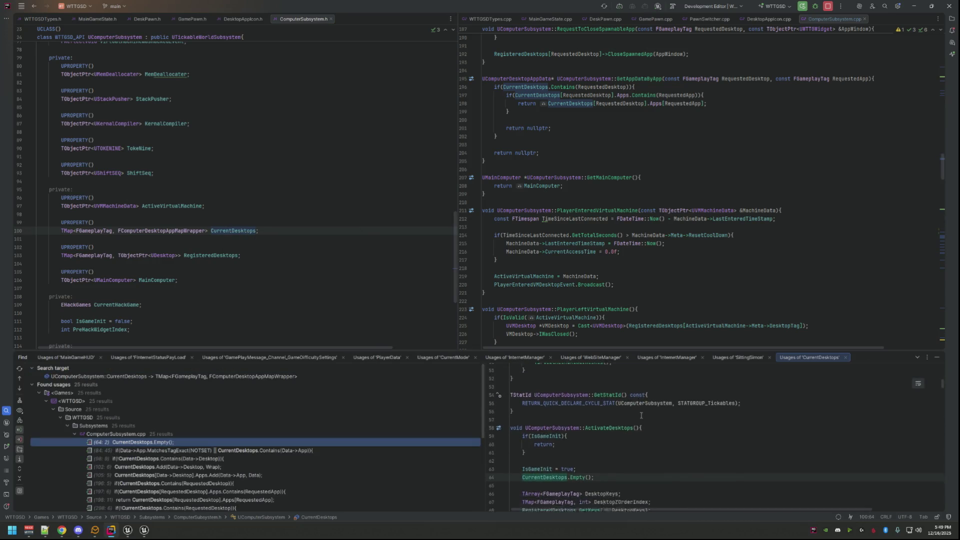
scroll(631, 426, up, 2)
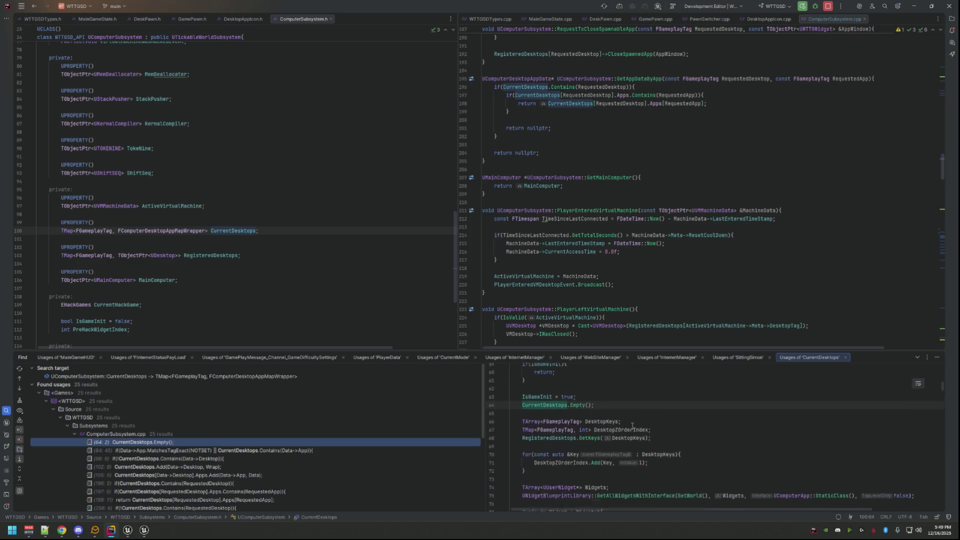
scroll(632, 426, down, 2)
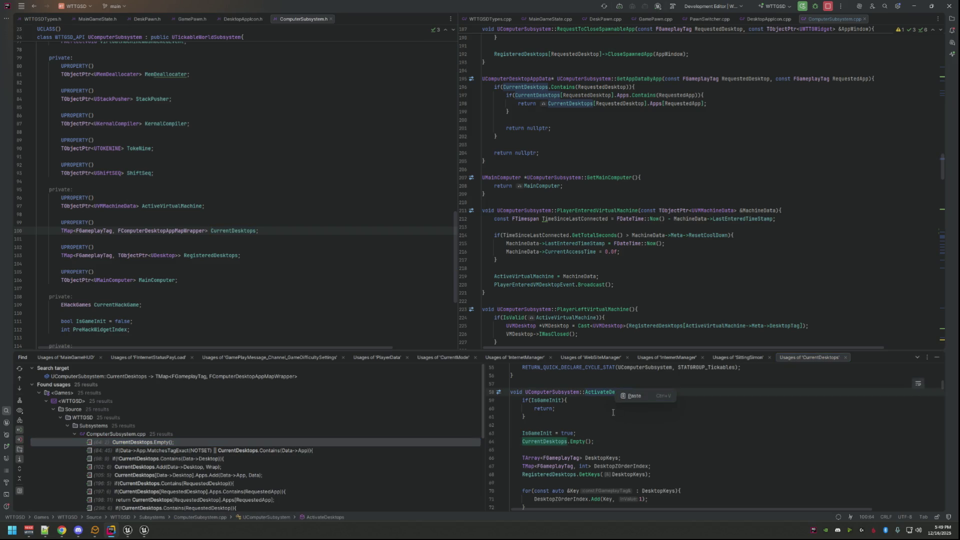
click(613, 411)
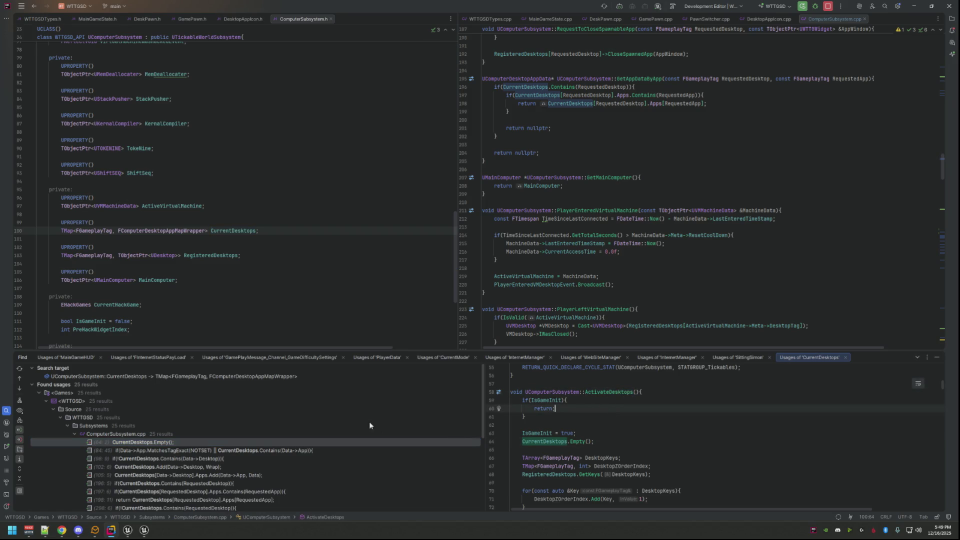
- Back in ComputerSubsystem.cpp, find where ActivateDesktops is called
click(936, 357)
click(732, 252)
scroll(732, 280, up, 6)
scroll(732, 280, up, 20)
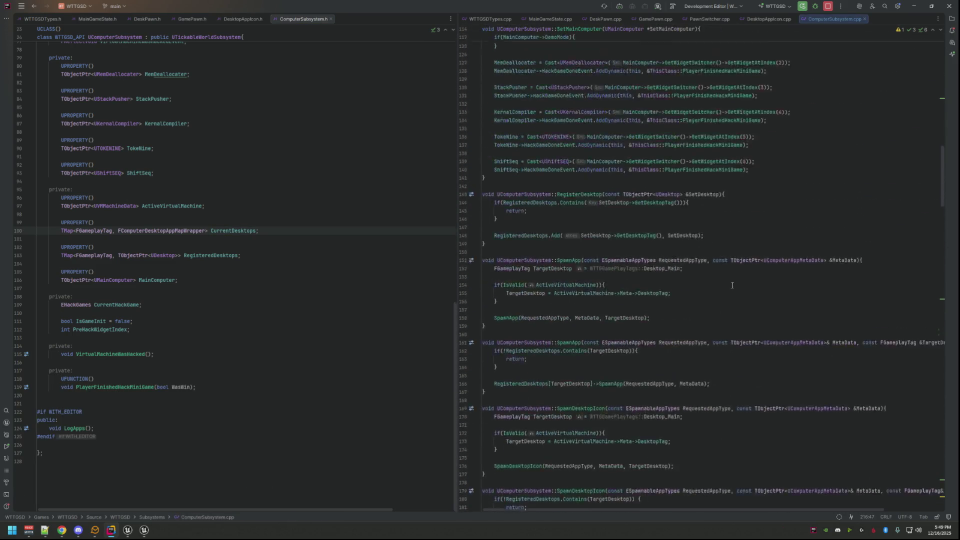
scroll(732, 285, up, 8)
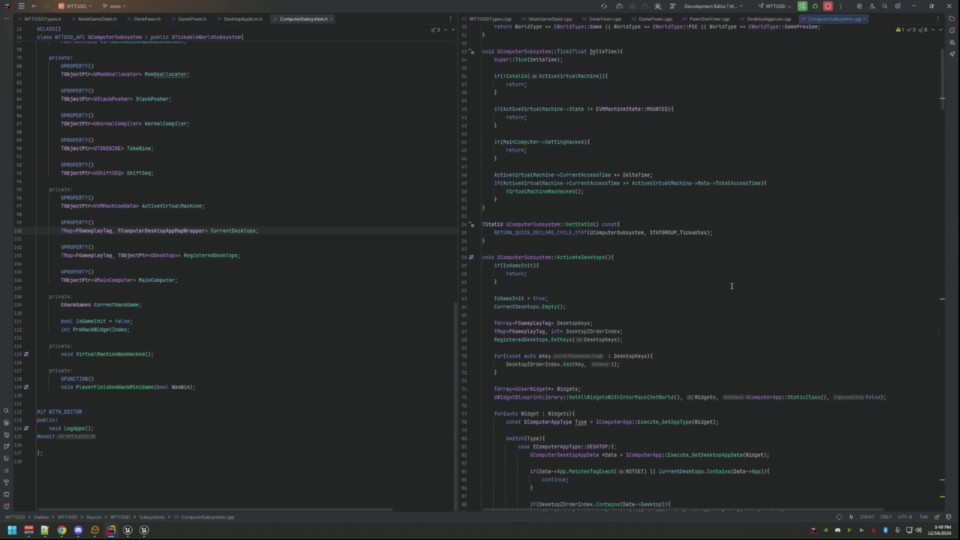
right_click(587, 260)
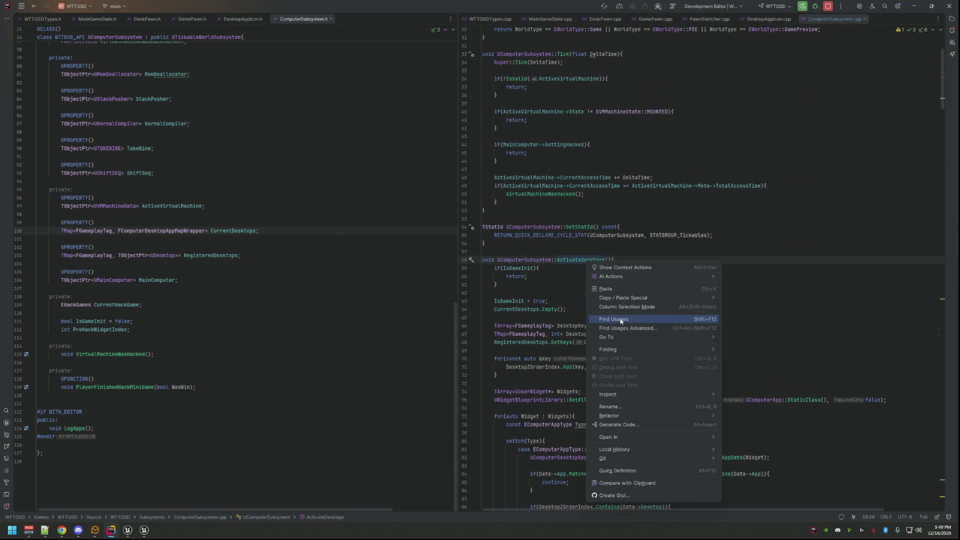
click(618, 319)
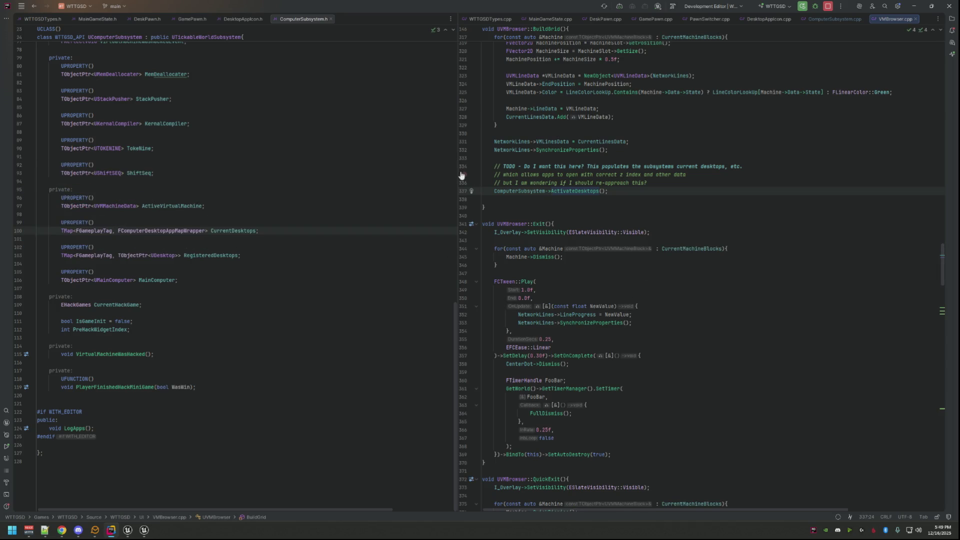
- Widen the VMBrowser.cpp pane and find BuildGrid's usage in the NativeOnInitialized timer setup
drag(457, 174, 420, 172)
scroll(550, 225, up, 5)
click(611, 248)
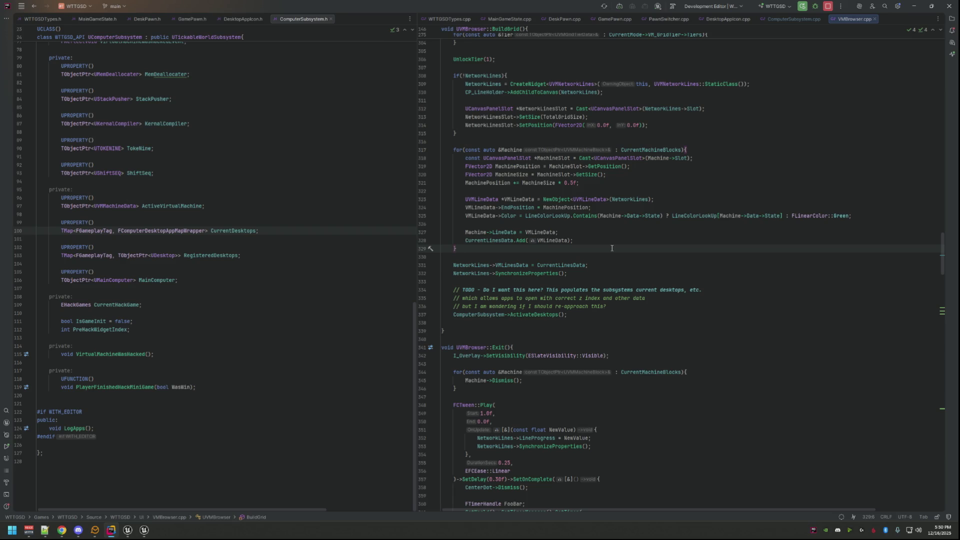
scroll(615, 251, up, 15)
scroll(598, 245, up, 18)
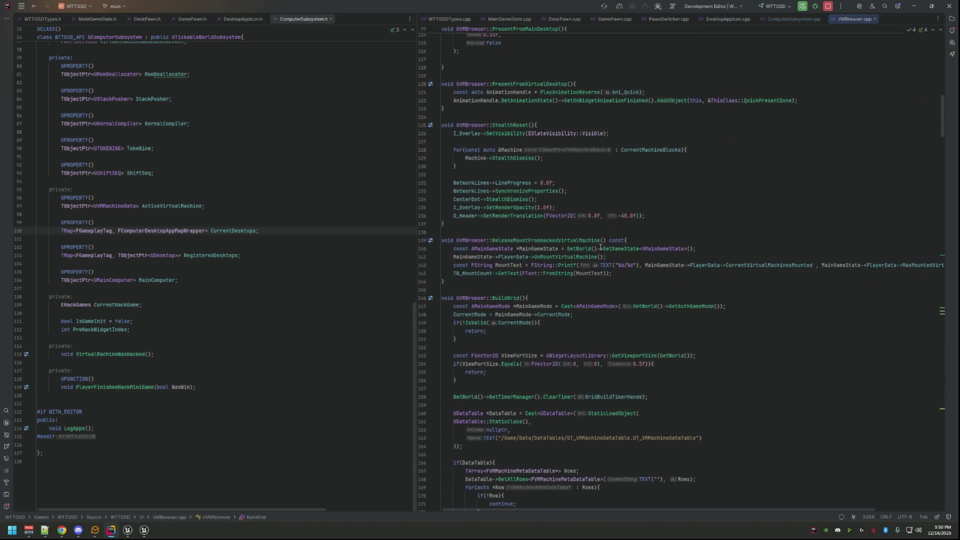
right_click(510, 298)
click(545, 351)
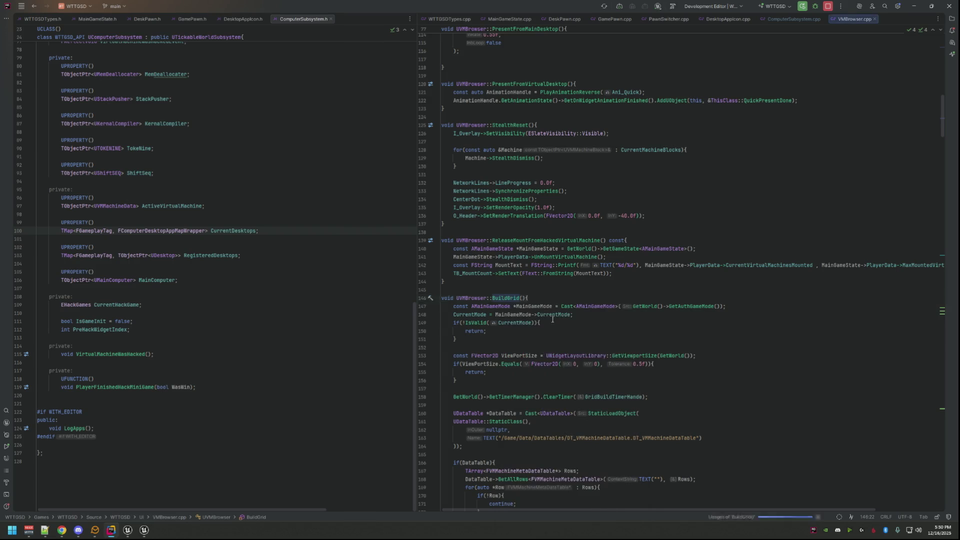
click(542, 202)
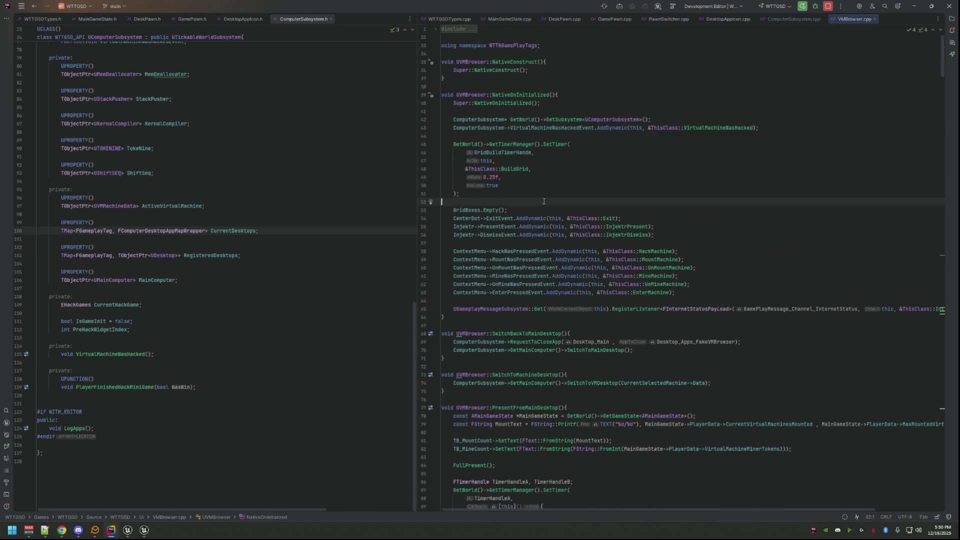
- Jump from the timer call to the BuildGrid definition and read its body
click(528, 178)
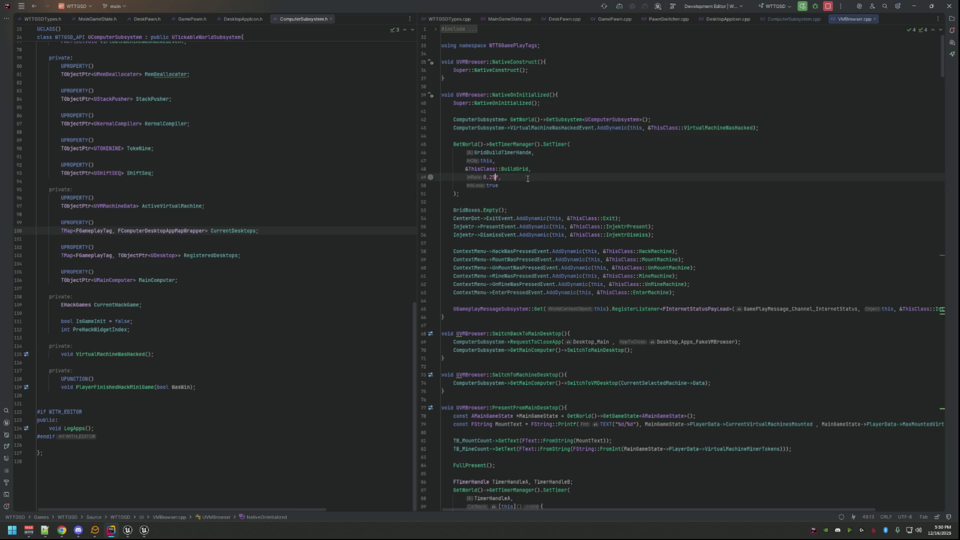
click(528, 191)
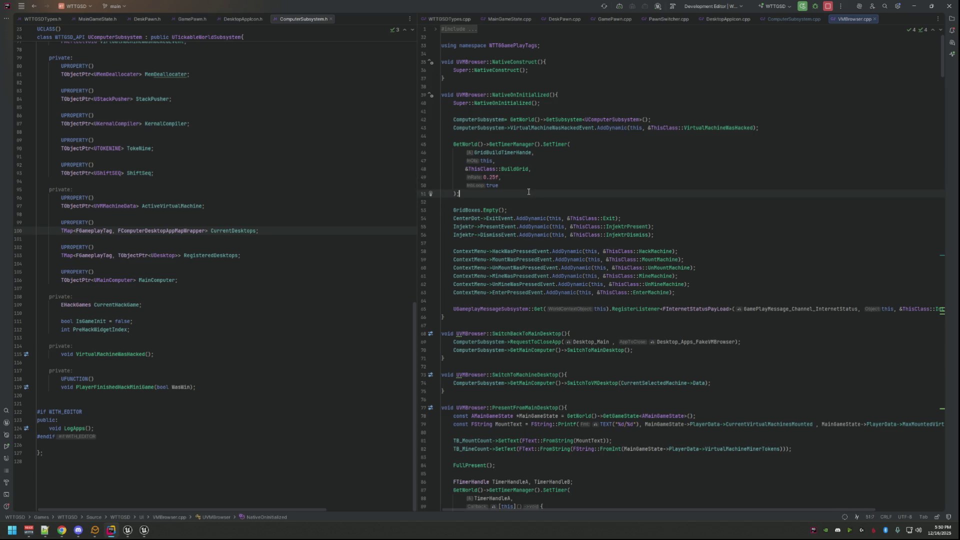
double_click(527, 168)
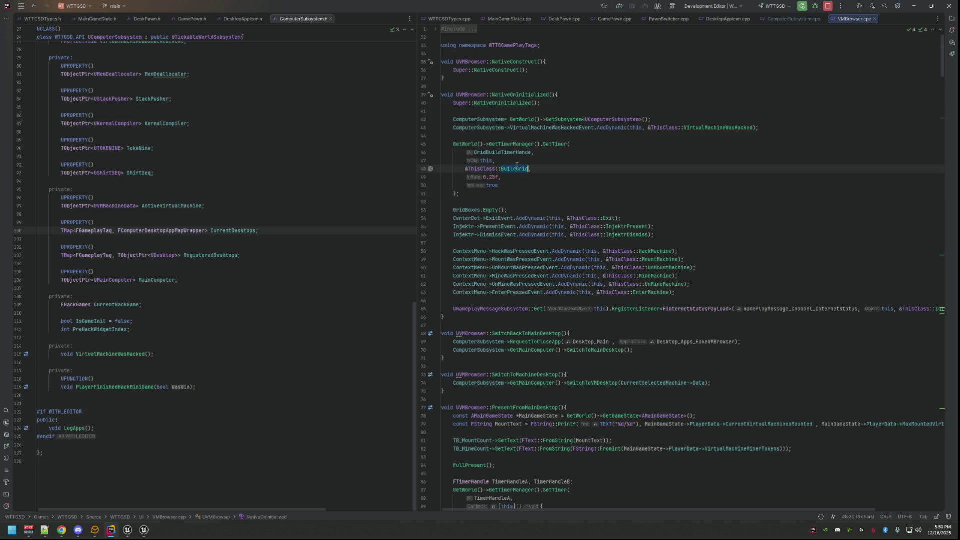
ctrl+click(528, 168)
key(Down)
key(Down)
key(Down)
key(Down)
key(Down)
key(Down)
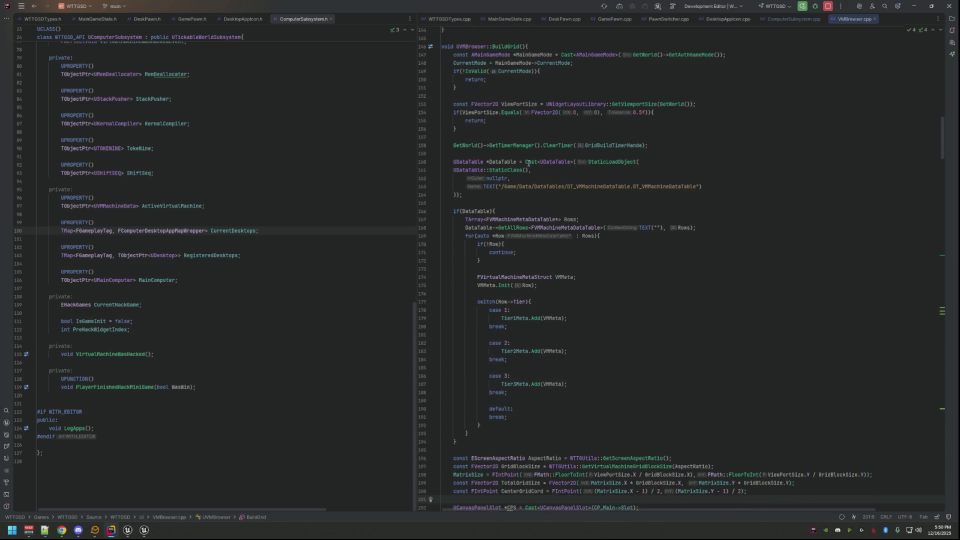
scroll(528, 162, down, 15)
scroll(551, 180, down, 11)
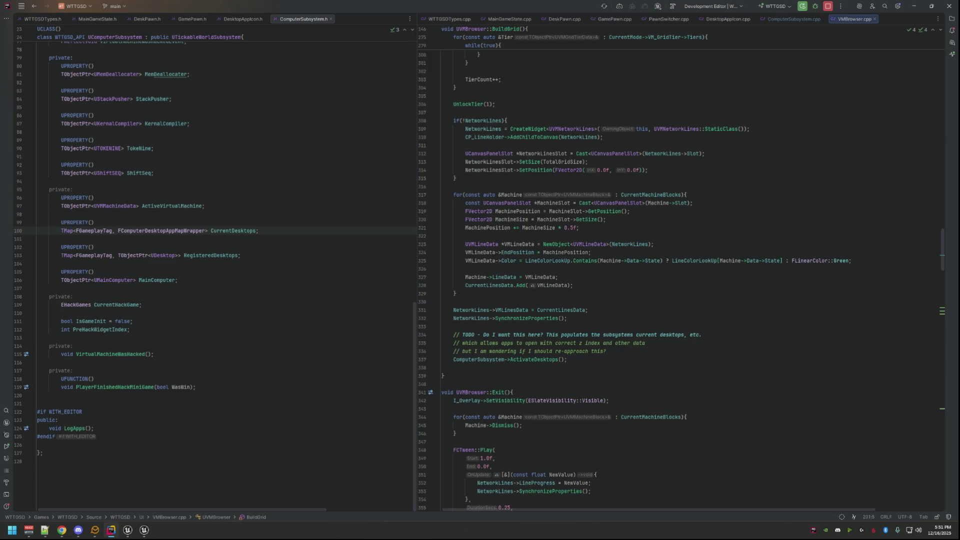
- Check the browser, then open MainComputer.cpp through a Ctrl+T search for 'MainComputer'
key(alt+Tab)
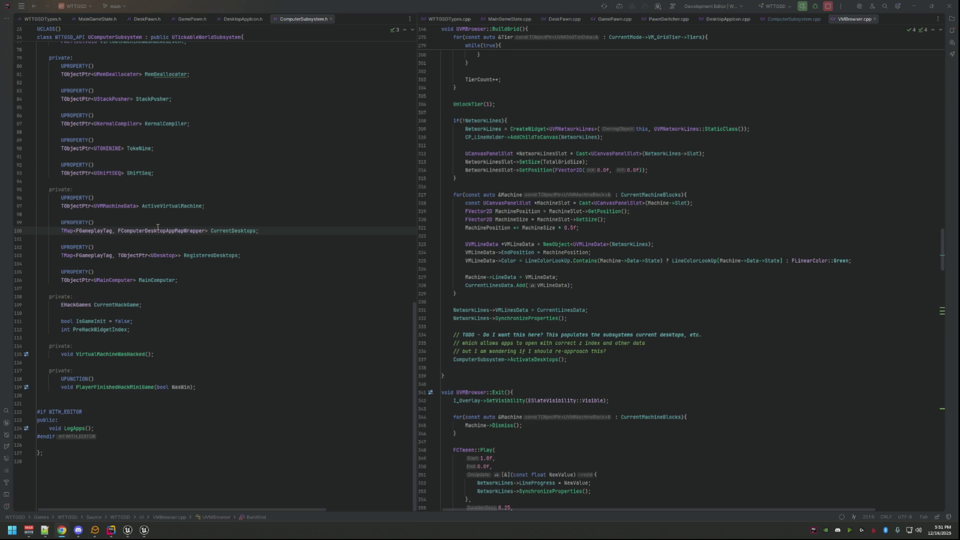
click(627, 170)
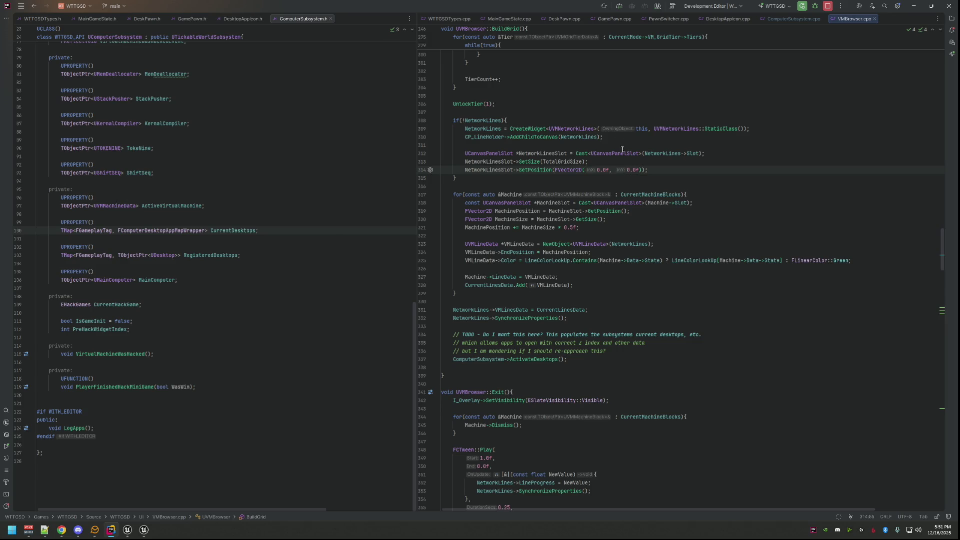
click(615, 72)
click(607, 89)
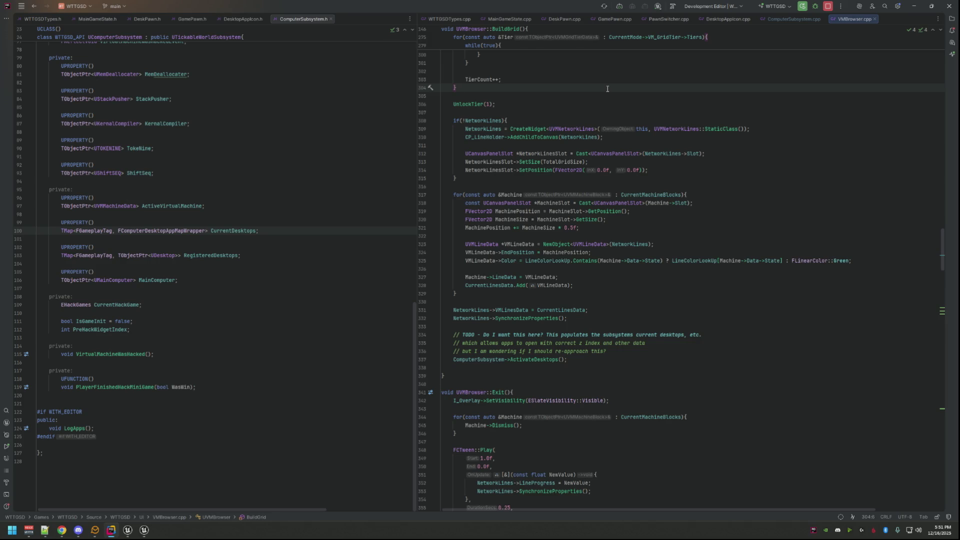
click(350, 82)
click(349, 74)
key(Down)
key(Down)
key(Down)
key(ctrl+t)
text(MainComputer)
key(Return)
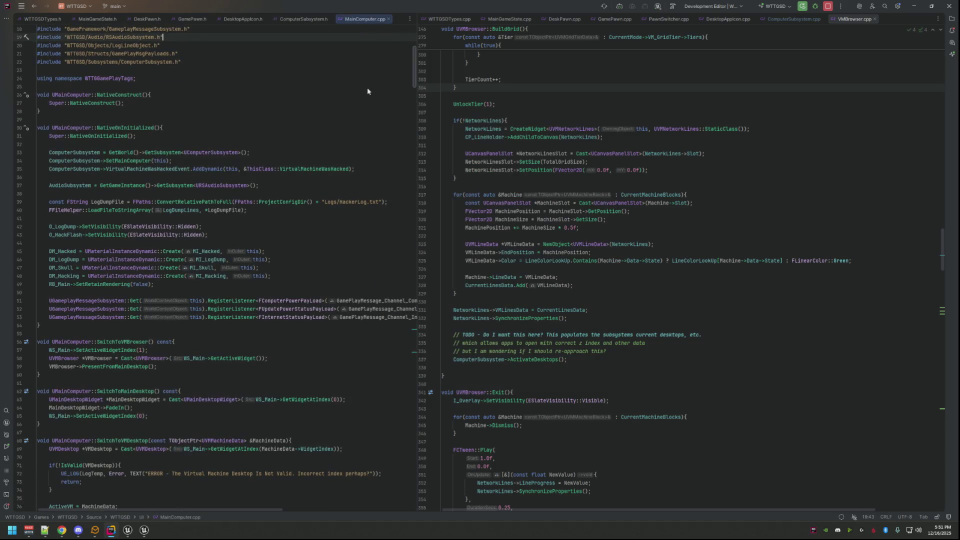
- Put MainComputer.cpp in the right pane, close VMBrowser.cpp, and show MainComputer.h on the left
mouse_move(364, 19)
mouse_down()
mouse_move(879, 40)
mouse_move(911, 26)
mouse_up()
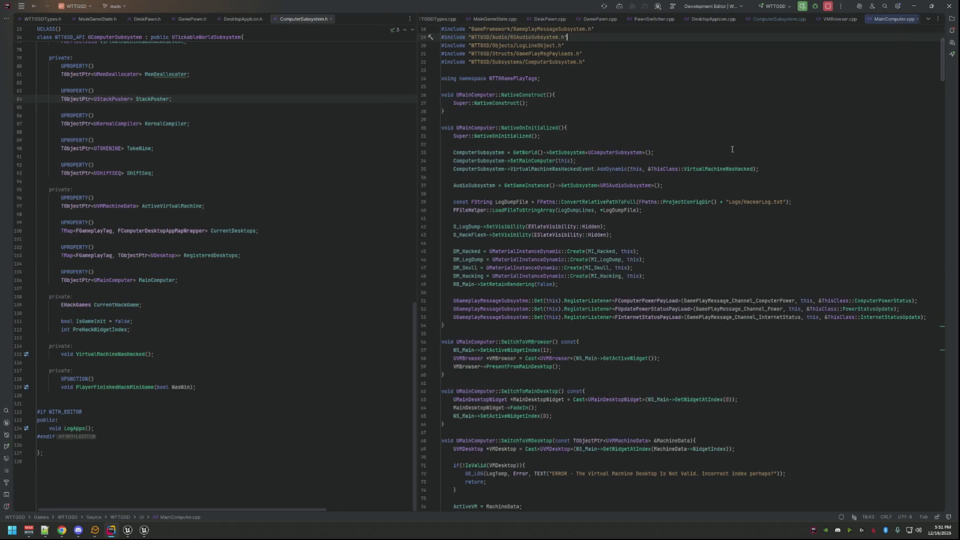
middle_click(833, 20)
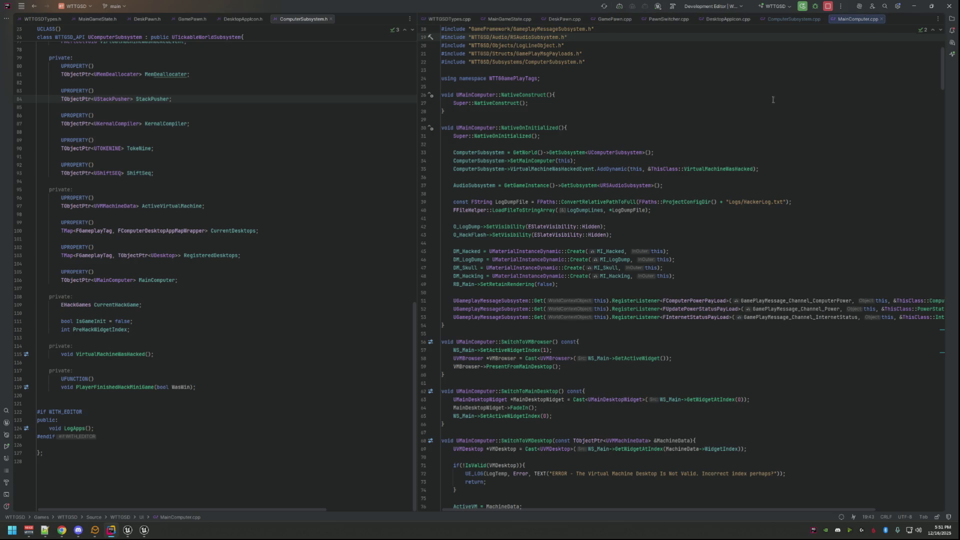
click(699, 80)
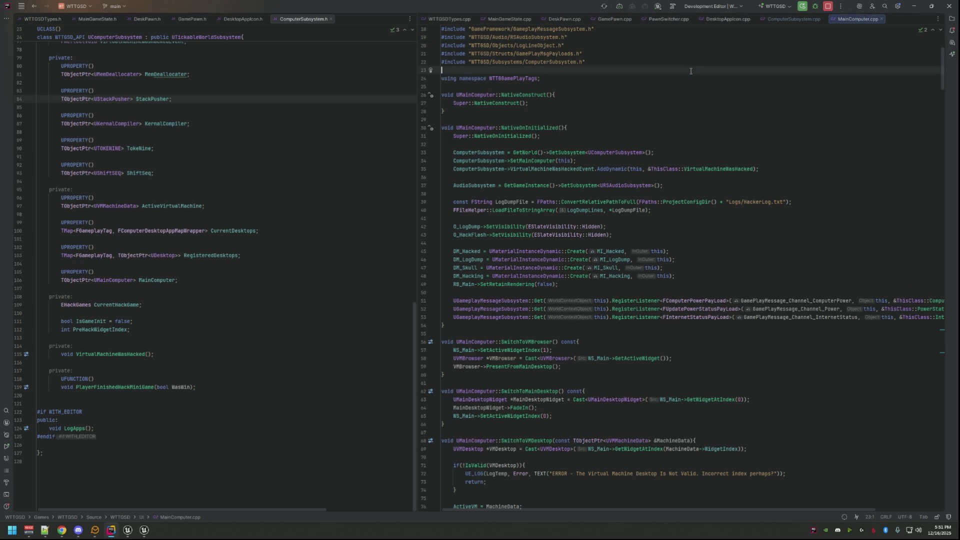
click(541, 129)
double_click(541, 129)
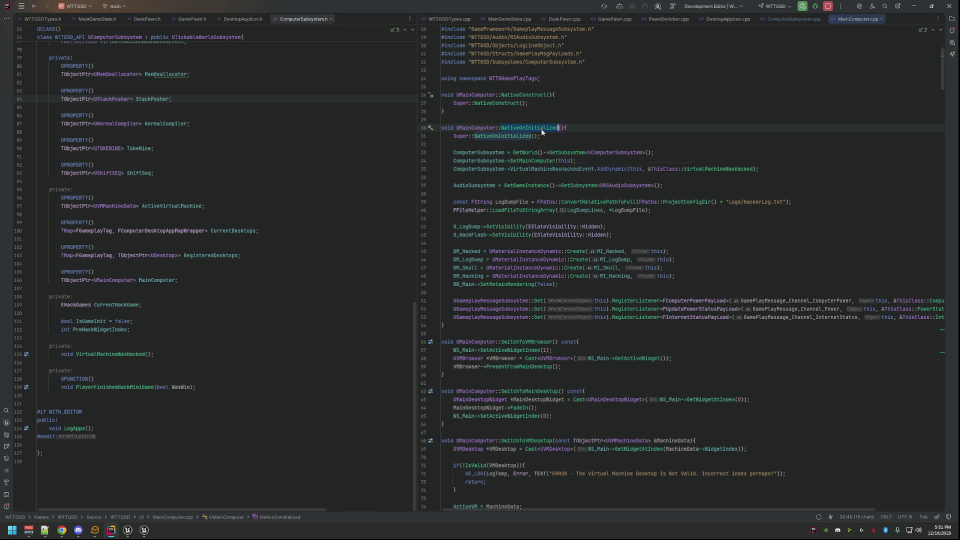
key(alt+o)
drag(879, 19, 370, 23)
- Review the GetSubsystem call and NativeOnInitialized in MainComputer.cpp
drag(416, 47, 424, 47)
scroll(247, 200, down, 15)
scroll(247, 200, down, 20)
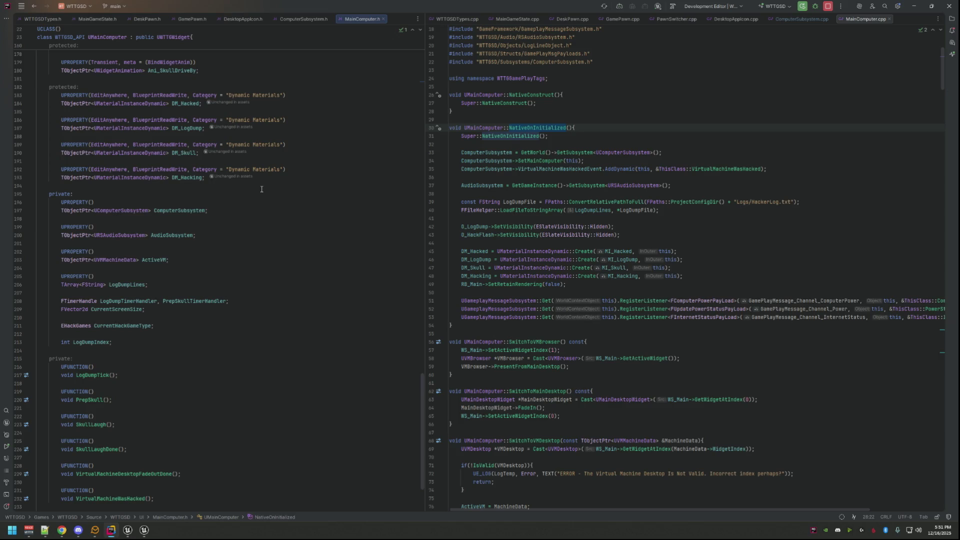
scroll(261, 189, down, 3)
click(590, 185)
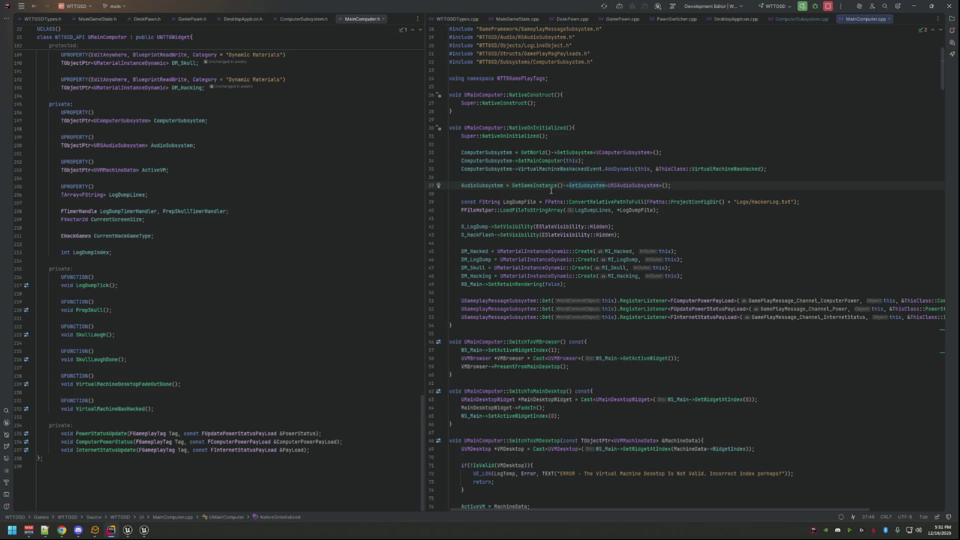
mouse_move(552, 188)
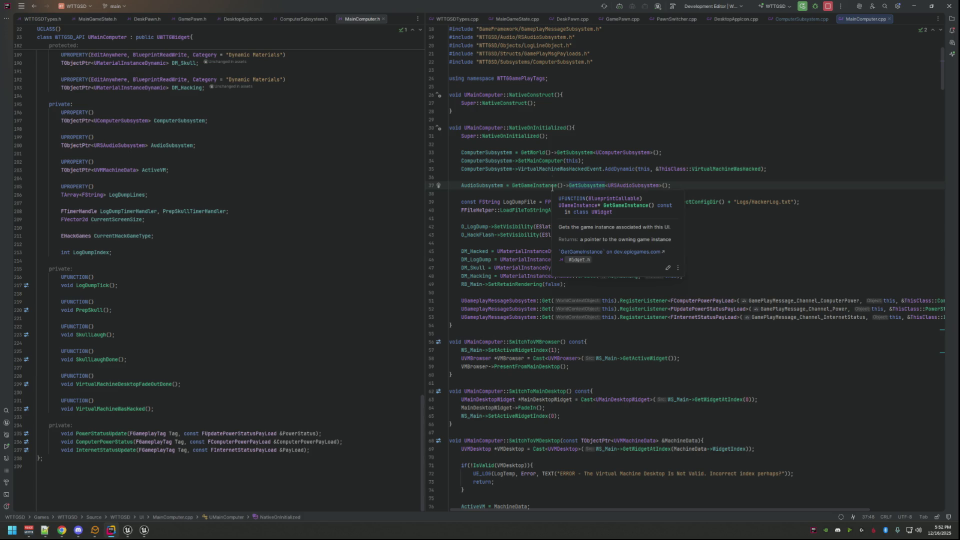
click(554, 127)
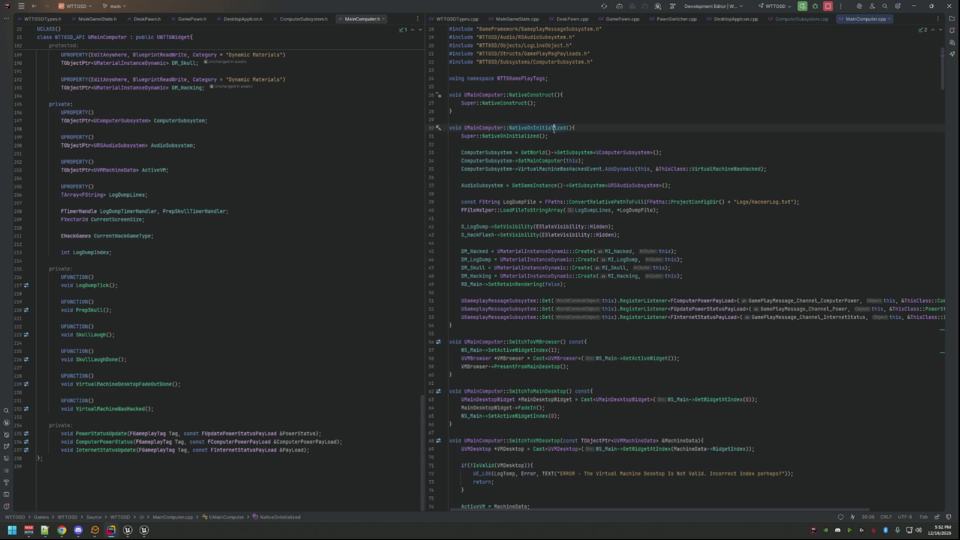
mouse_move(554, 130)
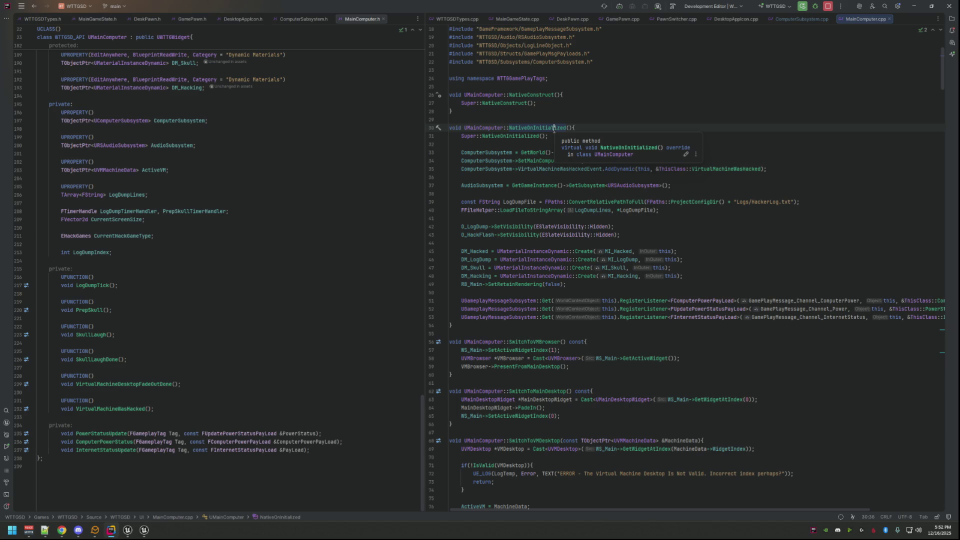
- Insert a blank line after the SetMainComputer call, then go to line 54 in MainComputer.h
click(589, 161)
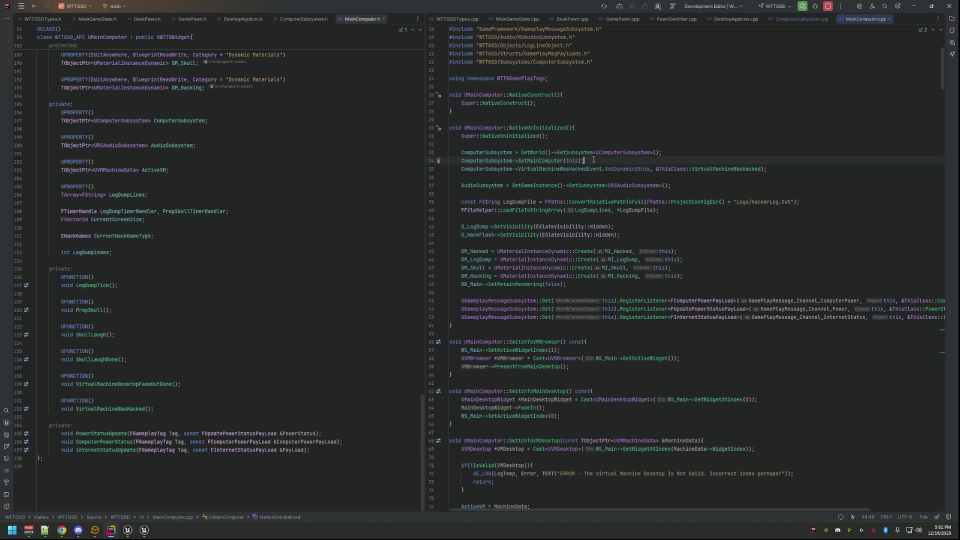
key(Return)
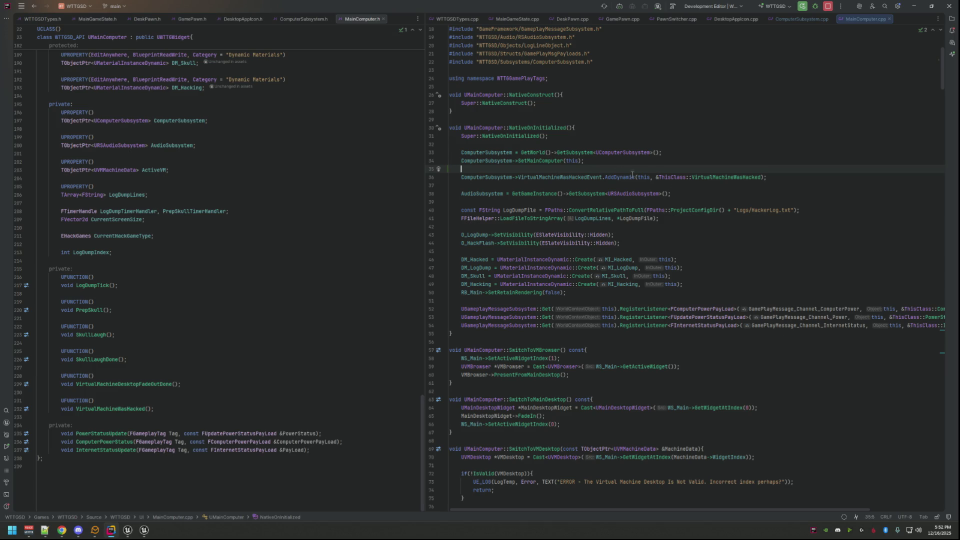
scroll(250, 195, up, 20)
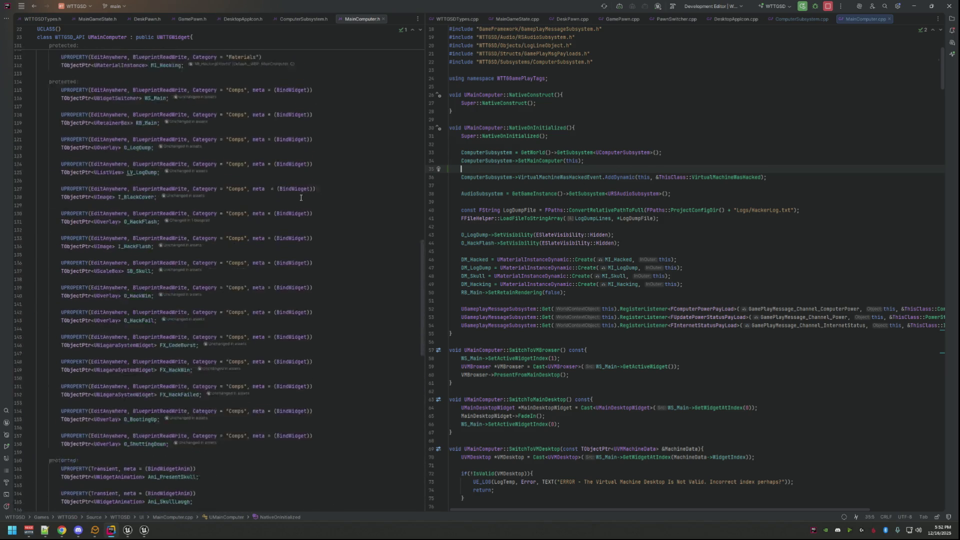
scroll(301, 194, down, 1)
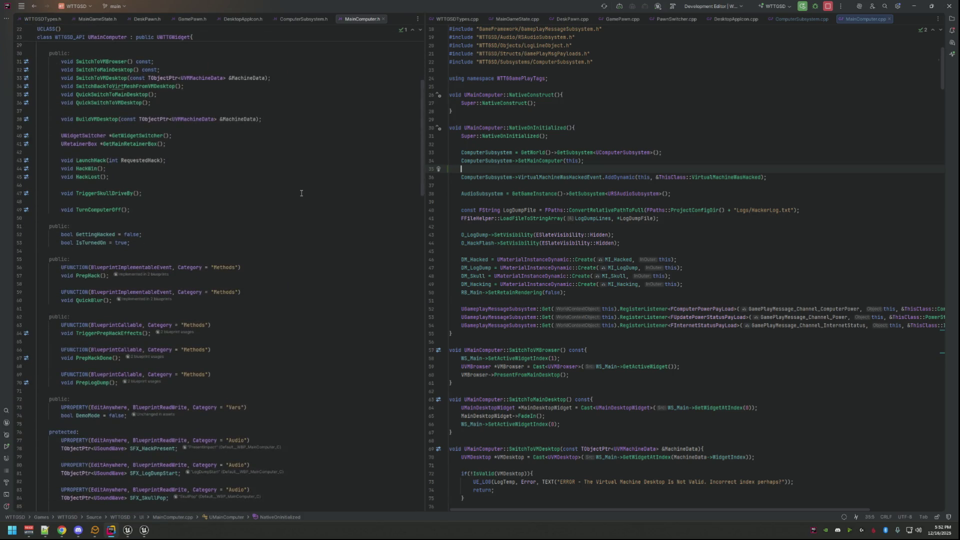
scroll(301, 193, up, 4)
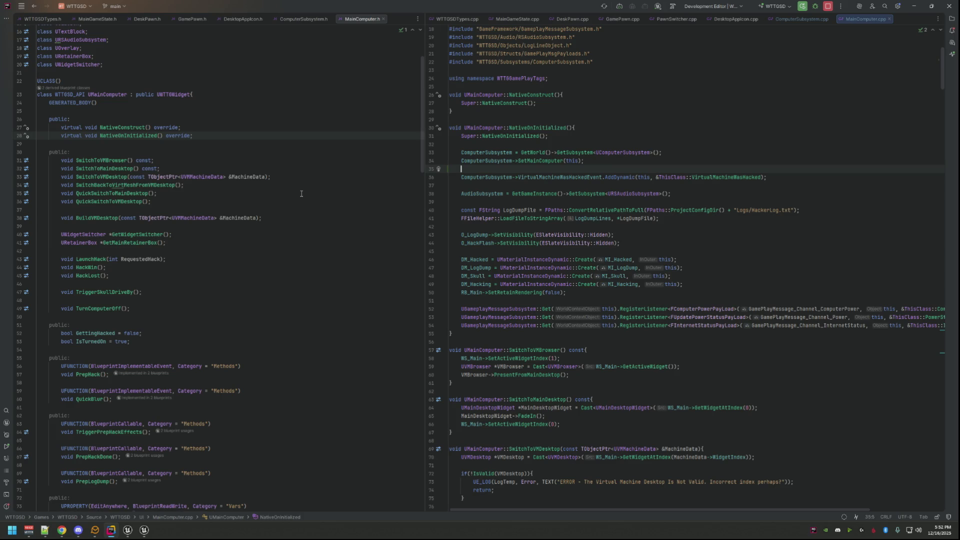
scroll(301, 193, down, 4)
scroll(301, 194, up, 4)
scroll(301, 193, down, 2)
click(237, 278)
- Add two blank lines below line 53 in MainComputer.h
key(Return)
key(Return)
key(Up)
scroll(295, 222, down, 6)
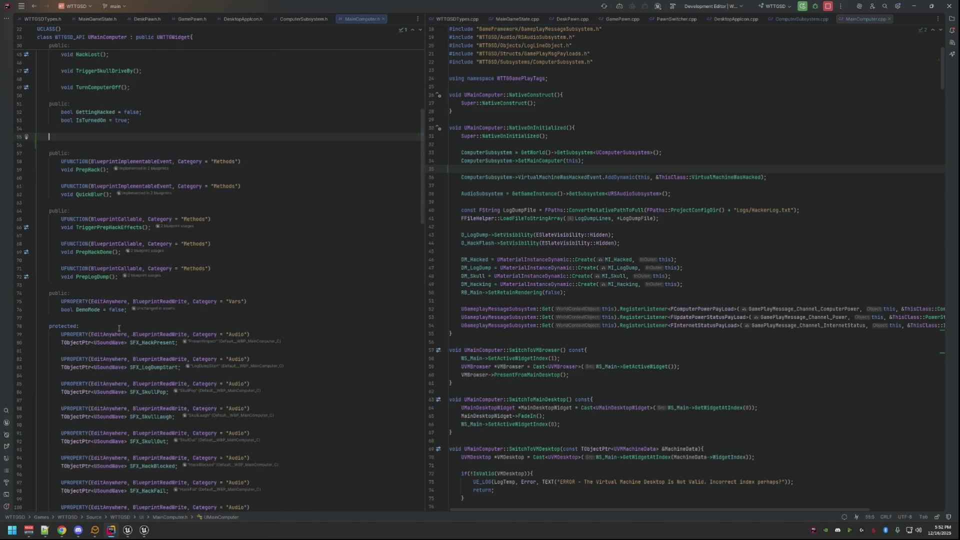
- Find usages of DemoMode, then return to line 29 of MainComputer.cpp
double_click(88, 310)
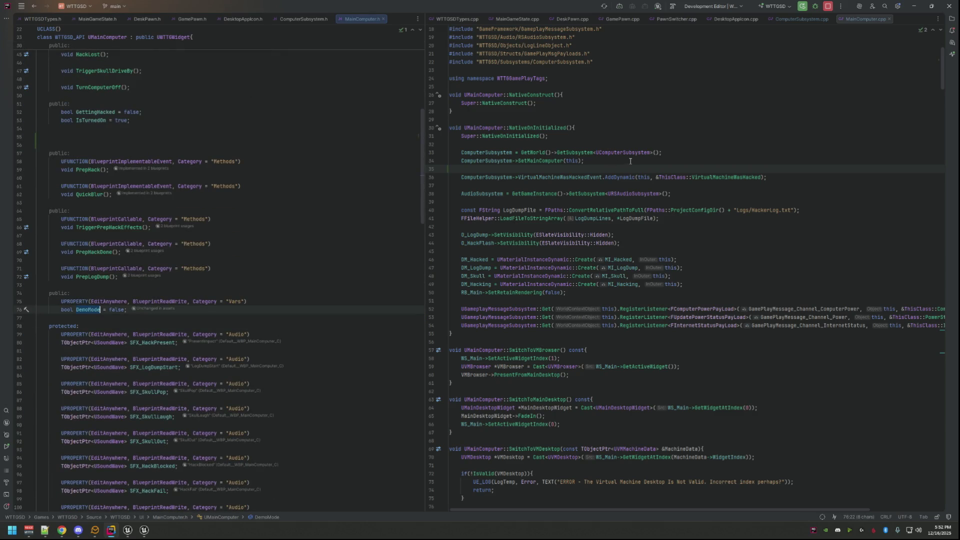
right_click(100, 311)
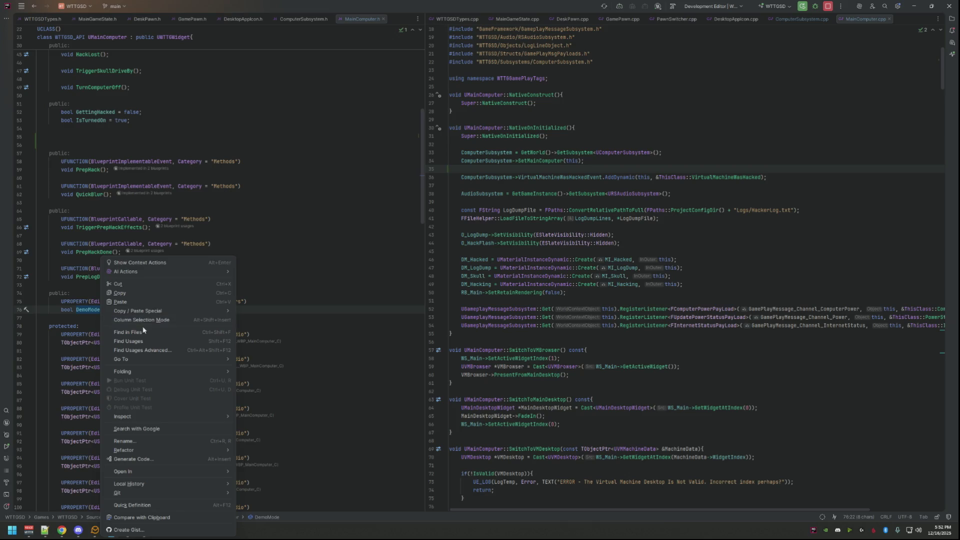
click(149, 340)
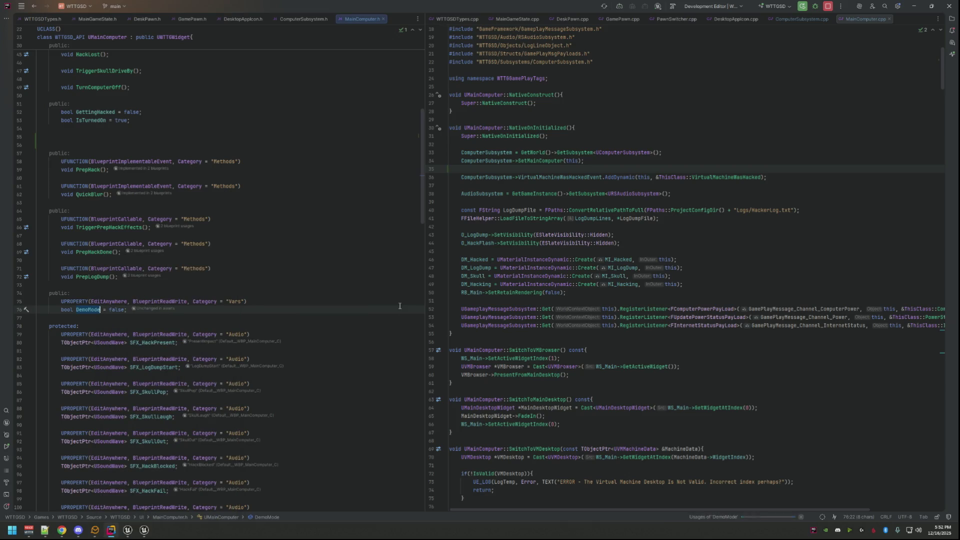
click(569, 248)
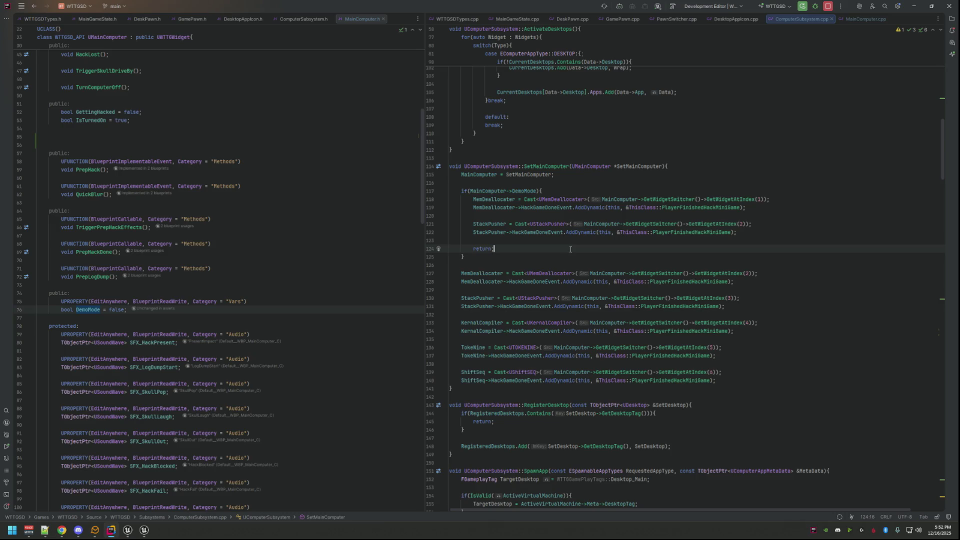
scroll(570, 249, up, 15)
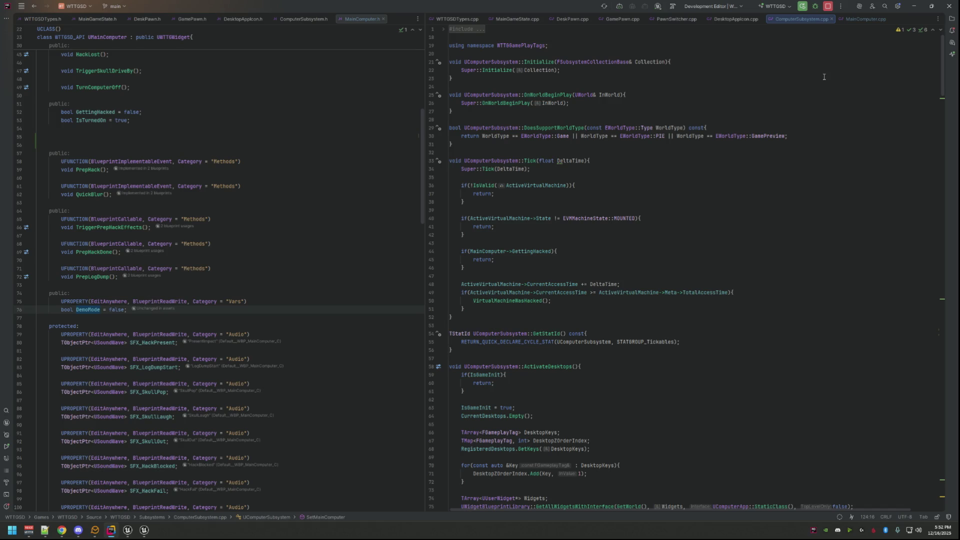
click(856, 19)
click(629, 118)
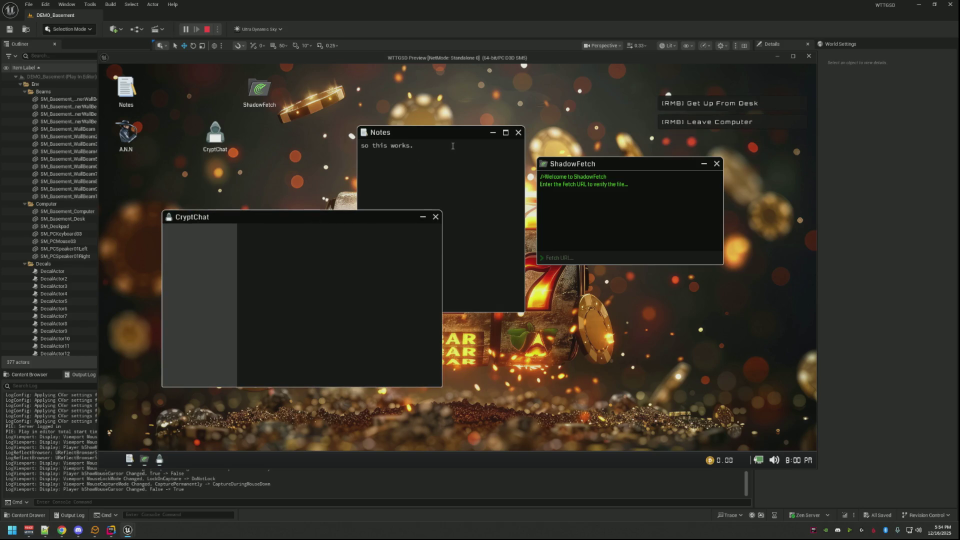
- Move Notes up-right, ShadowFetch just below it, and CryptChat up-left so nothing overlaps
drag(590, 164, 645, 176)
drag(440, 136, 526, 83)
mouse_move(637, 177)
mouse_down()
mouse_move(670, 178)
mouse_move(595, 283)
mouse_move(491, 268)
mouse_up()
drag(350, 220, 333, 215)
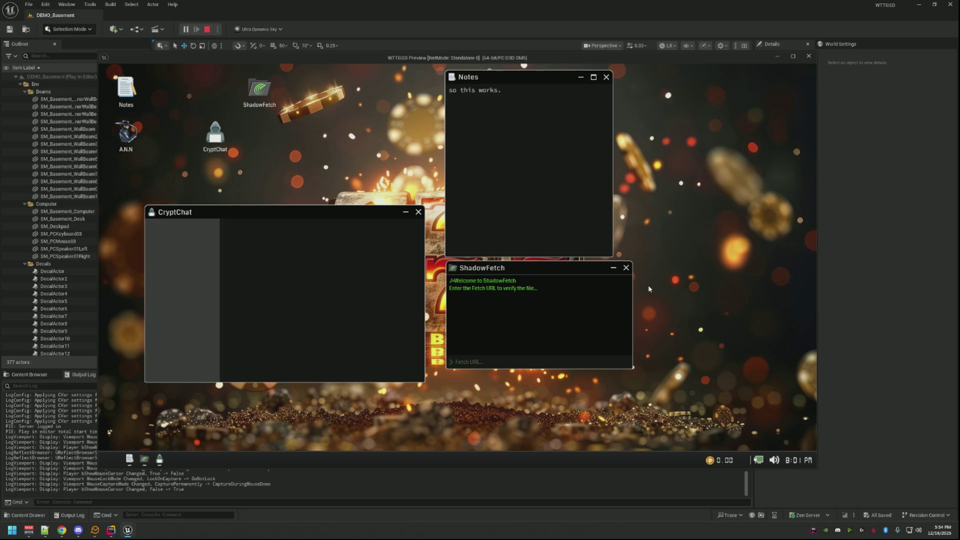
drag(618, 268, 617, 266)
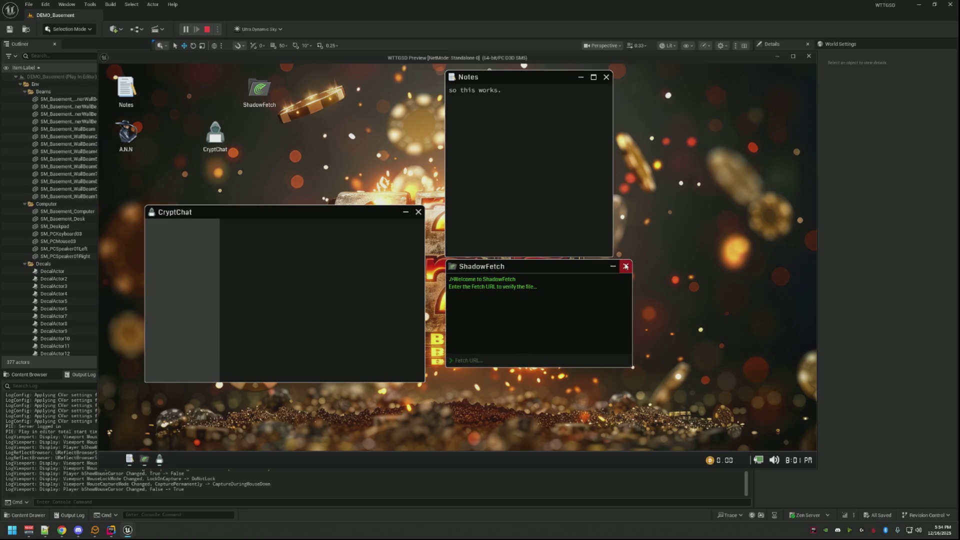
right_click(417, 214)
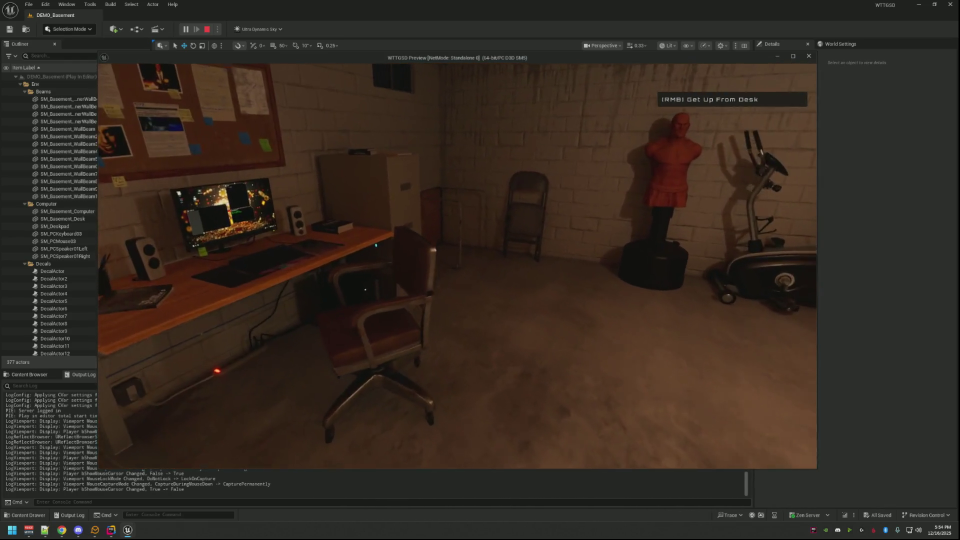
click(458, 266)
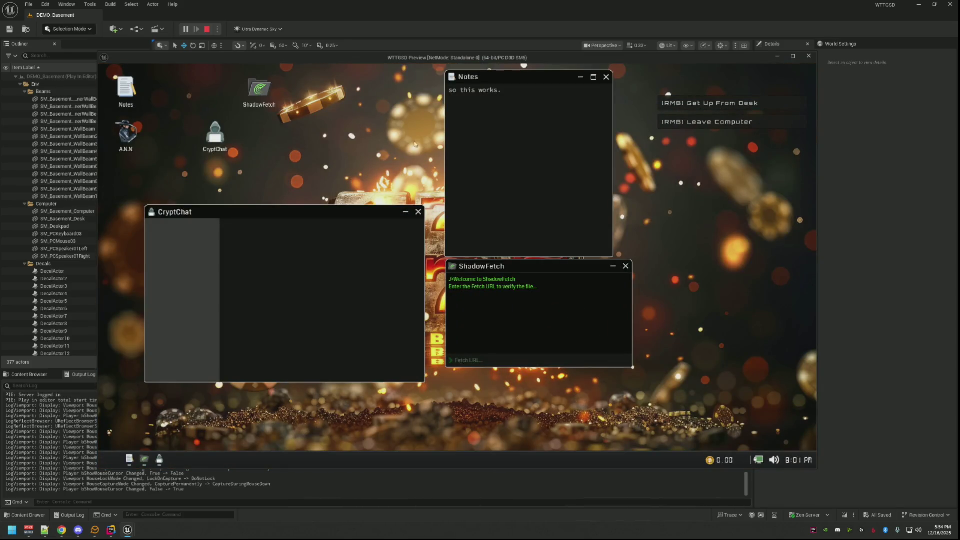
mouse_move(306, 211)
mouse_down()
mouse_move(308, 180)
mouse_move(311, 194)
mouse_up()
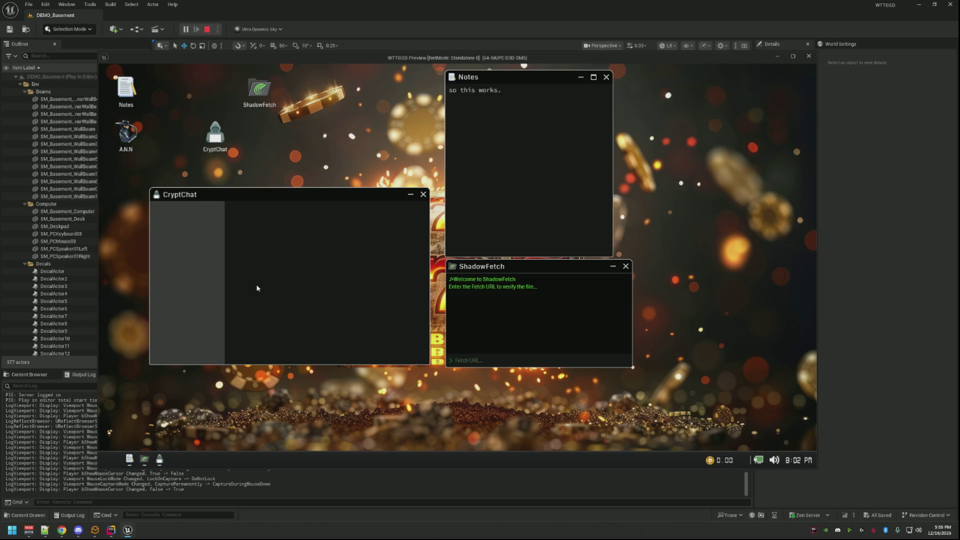
- Re-enter the in-game computer and fine-tune the ShadowFetch and CryptChat window positions
right_click(256, 284)
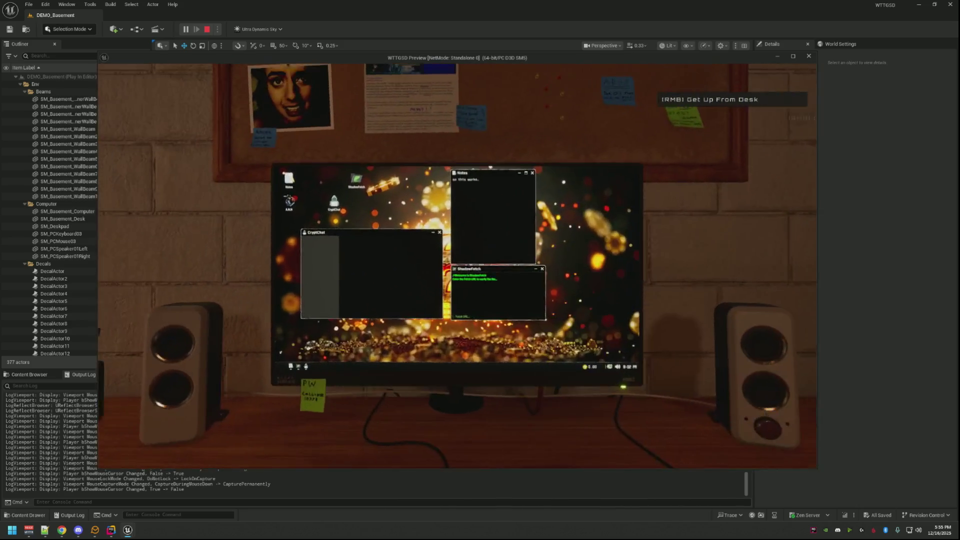
click(458, 266)
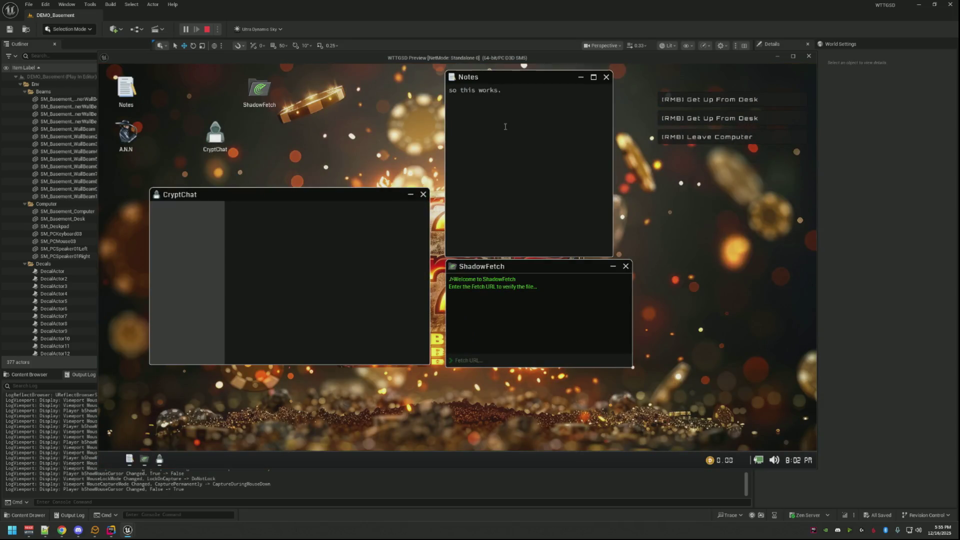
drag(481, 270, 480, 270)
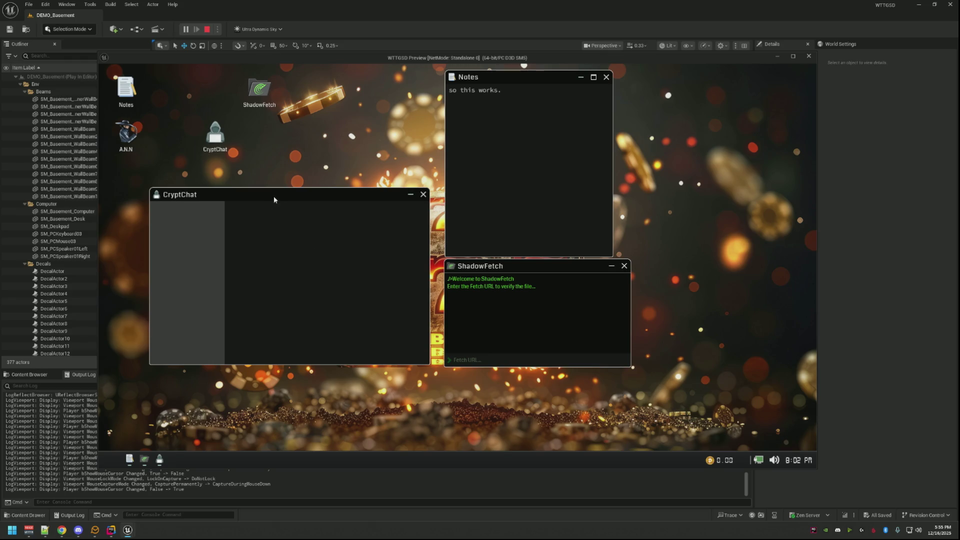
drag(274, 196, 267, 195)
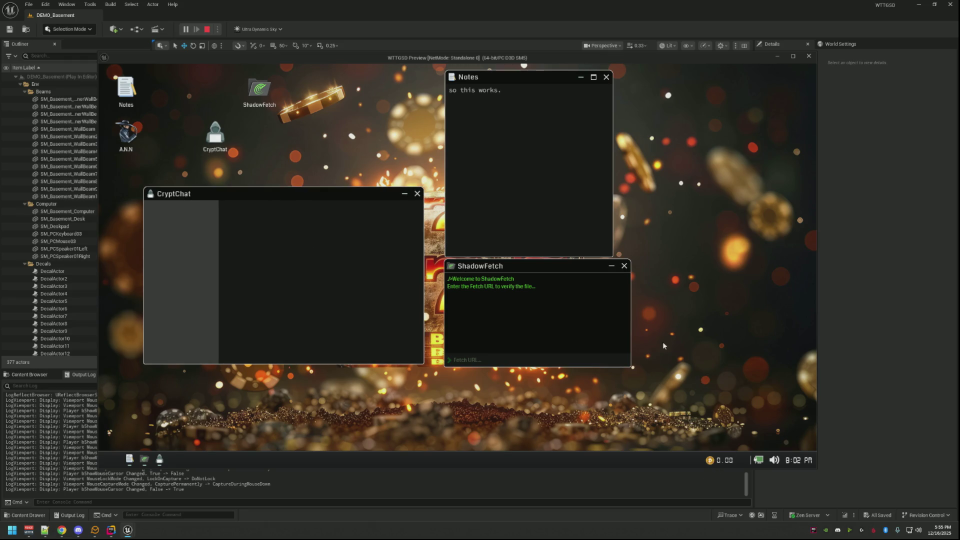
drag(546, 263, 546, 265)
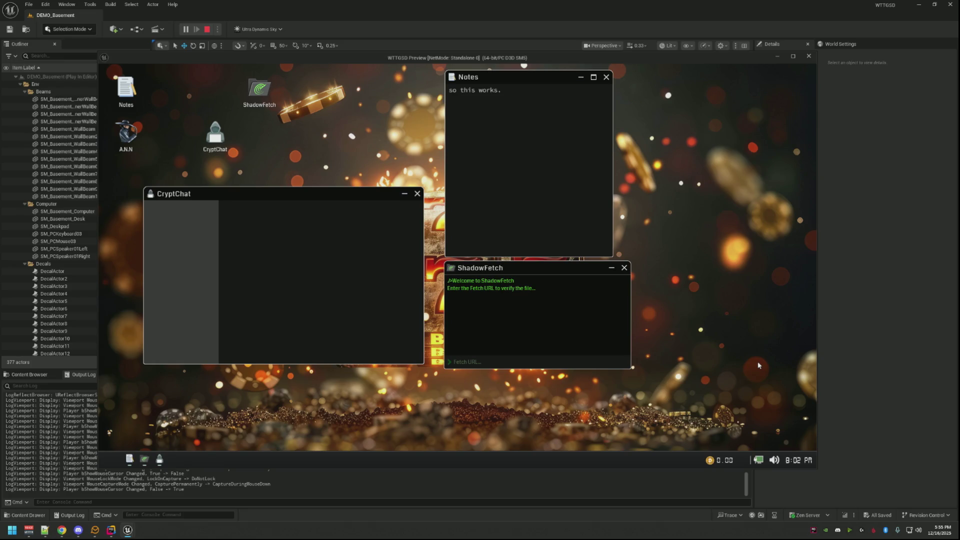
drag(514, 269, 513, 268)
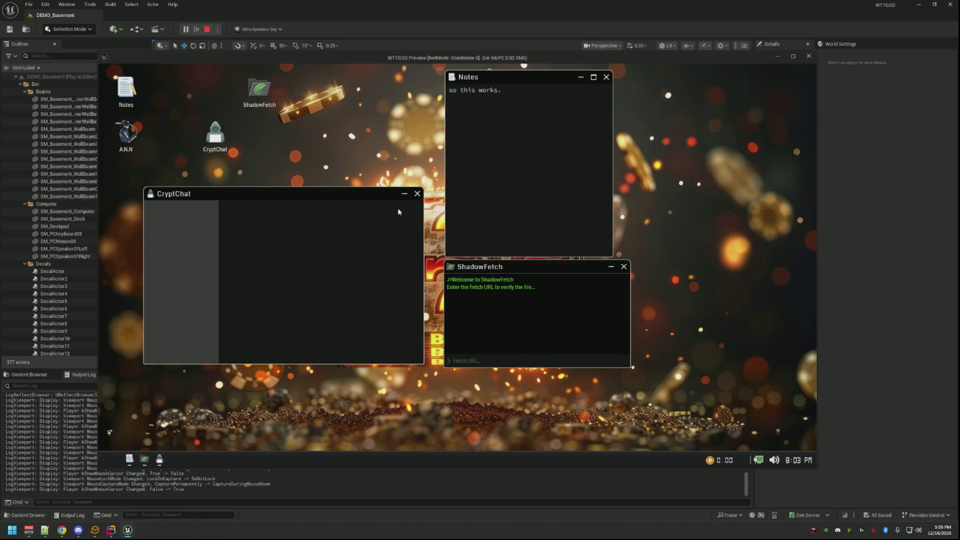
- Close CryptChat, Notes and ShadowFetch, place A.N.N next to Notes, and end play
click(417, 193)
click(606, 77)
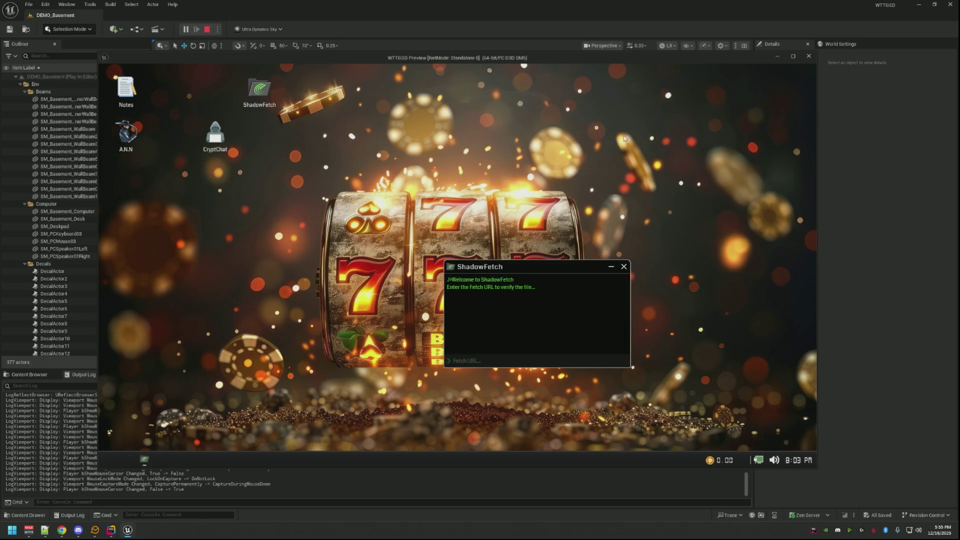
click(623, 267)
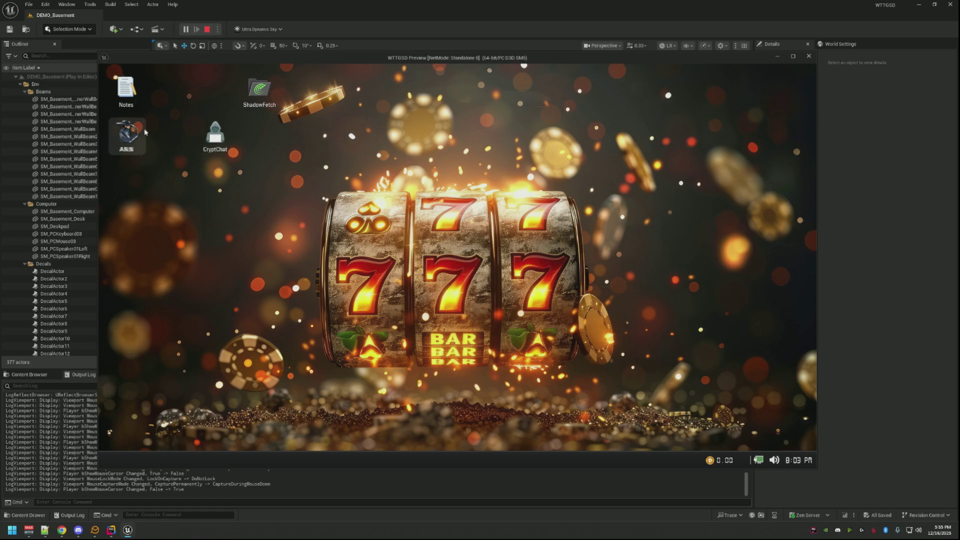
drag(138, 138, 172, 91)
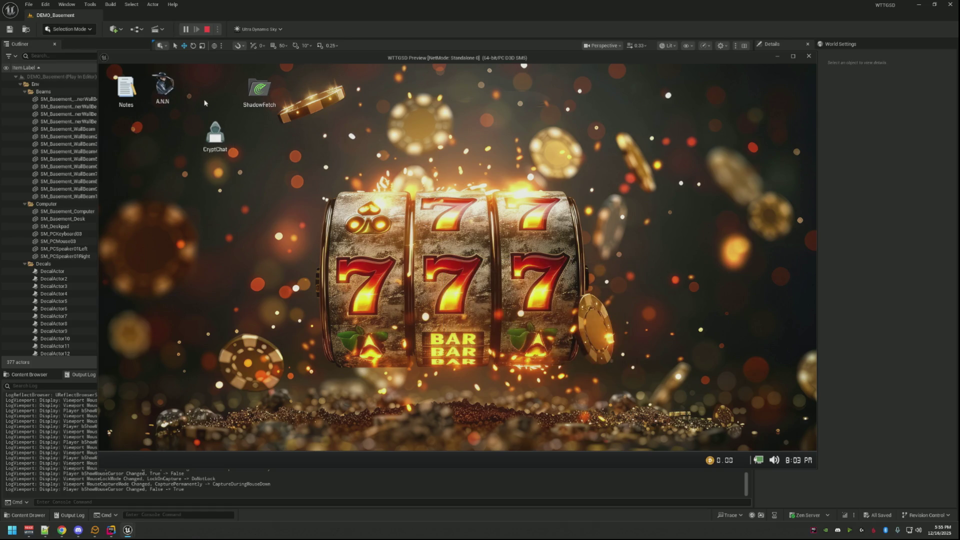
key(Escape)
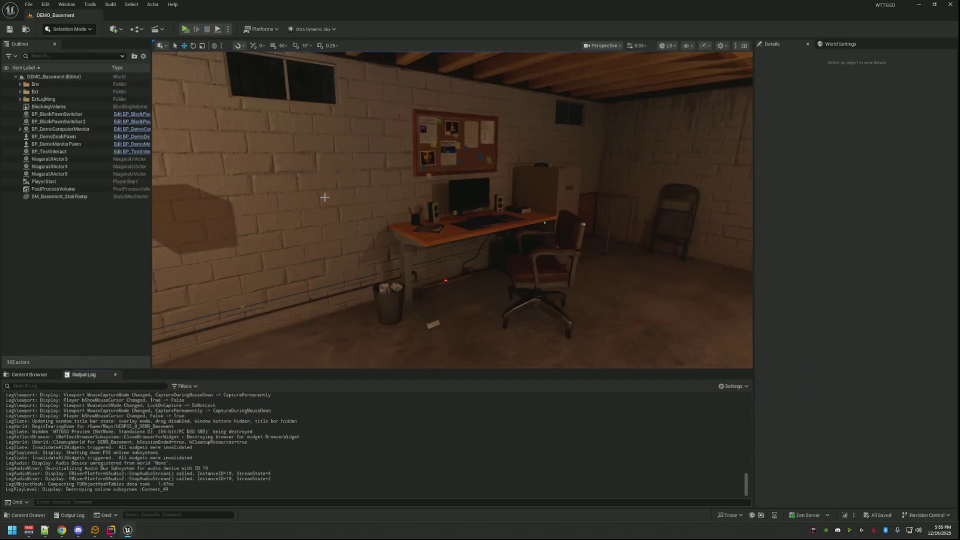
- Open WBP_DemoDesktop from the Content Browser, inspect its Taskbar, then open WBP_DemoTaskbar
click(37, 374)
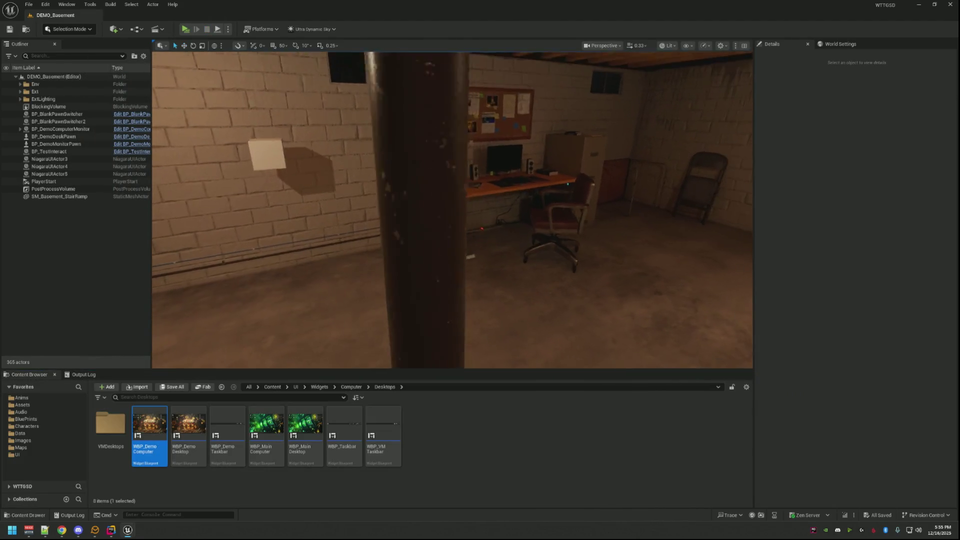
right_click(196, 435)
click(219, 249)
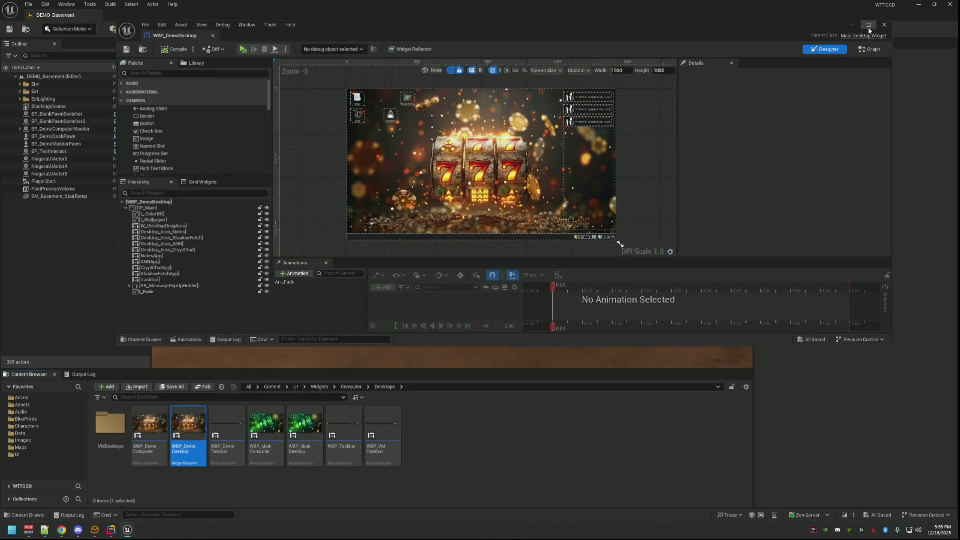
click(868, 25)
scroll(350, 224, up, 4)
click(333, 246)
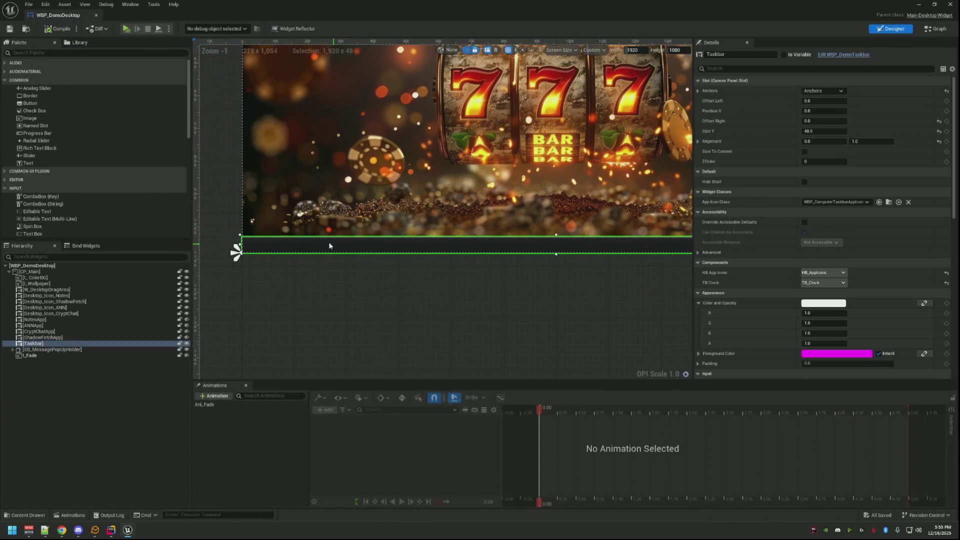
click(934, 4)
double_click(234, 418)
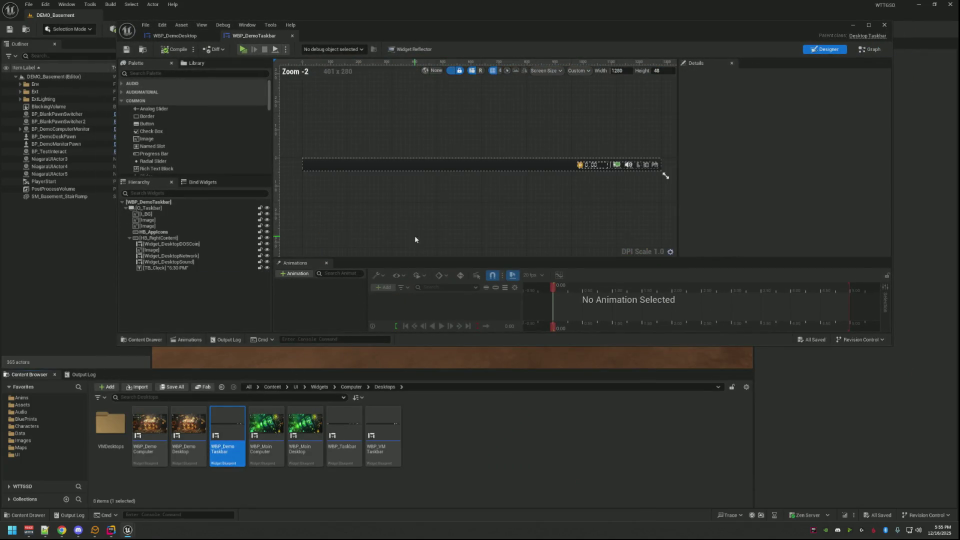
- Select HB_AppIcons and compare its padding with HB_RightContent on the taskbar
click(169, 245)
click(172, 231)
drag(334, 206, 407, 235)
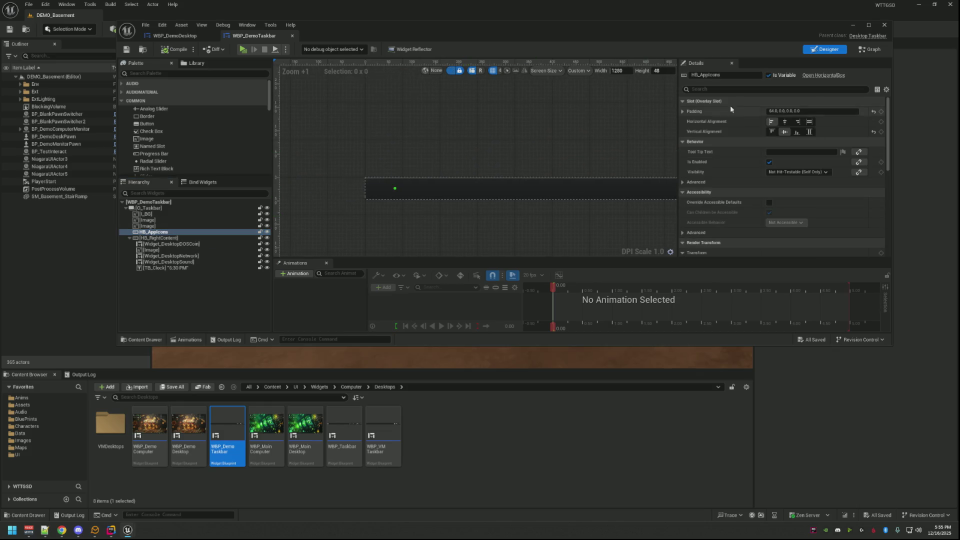
mouse_move(530, 176)
mouse_down()
mouse_move(489, 167)
mouse_move(514, 171)
mouse_move(520, 199)
mouse_up()
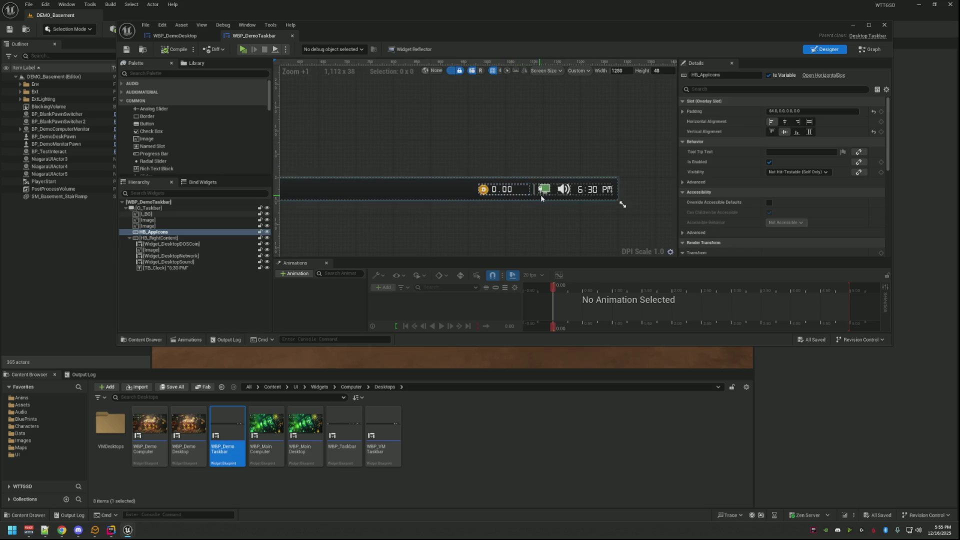
click(535, 195)
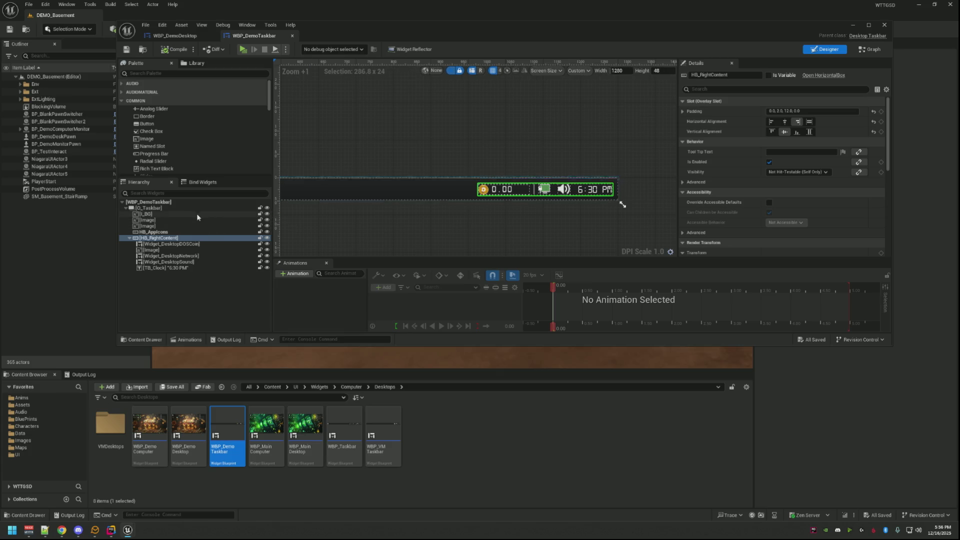
click(155, 232)
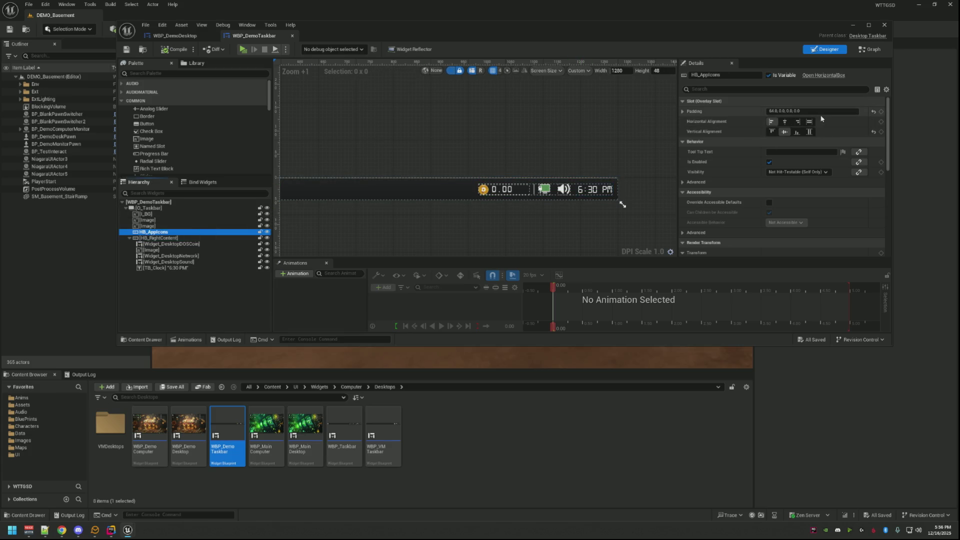
- Change HB_AppIcons' Left padding from 64 to 12 and preview the taskbar
click(683, 111)
click(793, 121)
text(12)
key(Return)
click(521, 127)
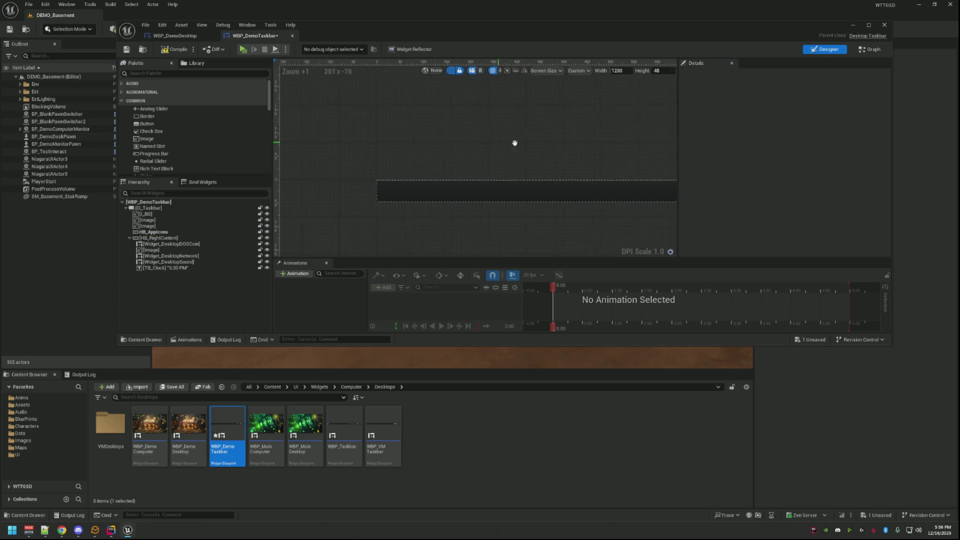
click(193, 231)
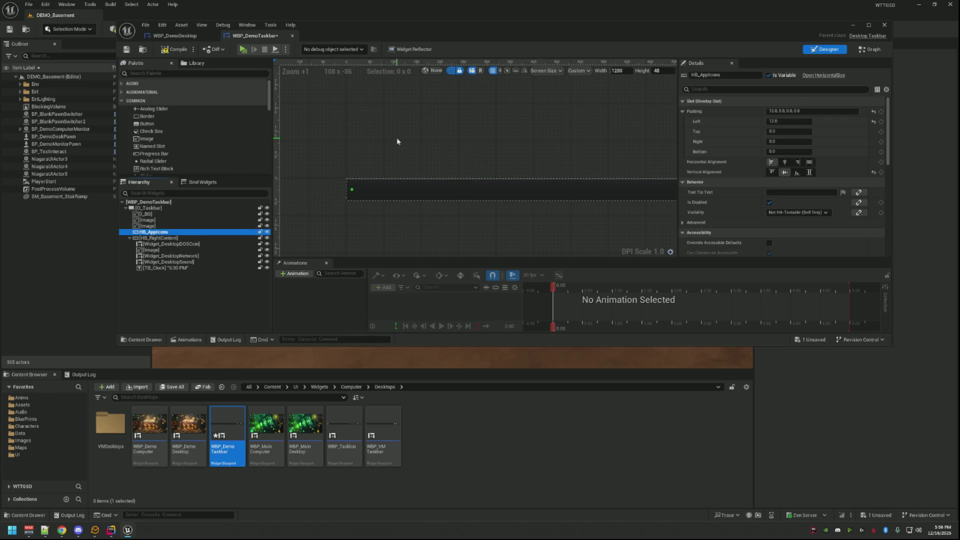
drag(428, 144, 333, 139)
scroll(332, 139, down, 3)
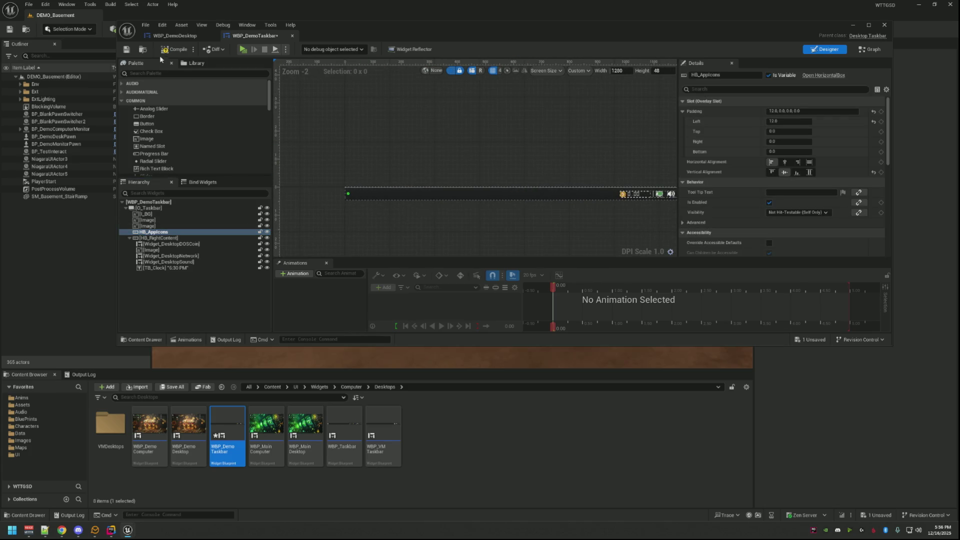
- Save WBP_DemoTaskbar and go back to the WBP_DemoDesktop canvas
click(127, 49)
click(175, 35)
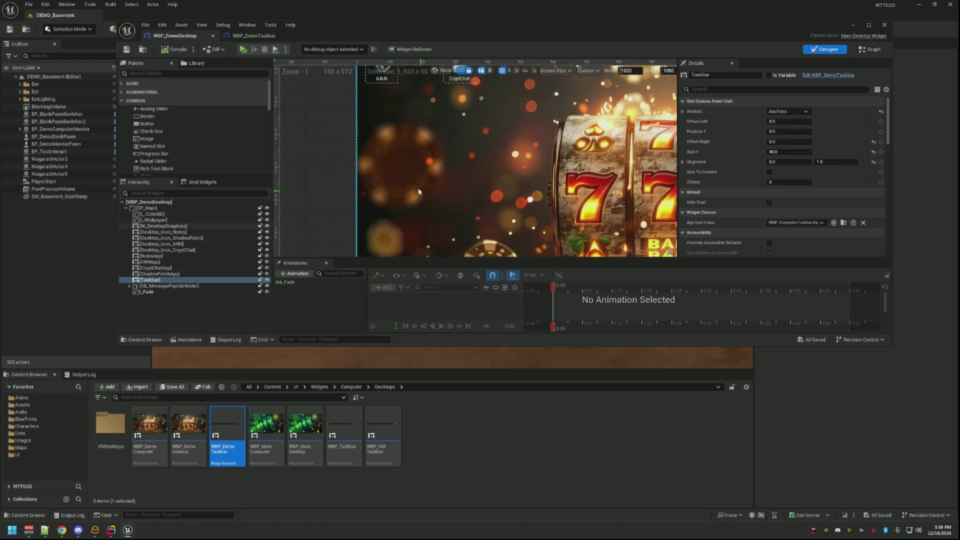
scroll(410, 125, up, 3)
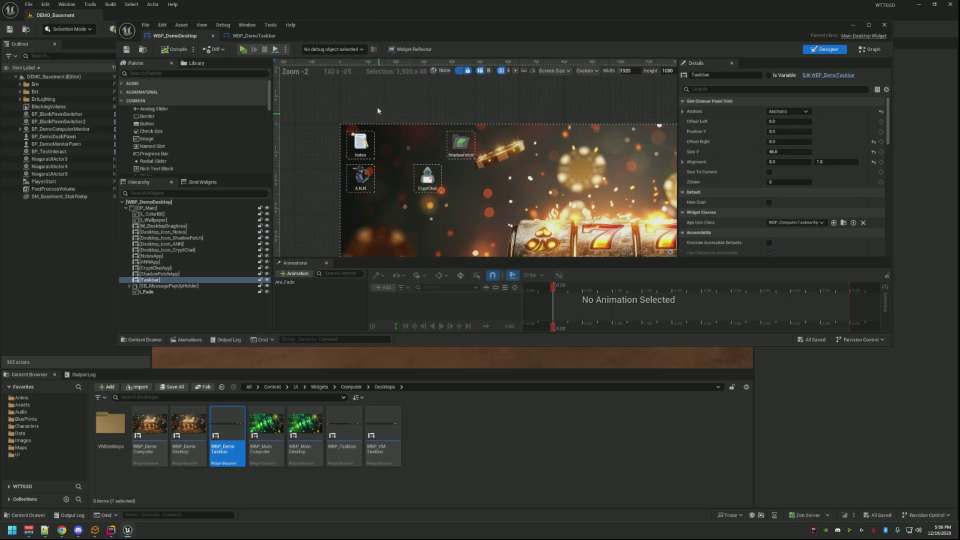
click(400, 106)
drag(400, 109, 396, 96)
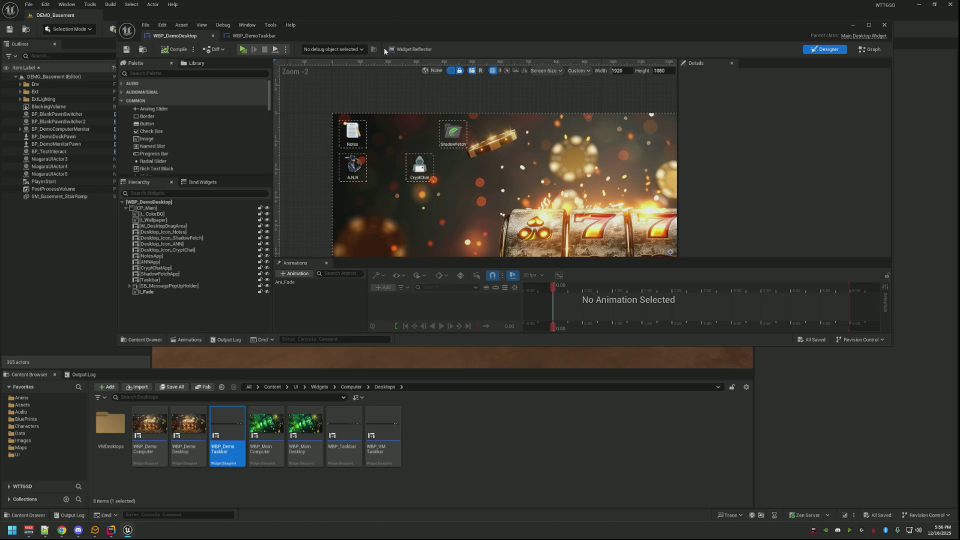
- Find the A.N.N icon on the WBP_DemoDesktop canvas, then open WBP_MainDesktop for editing
drag(418, 143, 439, 161)
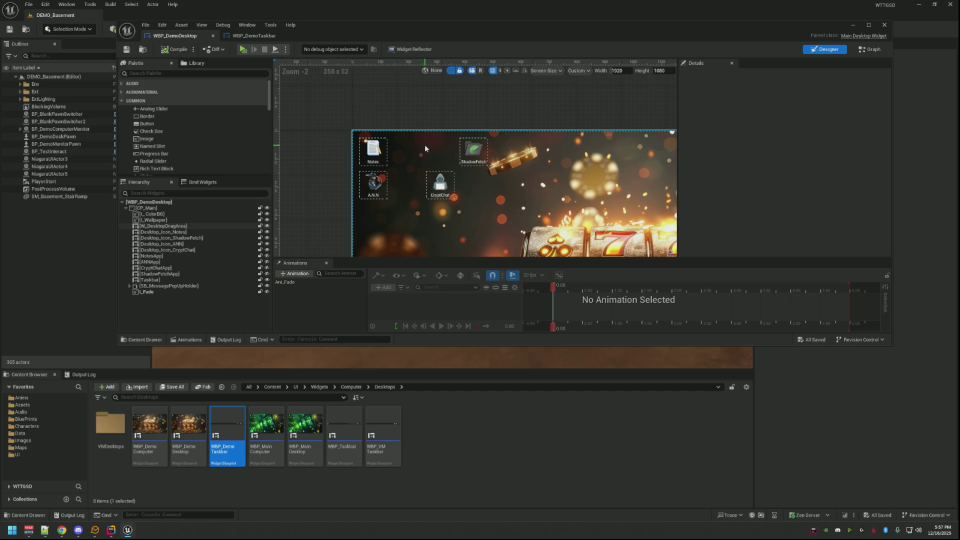
scroll(415, 133, up, 3)
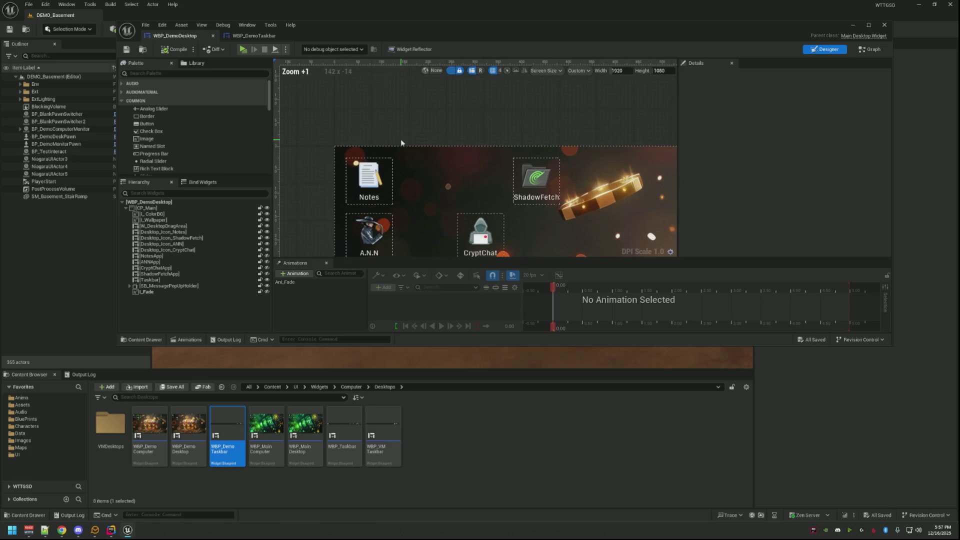
click(371, 203)
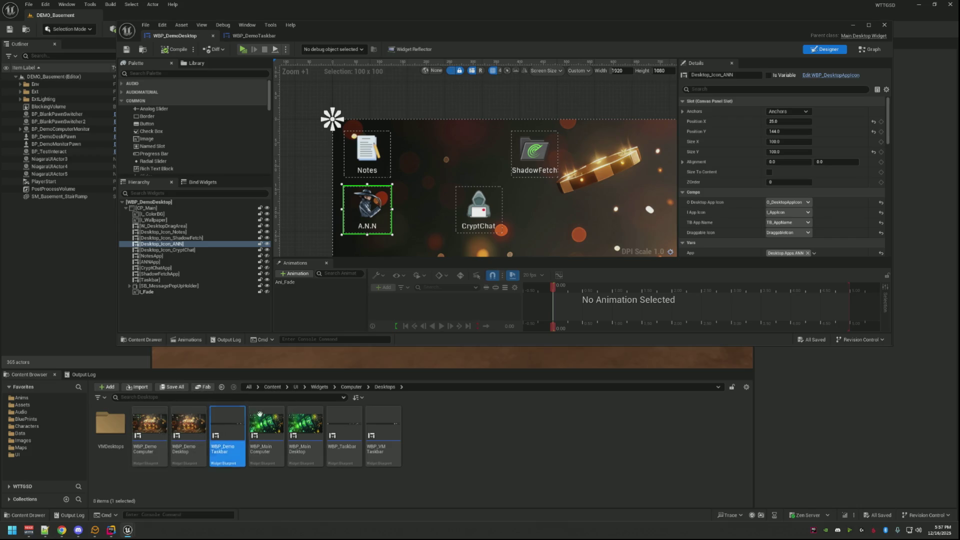
double_click(305, 428)
- Copy all Slot properties of Desktop_Icon_DarkDrop, then go back to the WBP_DemoDesktop tab
scroll(408, 179, up, 6)
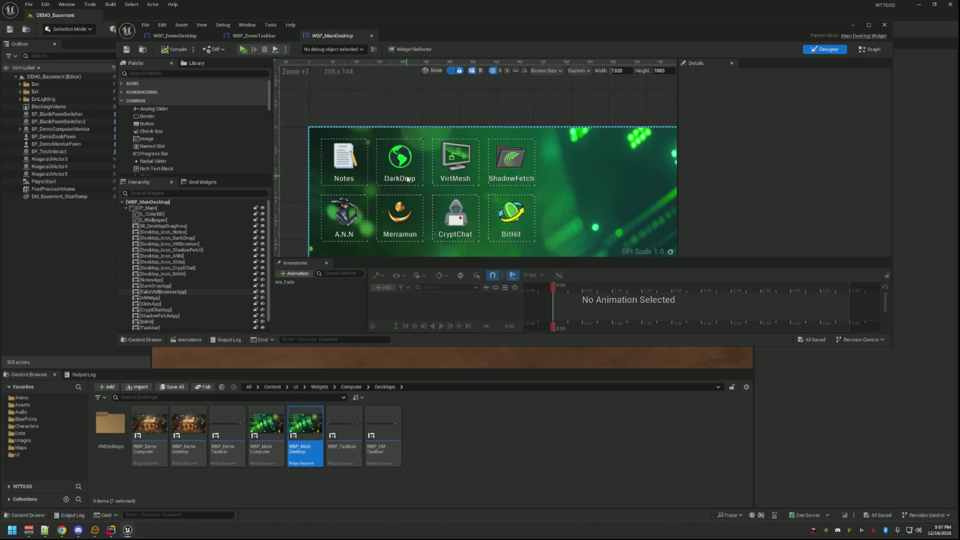
click(365, 171)
click(343, 216)
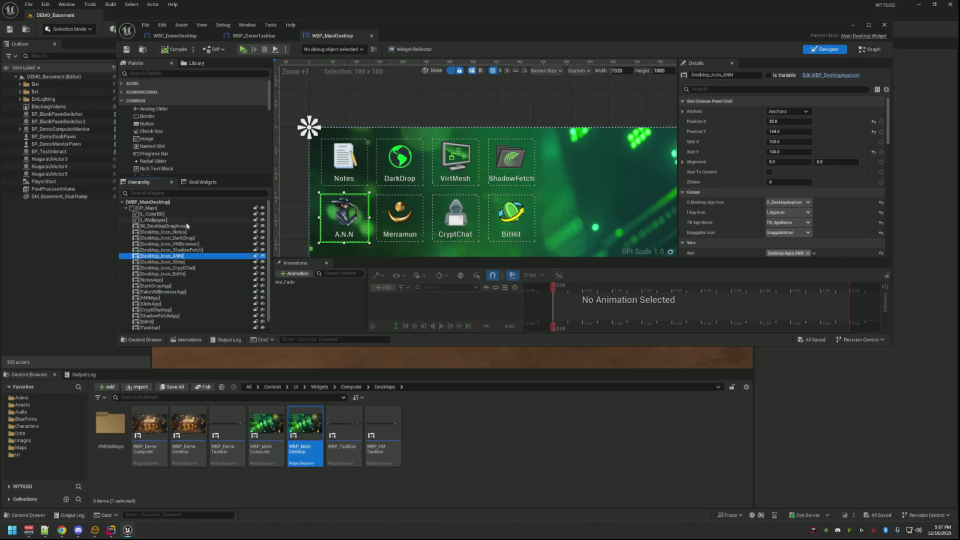
click(190, 237)
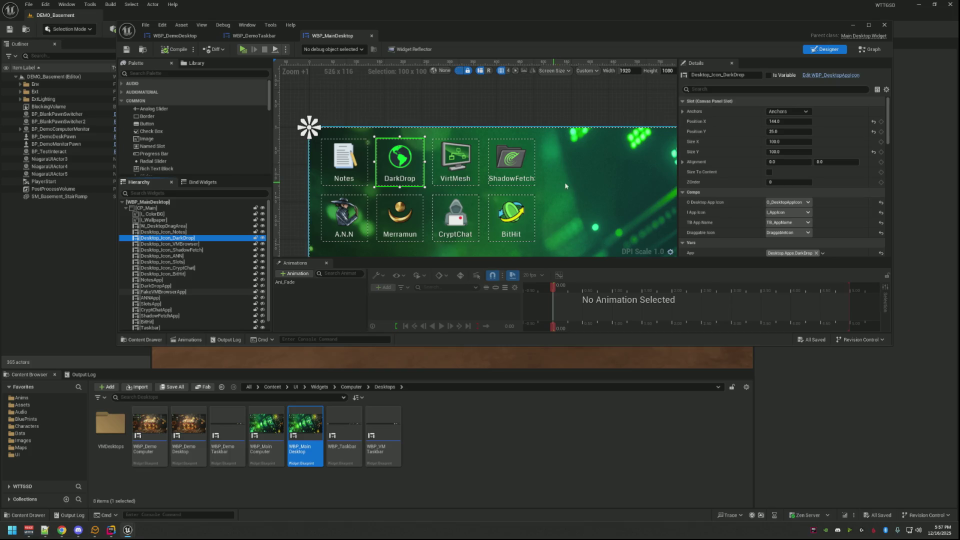
right_click(708, 102)
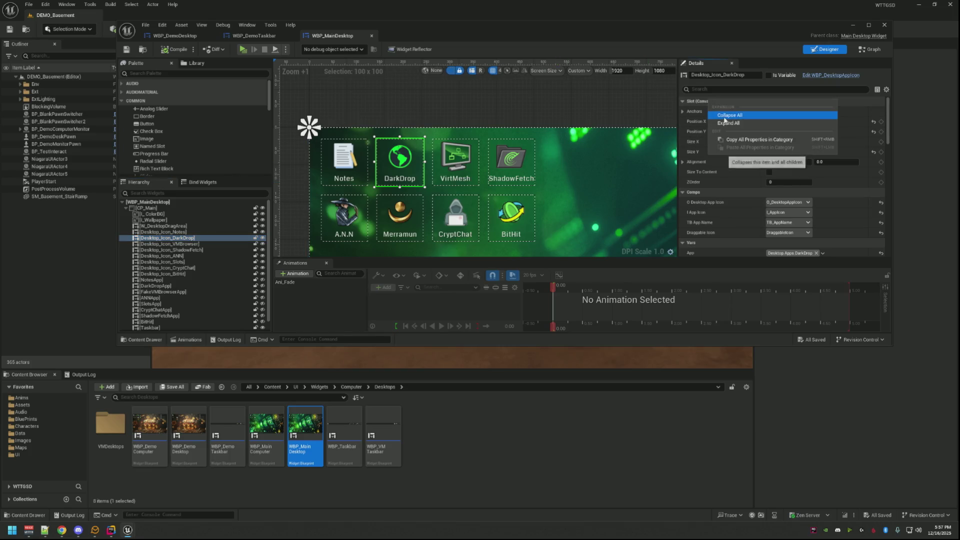
click(759, 140)
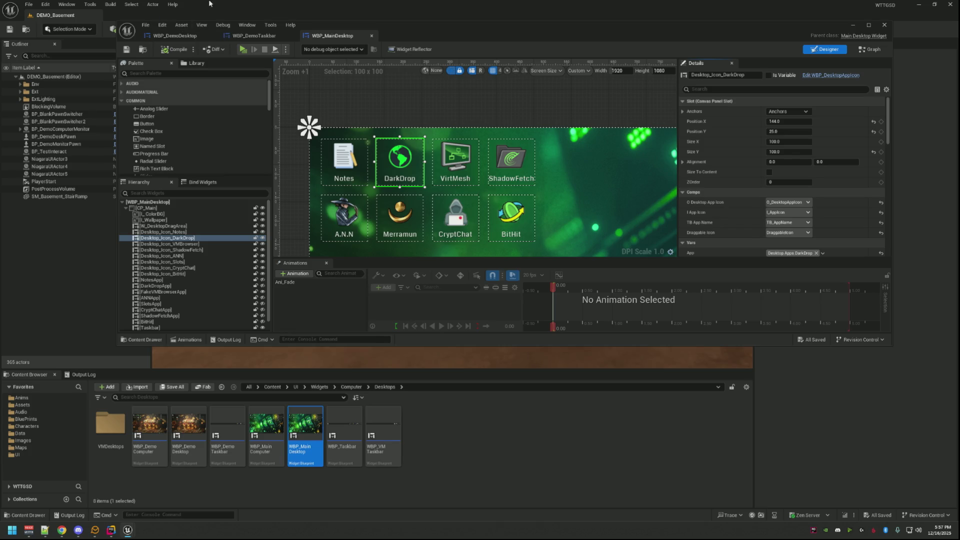
drag(385, 116, 415, 123)
click(237, 38)
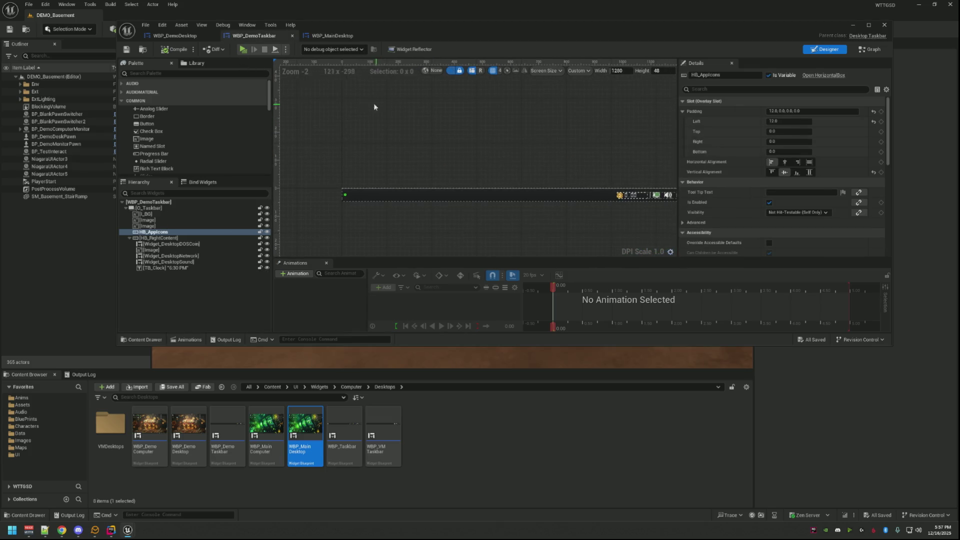
- Paste DarkDrop's copied Slot properties onto the A.N.N and Notes icons in WBP_DemoDesktop
click(183, 37)
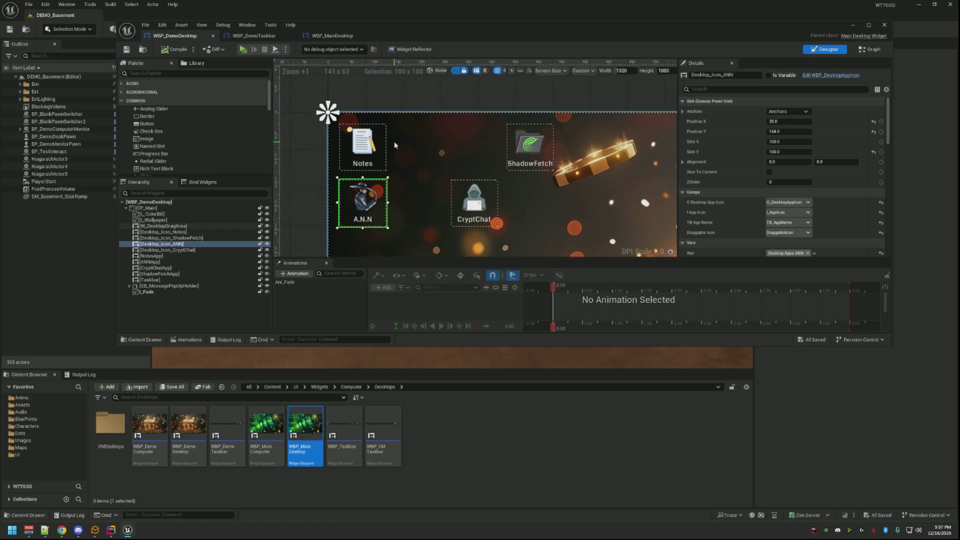
right_click(712, 102)
click(738, 149)
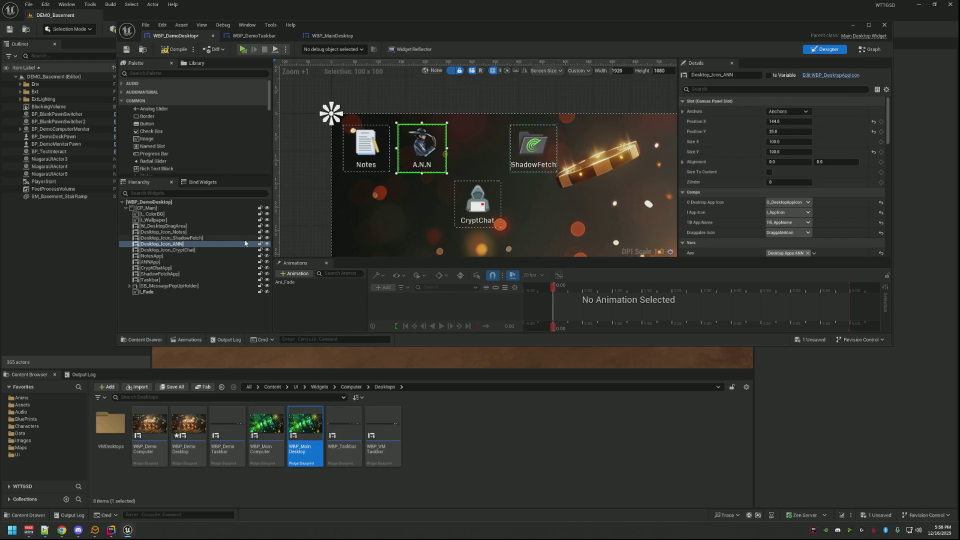
click(369, 162)
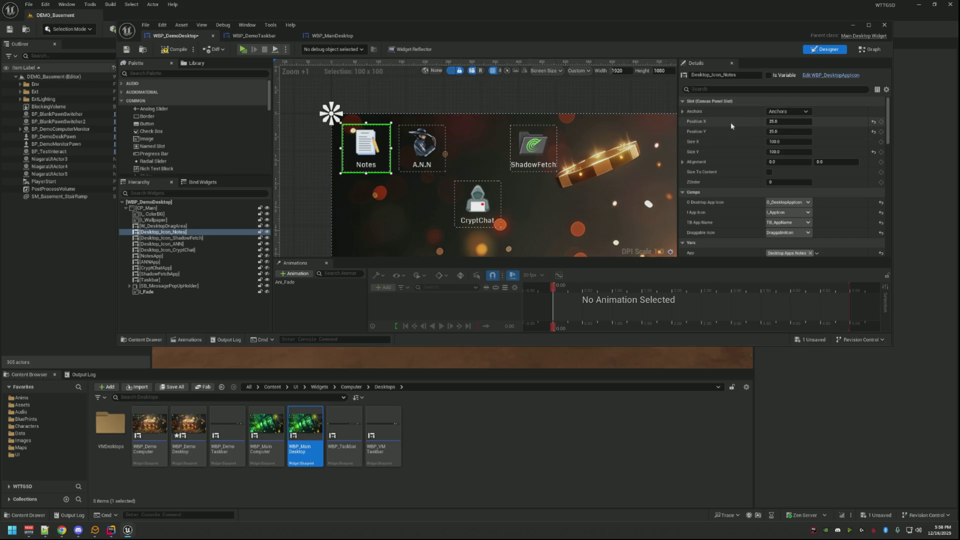
right_click(718, 102)
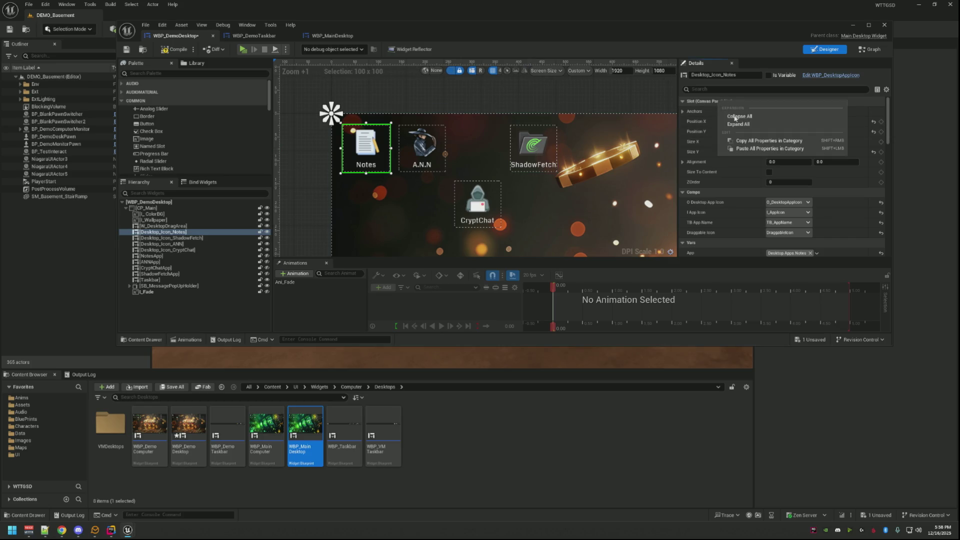
click(743, 149)
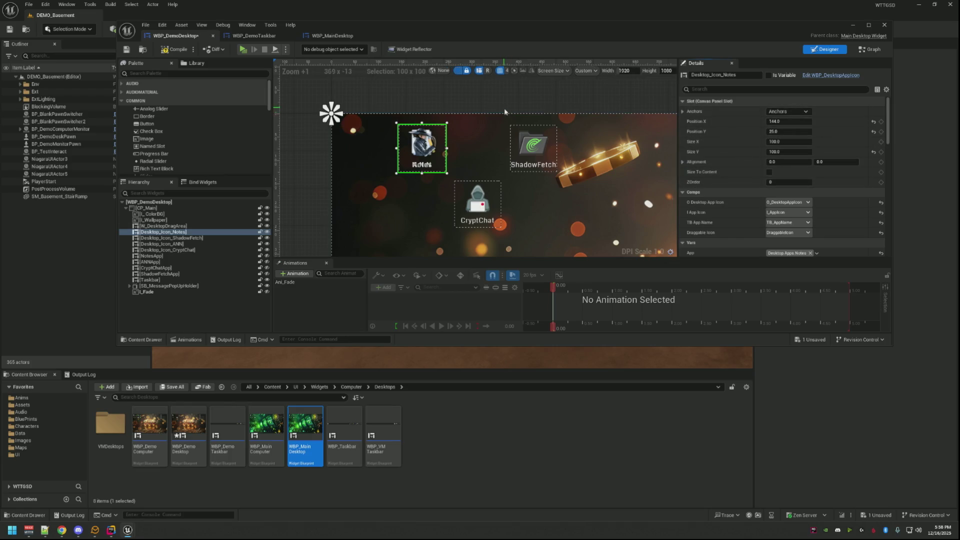
- Return to WBP_MainDesktop and select its Notes icon
click(254, 36)
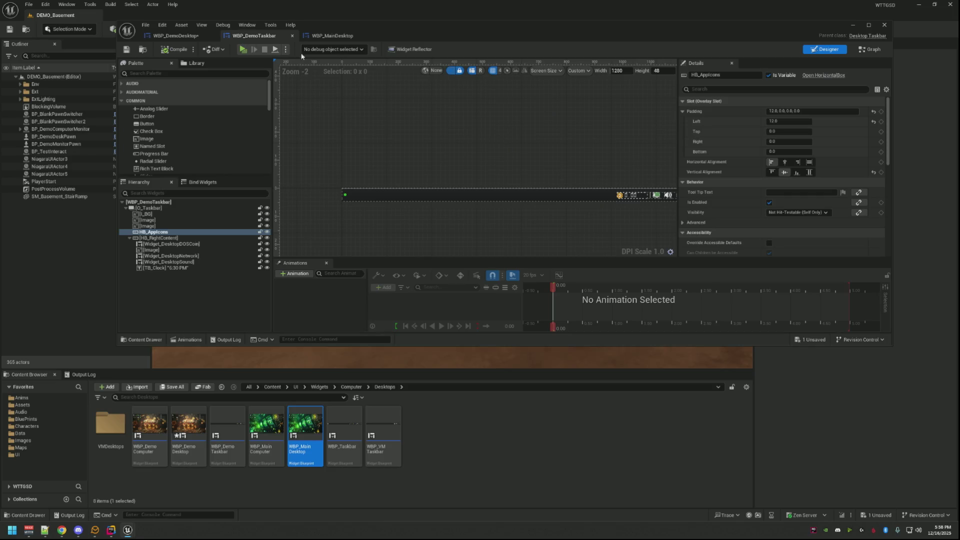
click(332, 36)
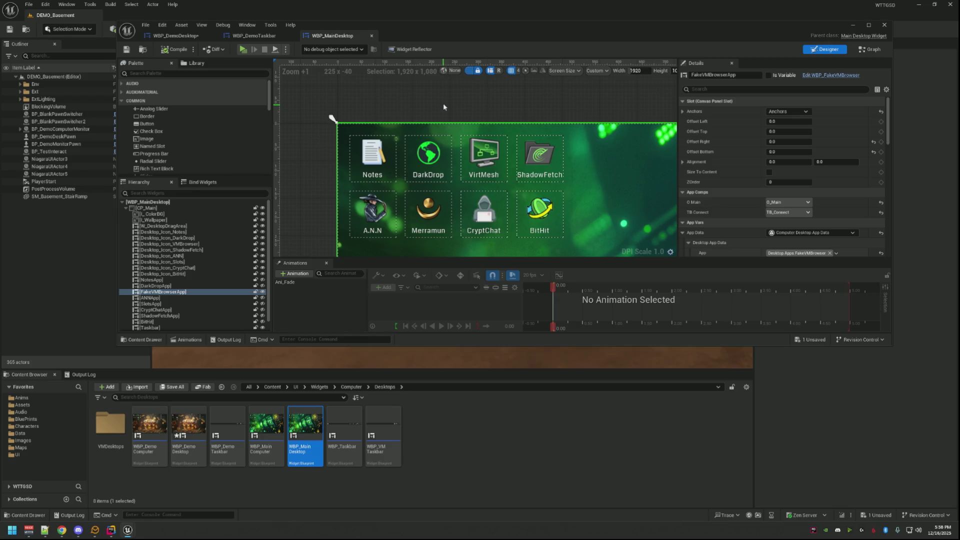
click(199, 232)
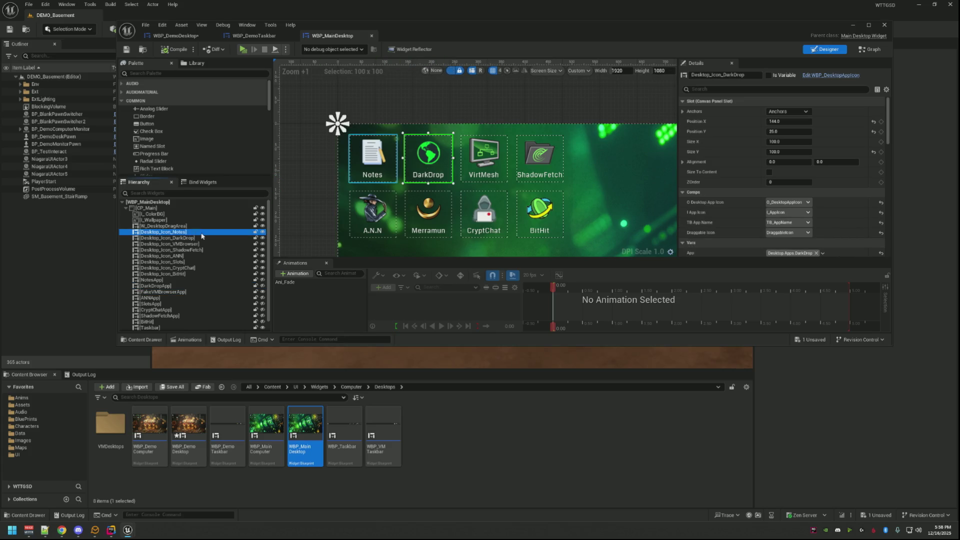
- In WBP_DemoDesktop, select the A.N.N icon and paste a copied value into its slot
click(734, 127)
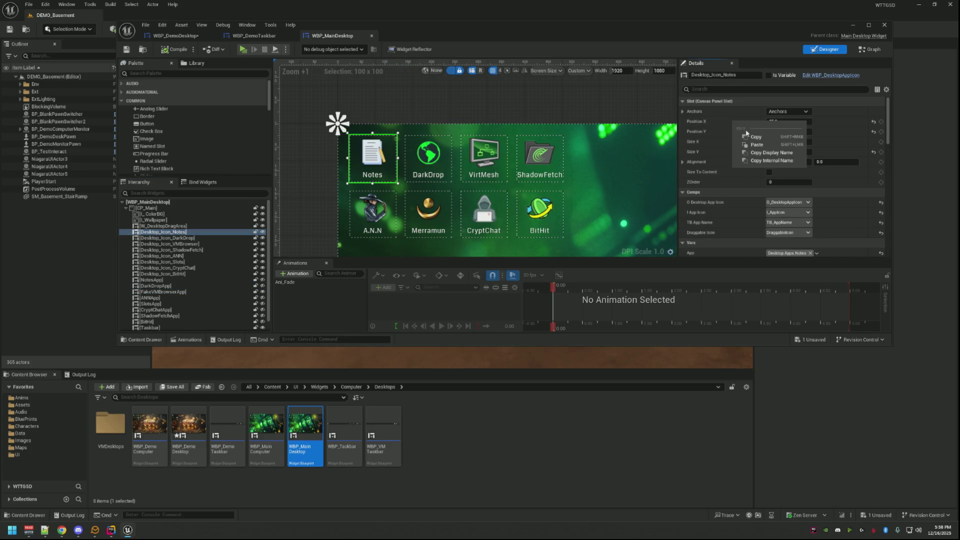
click(253, 36)
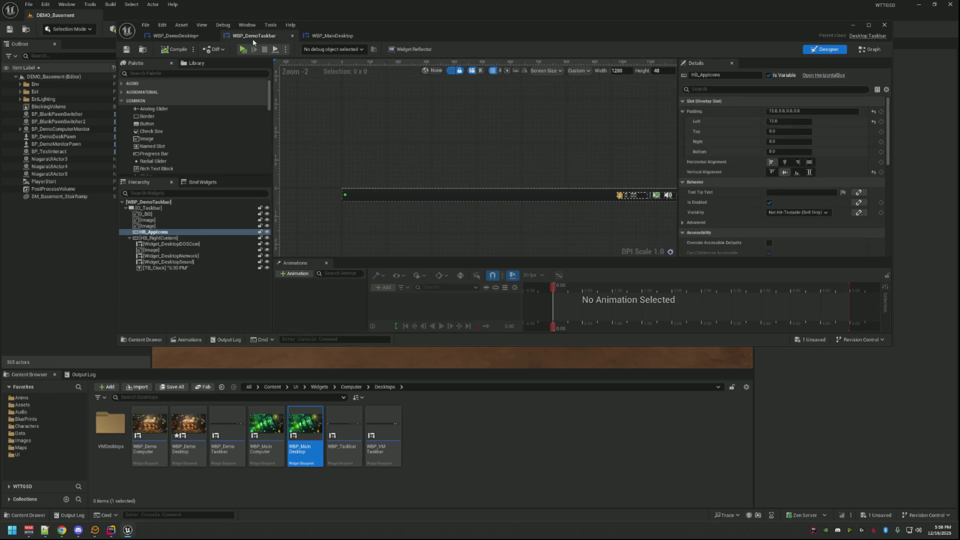
click(175, 36)
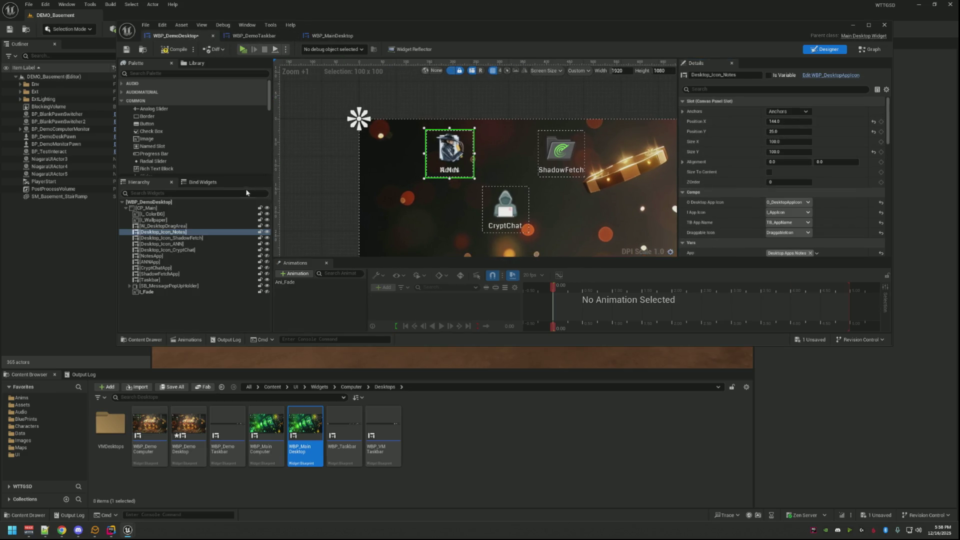
click(202, 239)
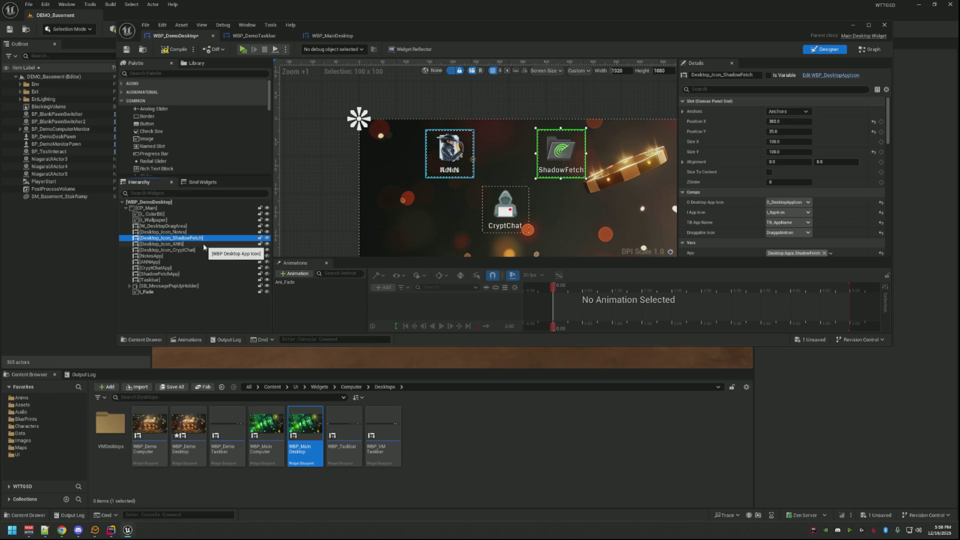
click(244, 231)
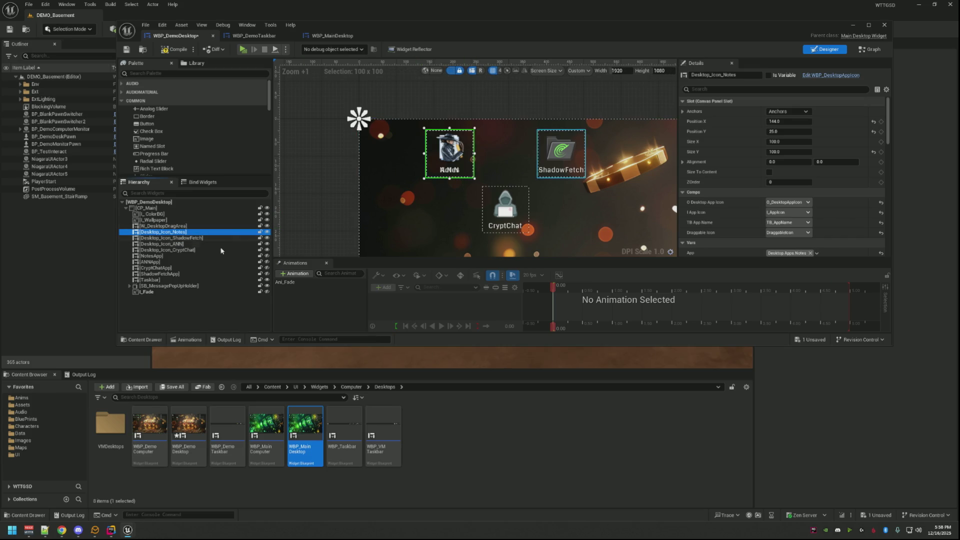
click(223, 243)
right_click(722, 111)
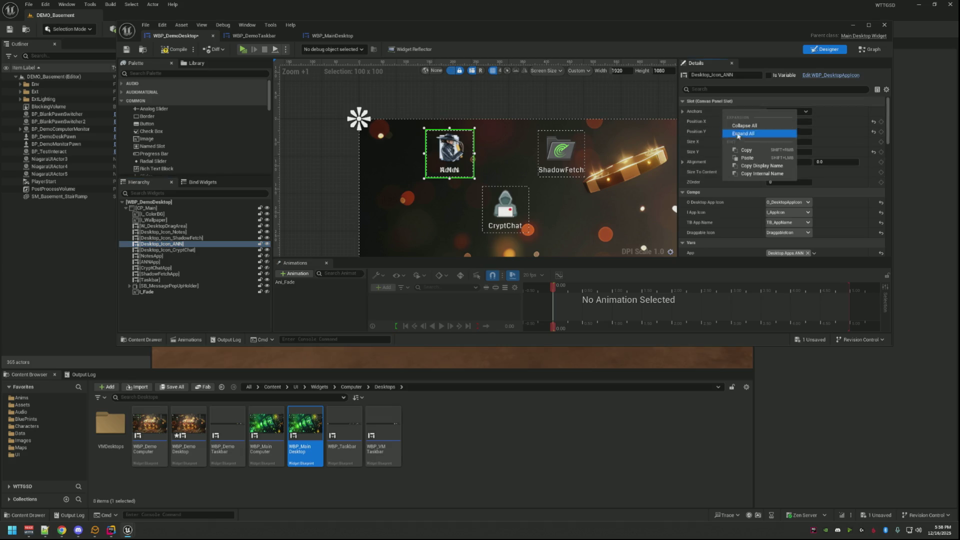
click(743, 158)
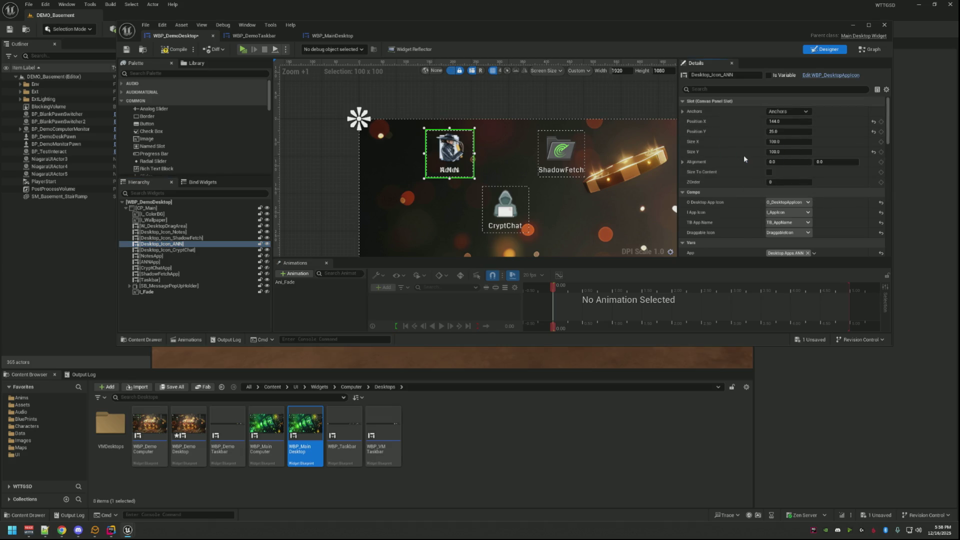
- Copy Notes' Slot layout from WBP_MainDesktop and paste it onto A.N.N, placing it top-left
right_click(713, 102)
click(743, 140)
click(311, 37)
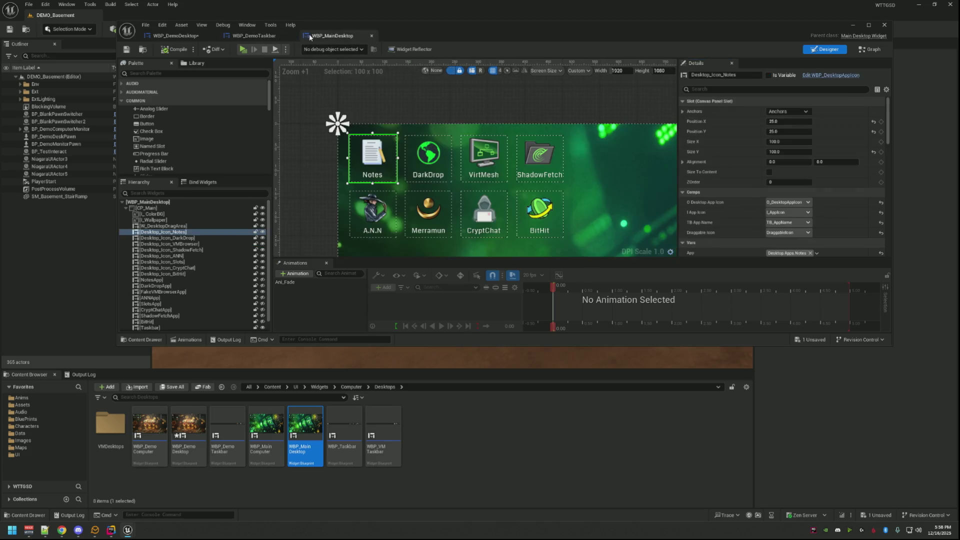
right_click(713, 102)
click(743, 140)
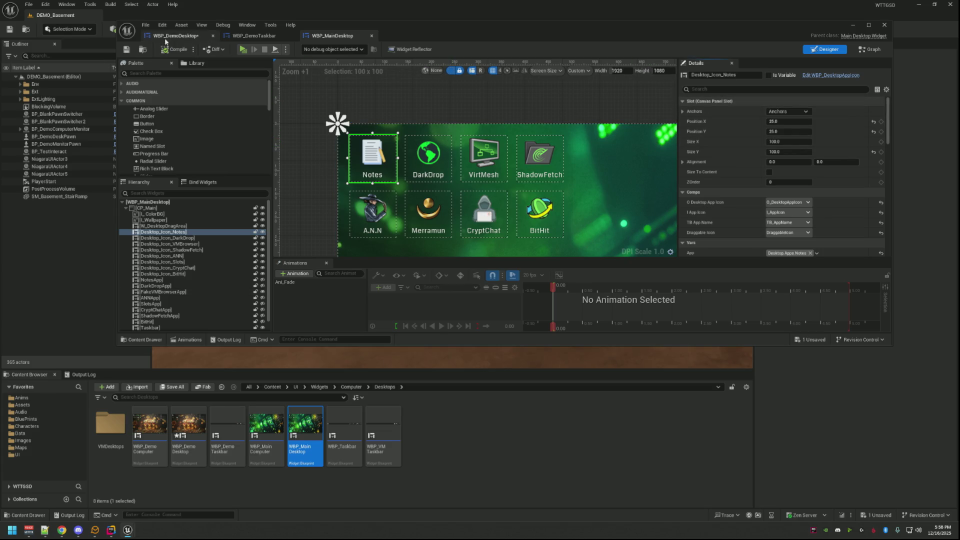
click(175, 36)
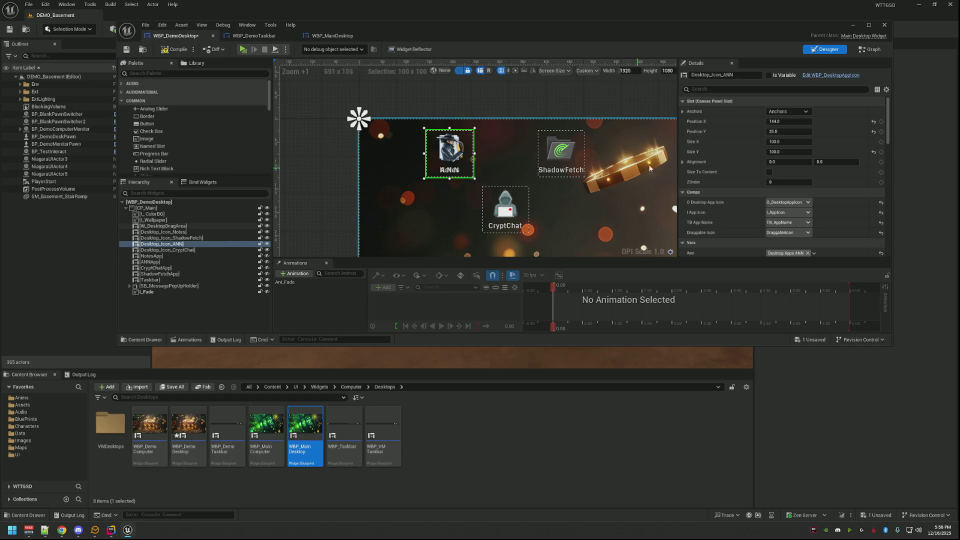
right_click(706, 101)
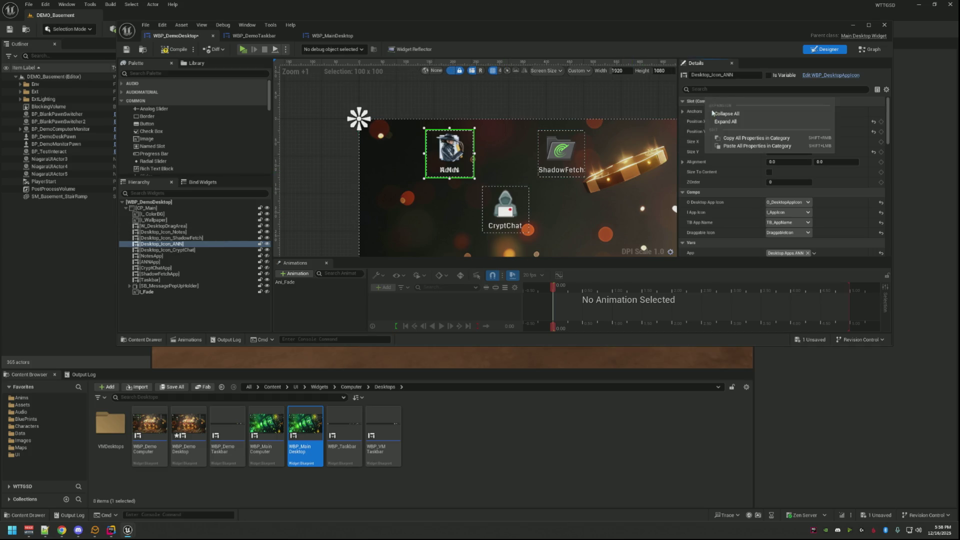
click(726, 145)
mouse_move(573, 129)
mouse_down()
mouse_move(531, 114)
mouse_move(516, 129)
mouse_up()
click(515, 129)
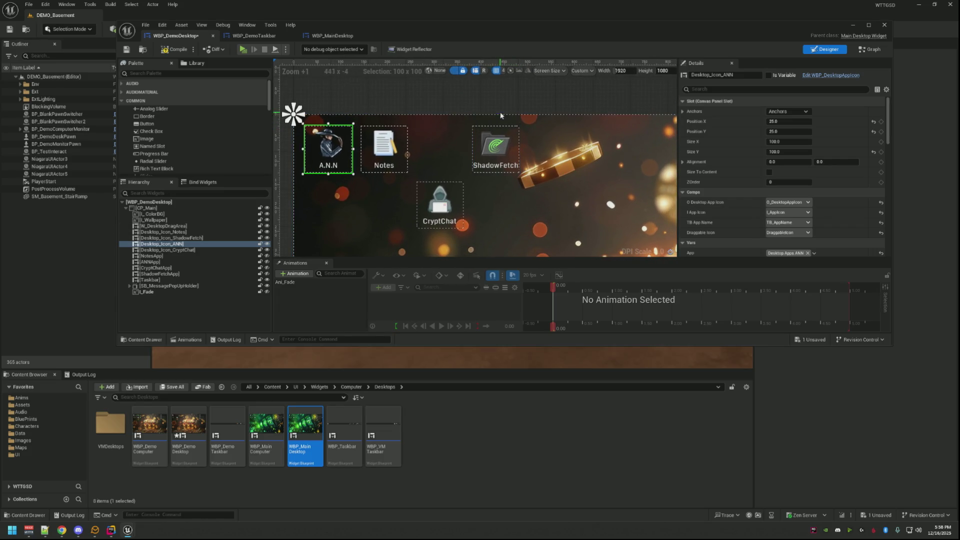
- Clear the icon selection and save WBP_DemoDesktop
click(454, 108)
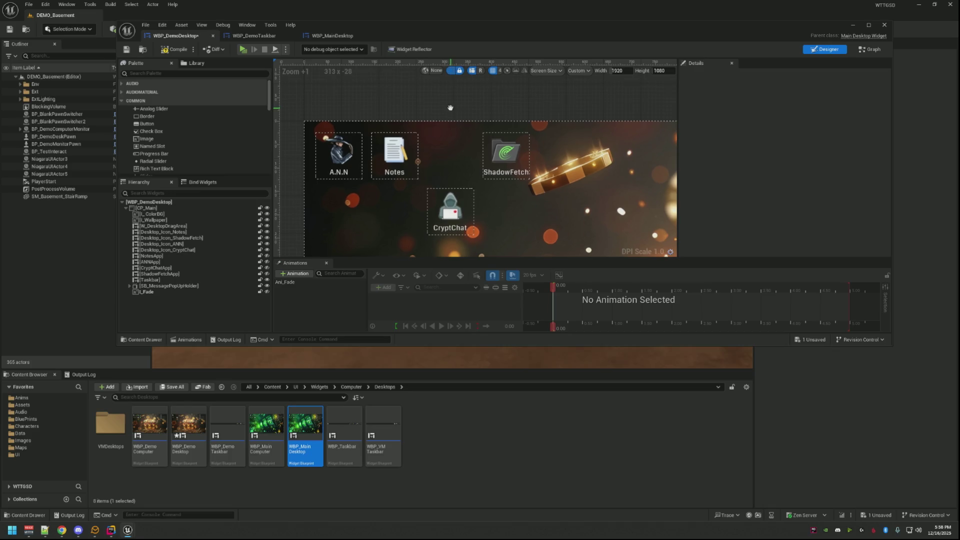
drag(450, 107, 441, 104)
click(175, 49)
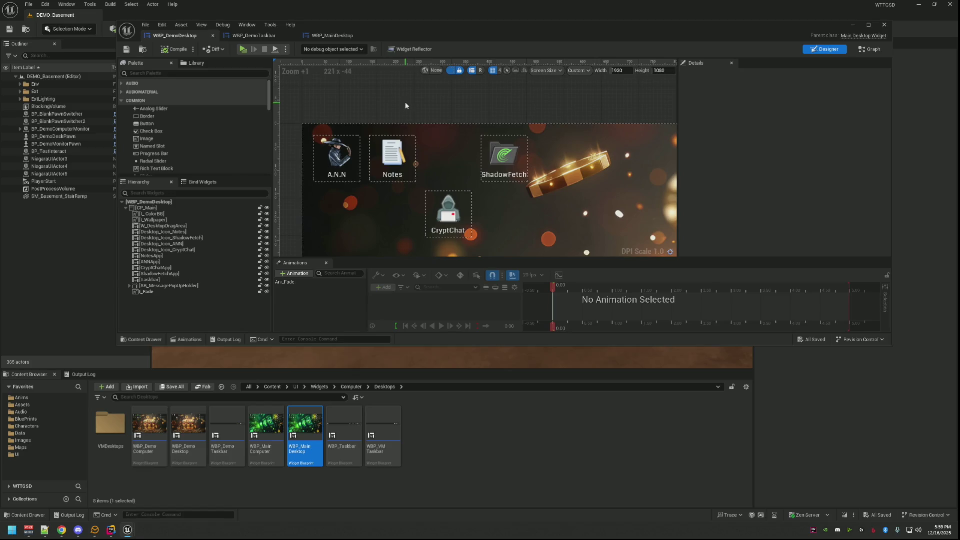
scroll(405, 102, down, 2)
scroll(540, 157, down, 3)
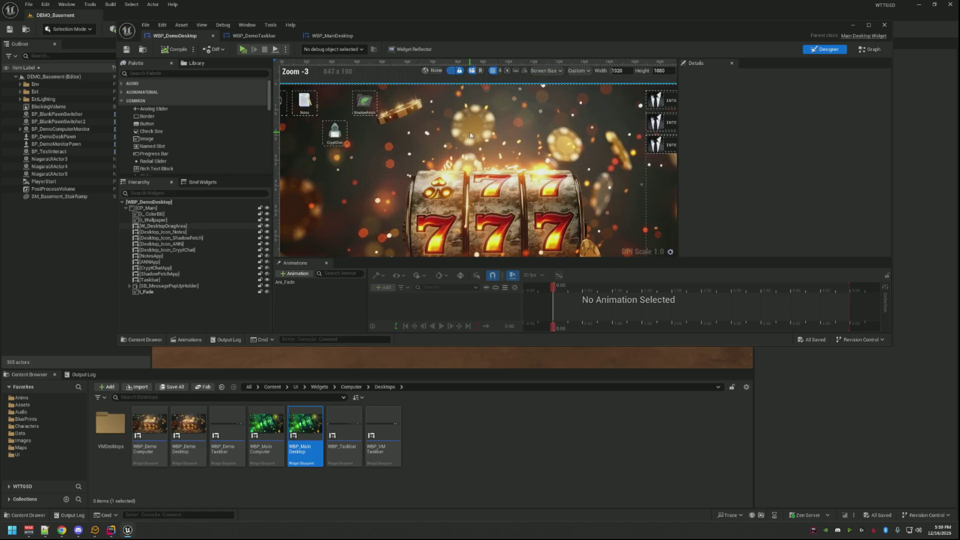
scroll(506, 155, down, 2)
- Reframe the desktop canvas and select the CryptChat icon at position 265, 144
mouse_move(521, 236)
mouse_down()
mouse_move(570, 197)
mouse_move(598, 236)
mouse_up()
scroll(447, 146, up, 7)
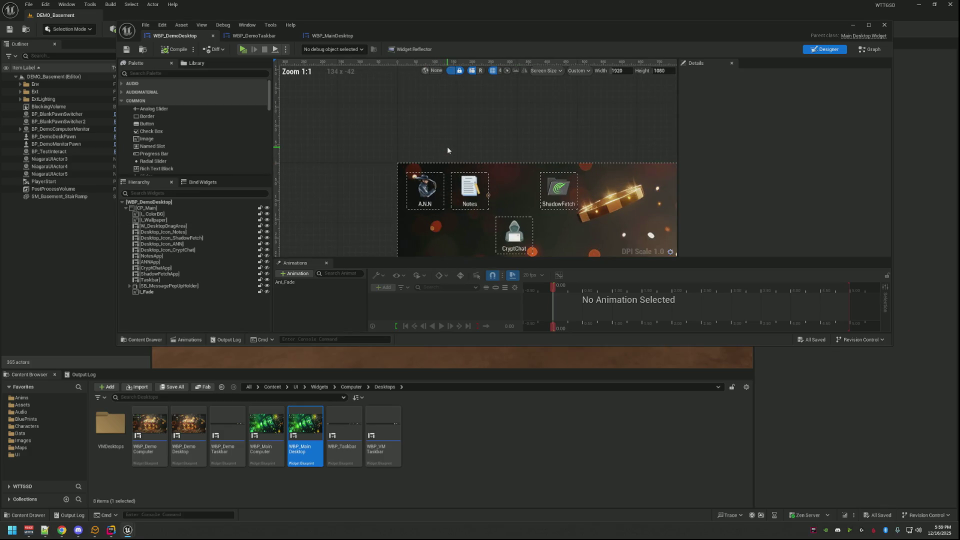
scroll(448, 147, down, 2)
scroll(448, 148, up, 2)
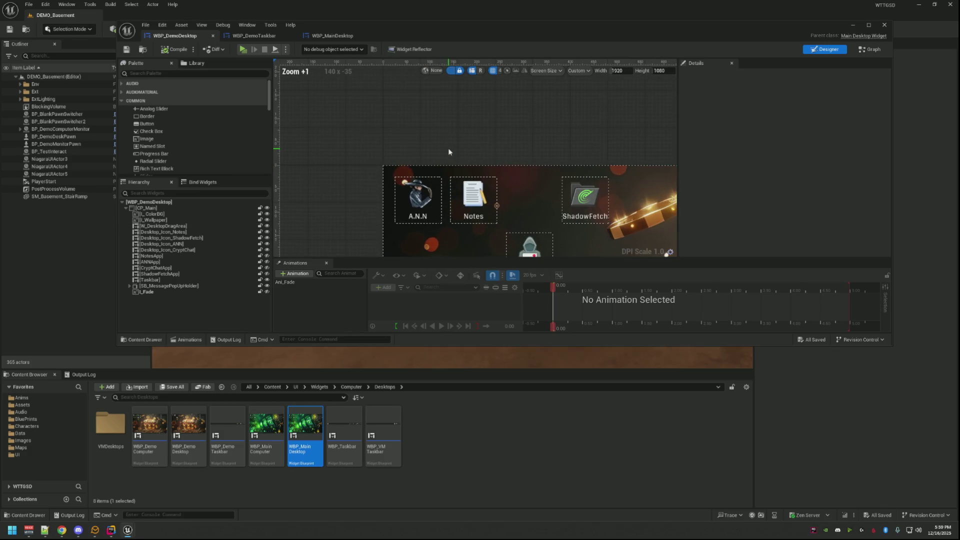
scroll(448, 148, down, 1)
mouse_move(449, 154)
mouse_down()
mouse_move(410, 107)
mouse_move(431, 130)
mouse_move(424, 114)
mouse_move(402, 103)
mouse_up()
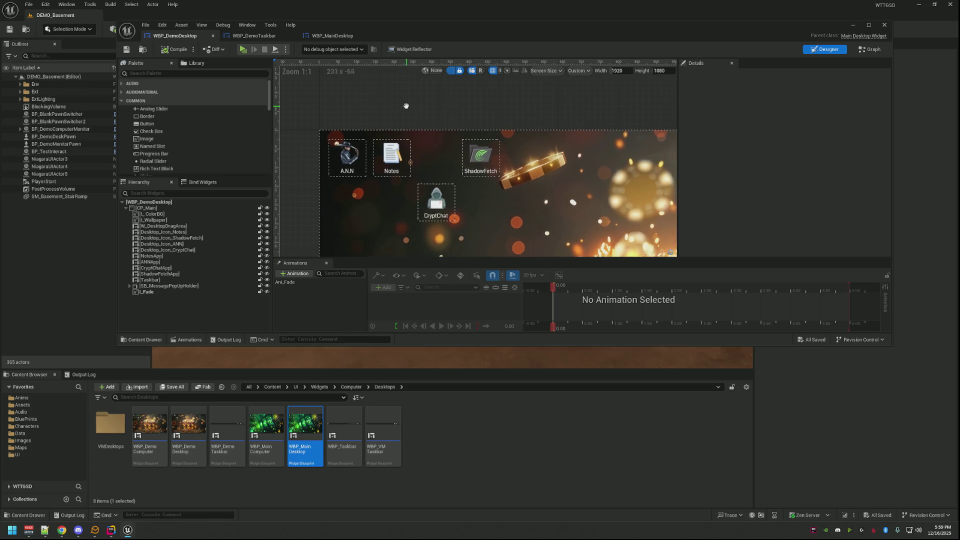
click(440, 207)
click(439, 207)
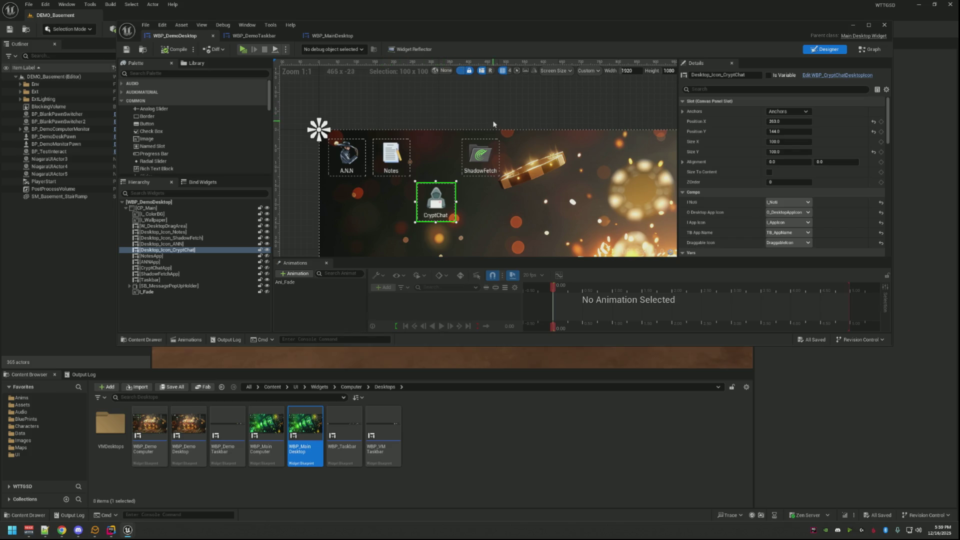
- Set the CryptChat icon's Position Y to 25 so it joins the top row
click(202, 243)
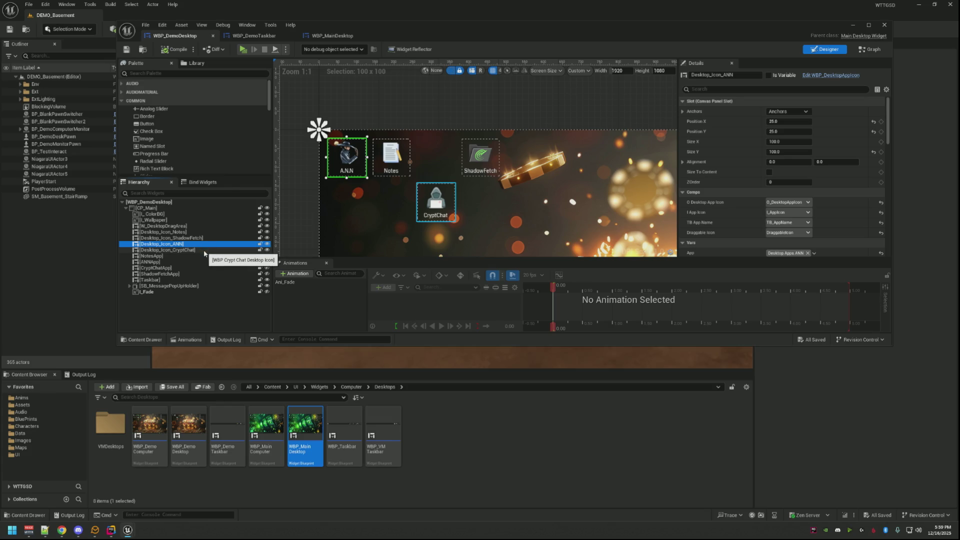
click(204, 250)
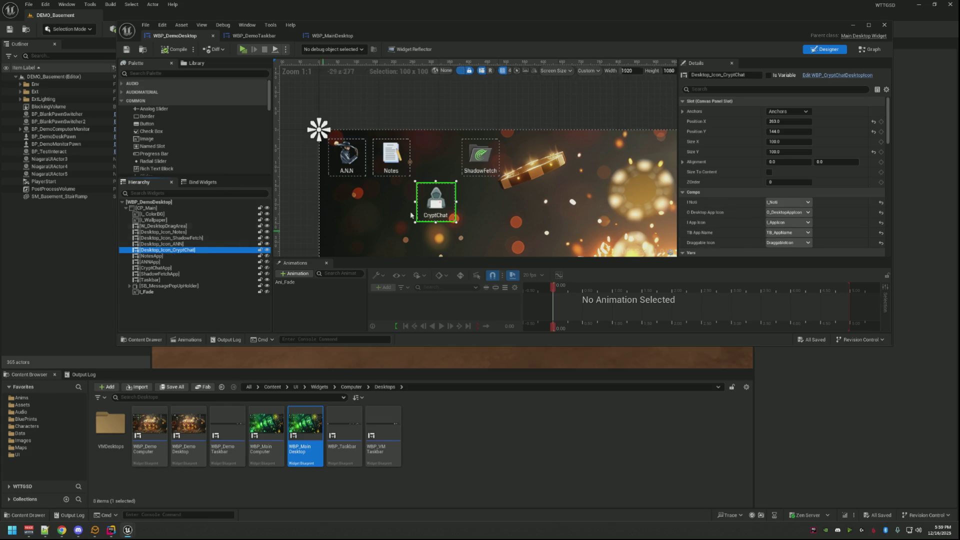
click(788, 133)
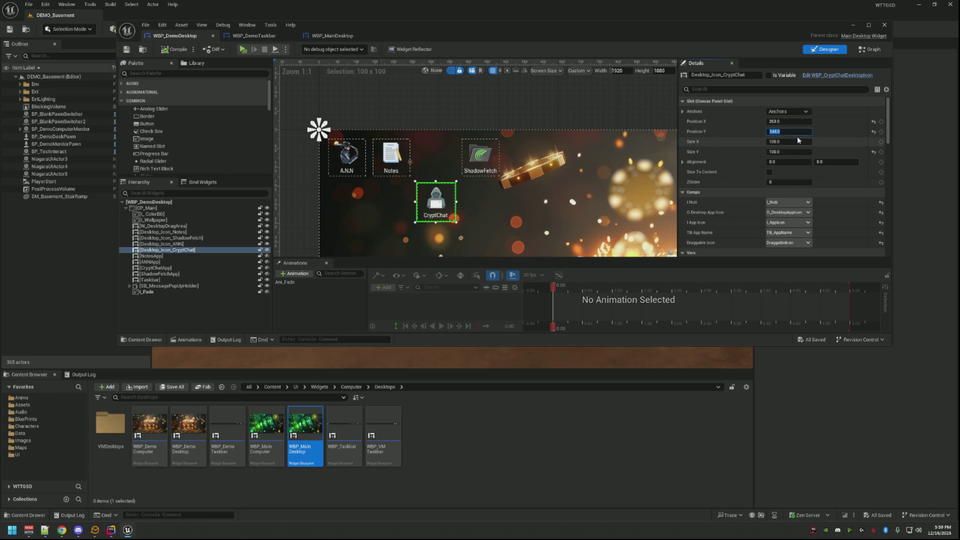
text(25)
key(Return)
- Move Desktop_Icon_ANN above Desktop_Icon_Notes in the Hierarchy
click(497, 107)
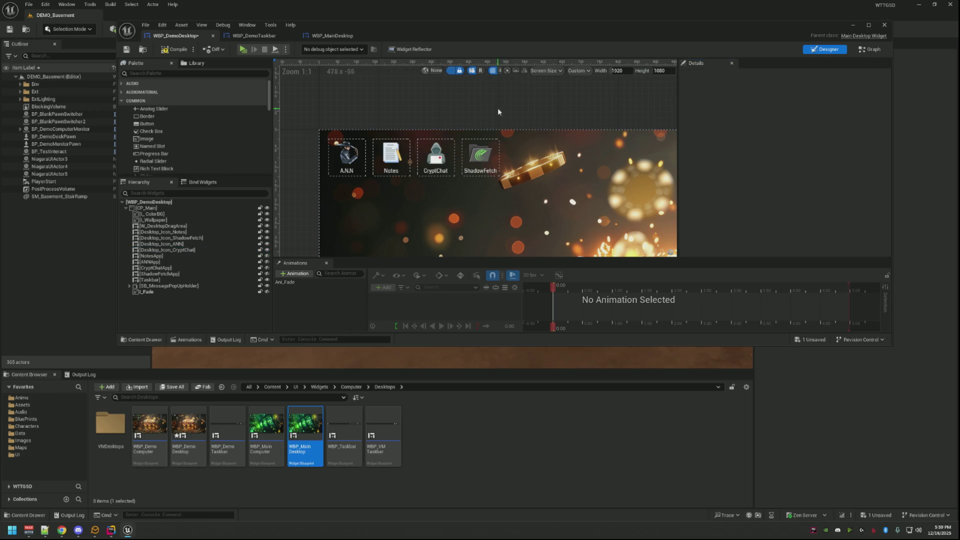
mouse_move(189, 244)
mouse_down()
mouse_move(194, 231)
mouse_move(197, 244)
mouse_up()
click(196, 238)
- Place the NotesApp window at position 75, 75
click(151, 255)
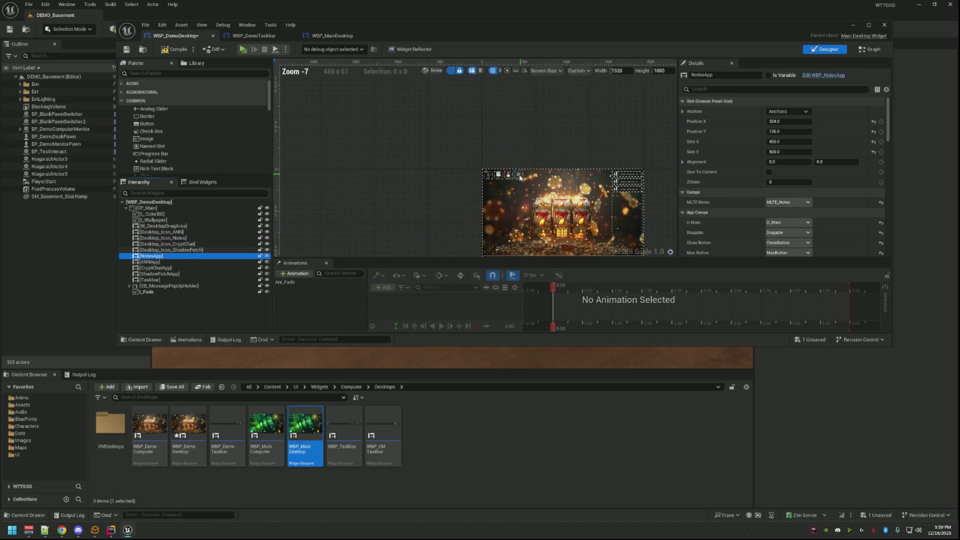
scroll(434, 141, up, 4)
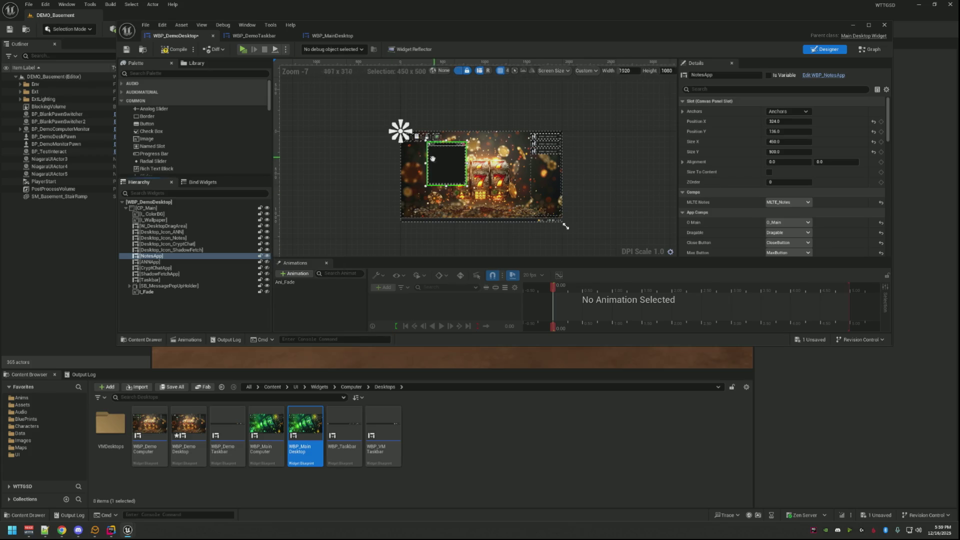
scroll(442, 173, up, 1)
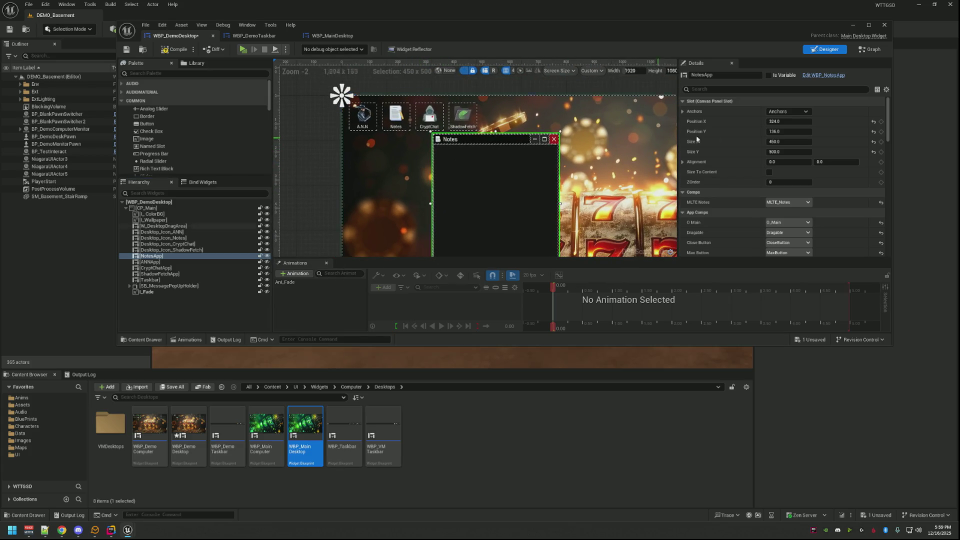
click(777, 121)
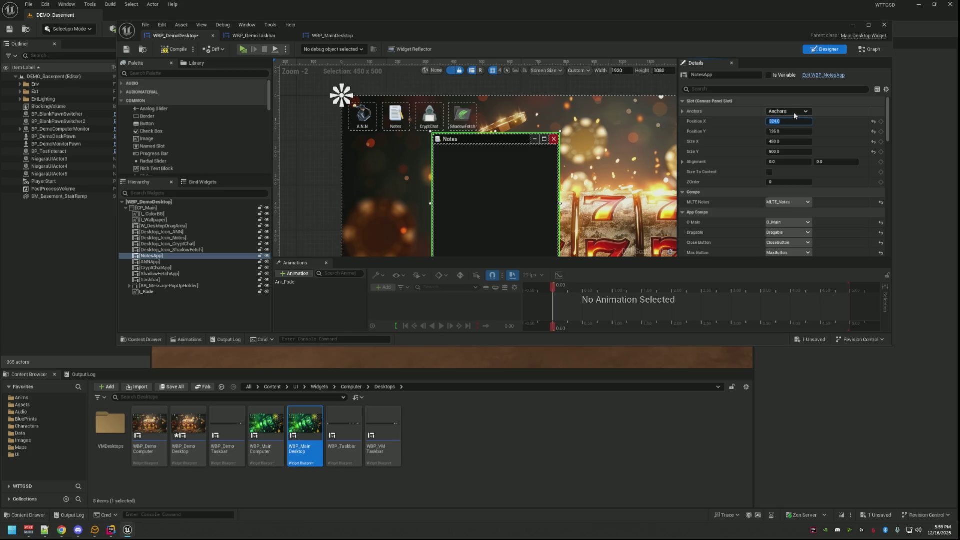
text(75)
key(Return)
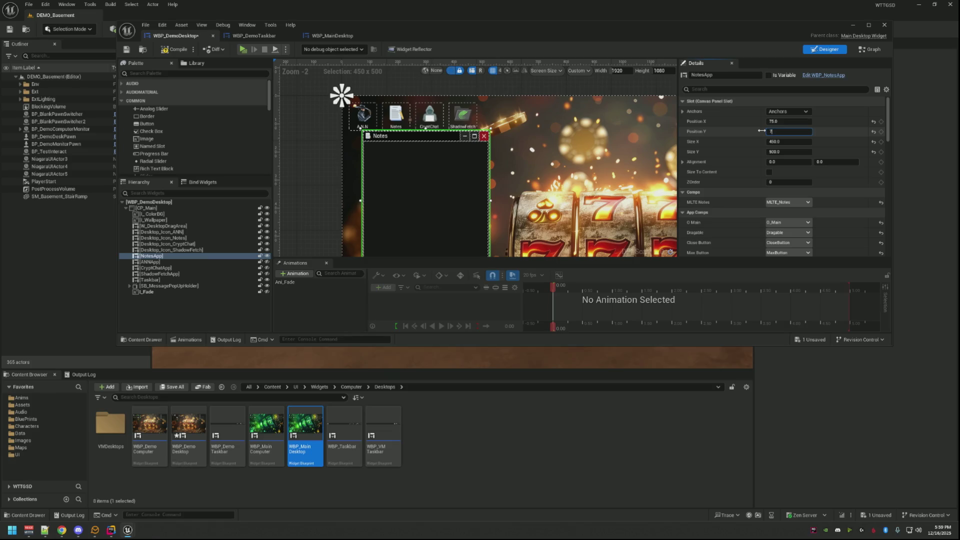
text(5)
key(Return)
- Check the A.N.N, CryptChat and ShadowFetch app window elements' positions
click(217, 262)
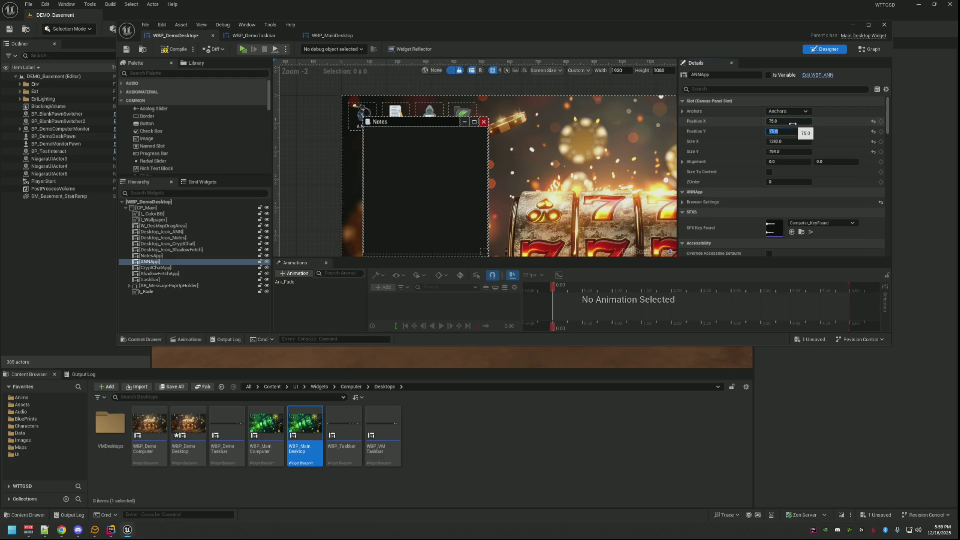
click(216, 268)
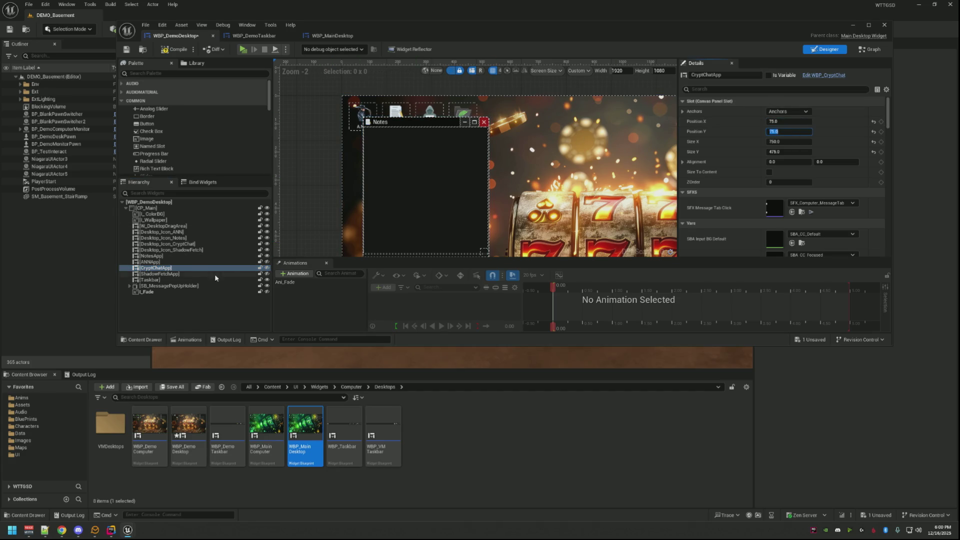
click(199, 275)
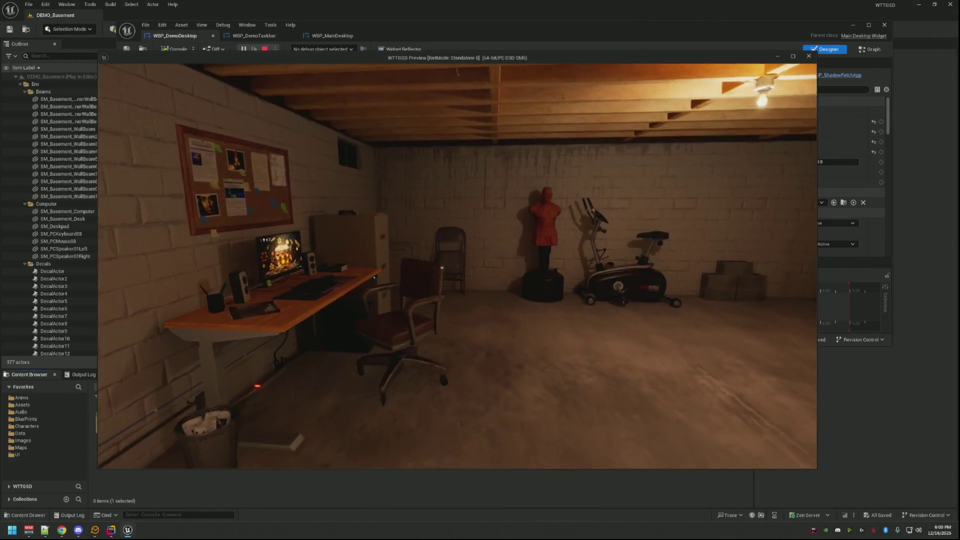
- Sit at the in-game computer, open A.N.N and Notes, arrange them, then open CryptChat
click(359, 247)
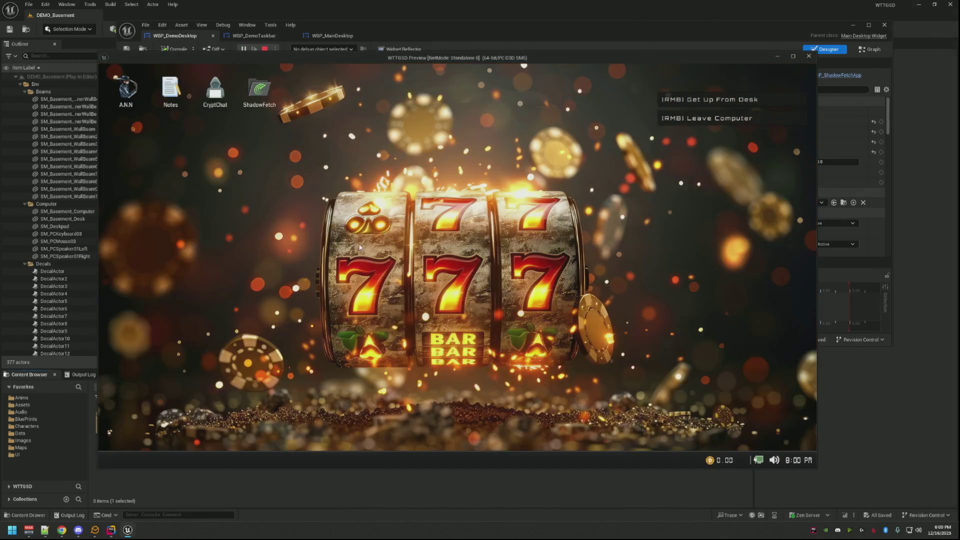
double_click(125, 90)
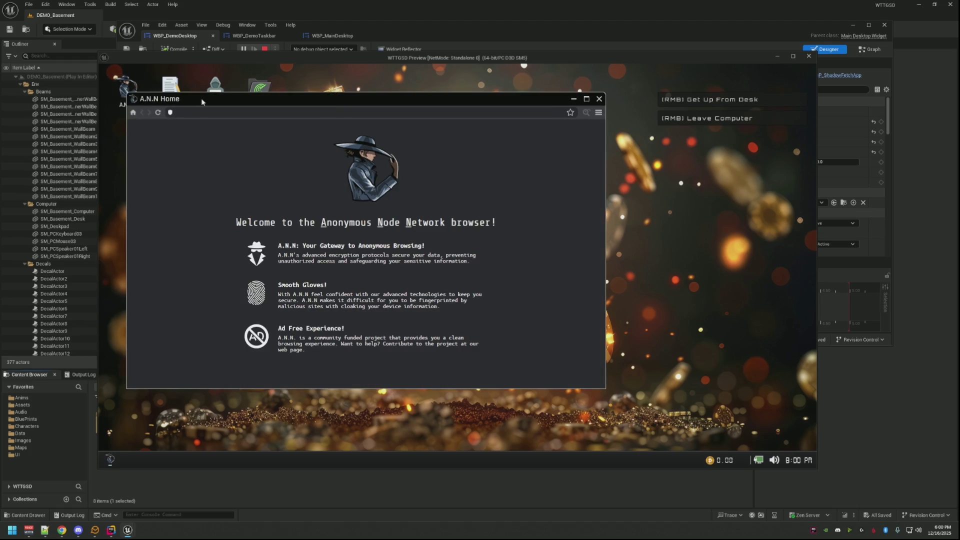
double_click(161, 84)
mouse_move(308, 100)
mouse_down()
mouse_move(468, 96)
mouse_move(508, 80)
mouse_up()
mouse_move(234, 100)
mouse_down()
mouse_move(232, 122)
mouse_move(272, 107)
mouse_move(326, 169)
mouse_move(332, 151)
mouse_up()
double_click(215, 89)
- Test minimizing and taskbar-restoring the windows, move CryptChat to the desktop middle, then leave
click(495, 157)
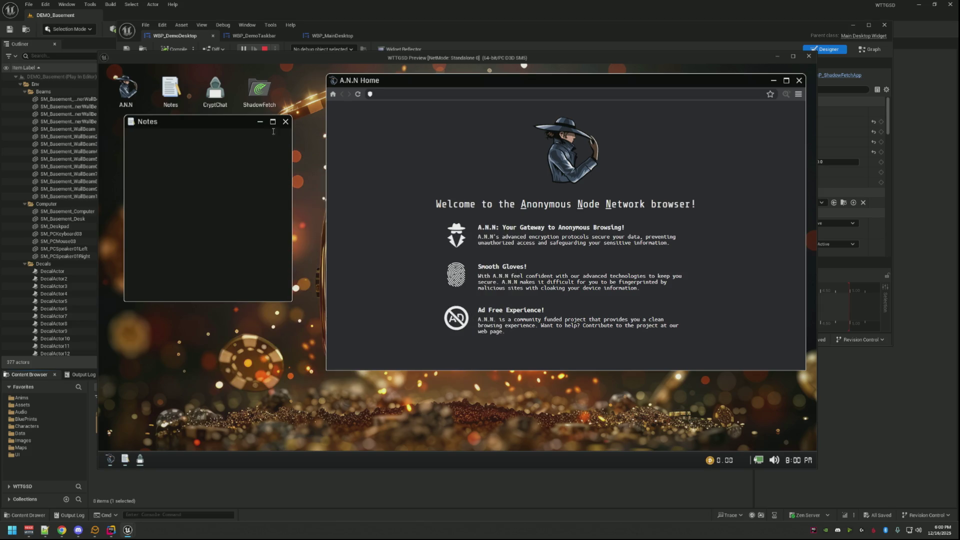
click(260, 123)
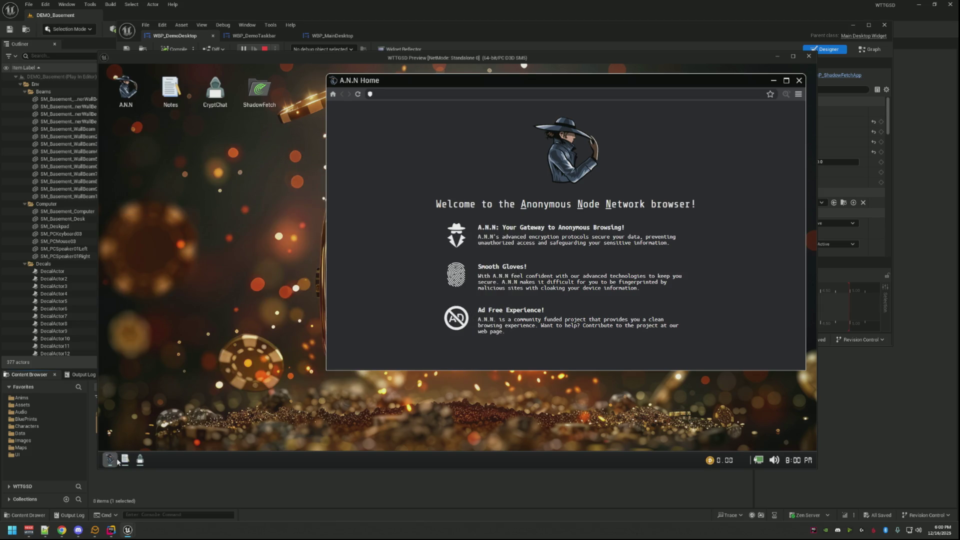
click(140, 460)
click(111, 460)
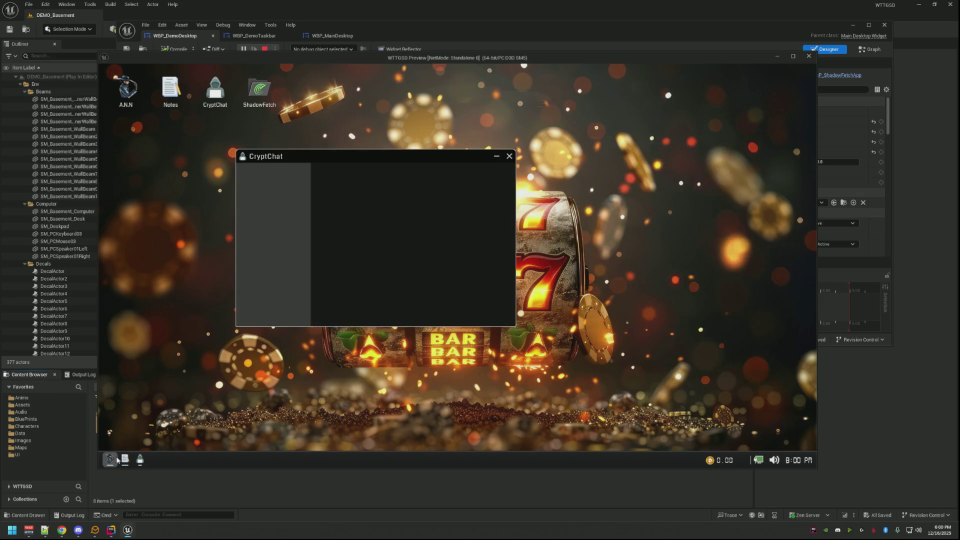
click(111, 459)
click(125, 459)
click(305, 322)
mouse_move(319, 156)
mouse_down()
mouse_move(296, 203)
mouse_move(234, 251)
mouse_up()
right_click(525, 357)
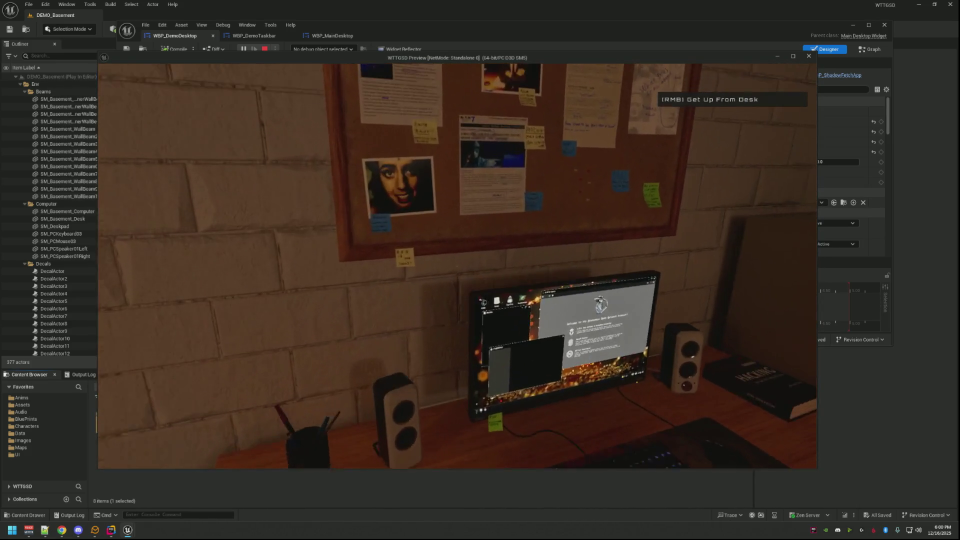
- Get up from the desk, walk back, and re-enter the in-game computer
right_click(457, 266)
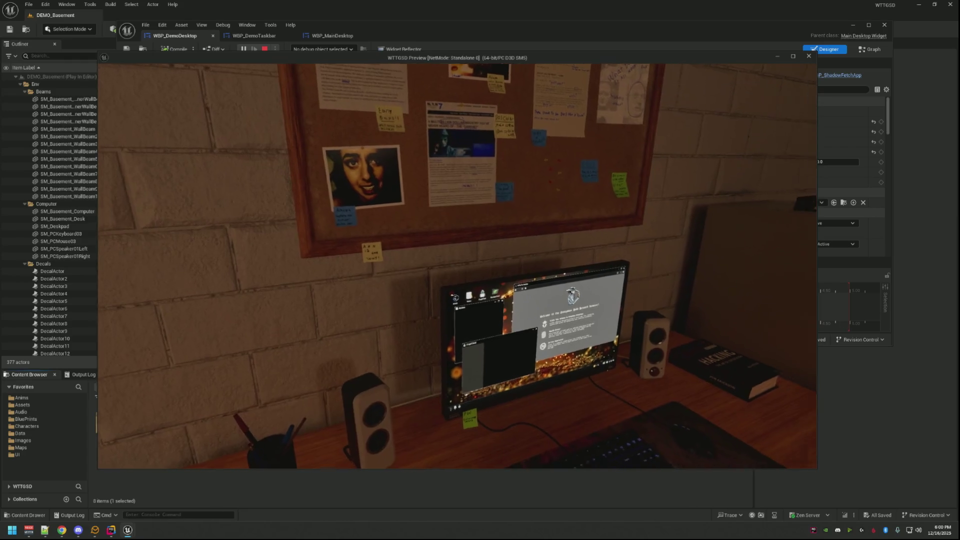
key(w)
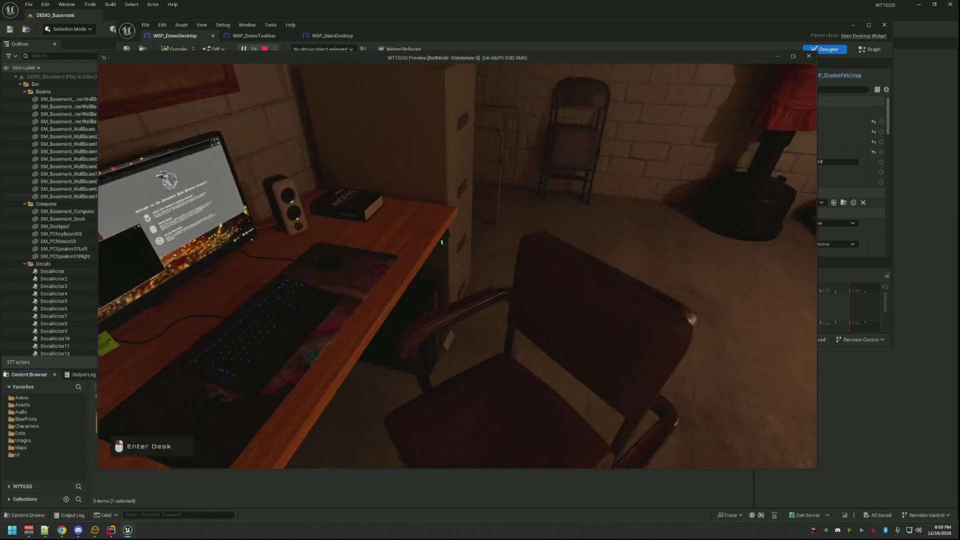
click(458, 266)
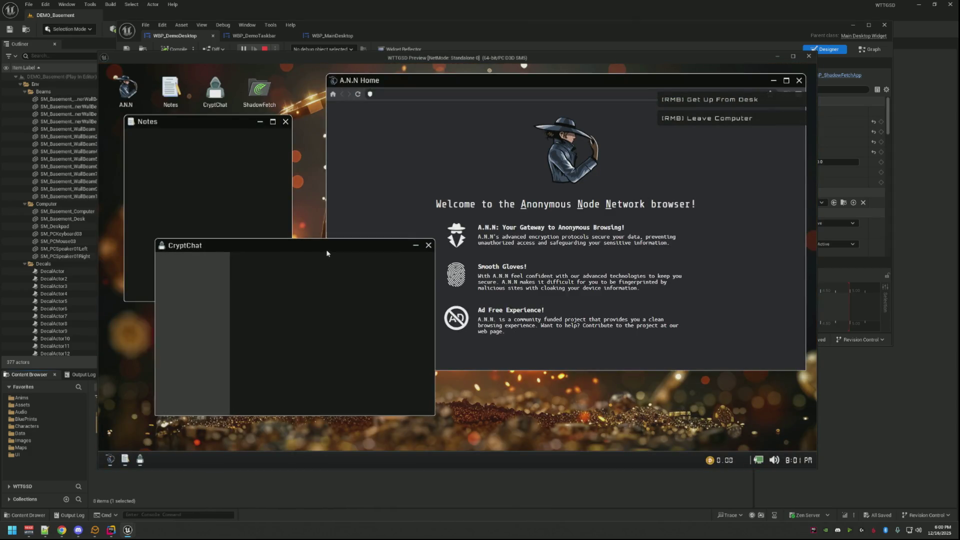
mouse_move(327, 254)
mouse_down()
mouse_move(342, 256)
mouse_move(348, 279)
mouse_move(340, 270)
mouse_up()
right_click(340, 271)
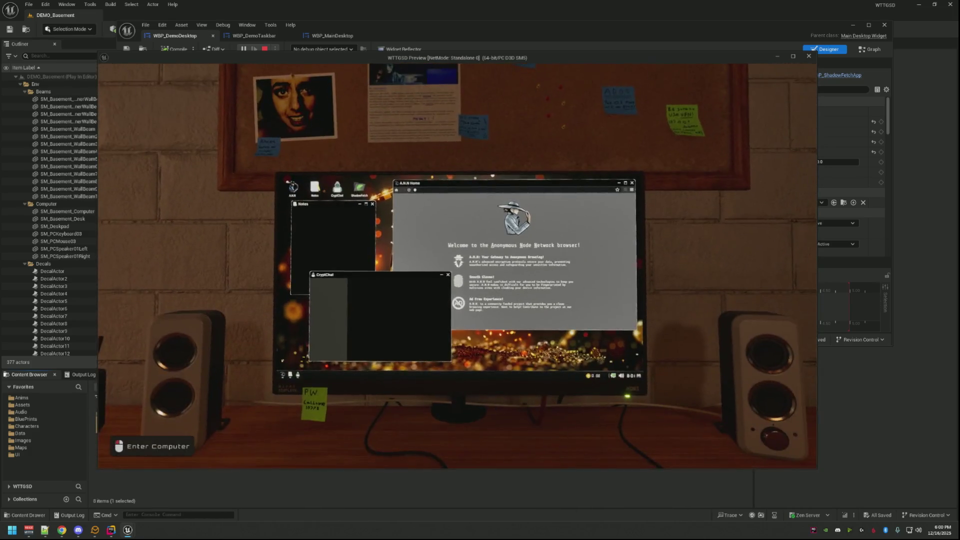
- Nudge the CryptChat and A.N.N windows, then close the A.N.N browser
click(588, 318)
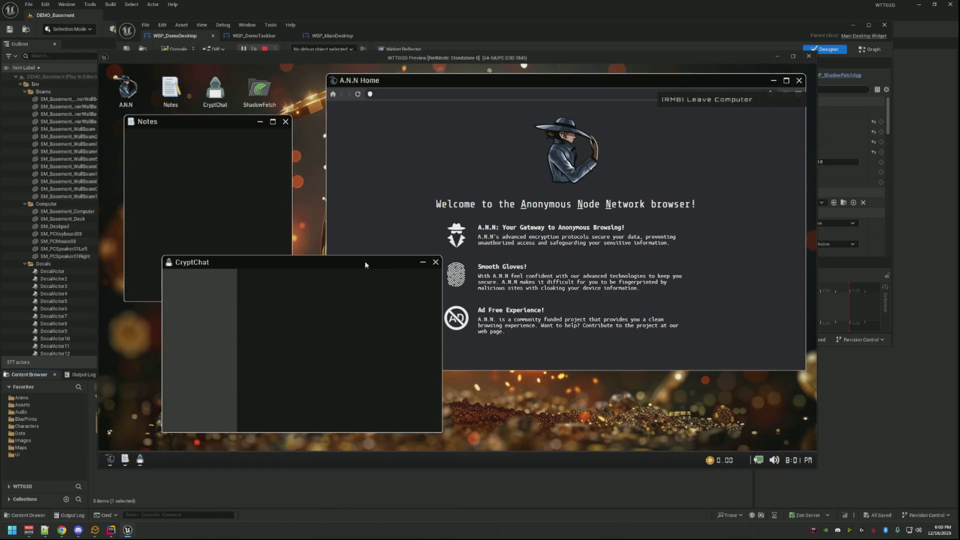
drag(365, 265, 345, 269)
drag(427, 88, 431, 88)
click(800, 82)
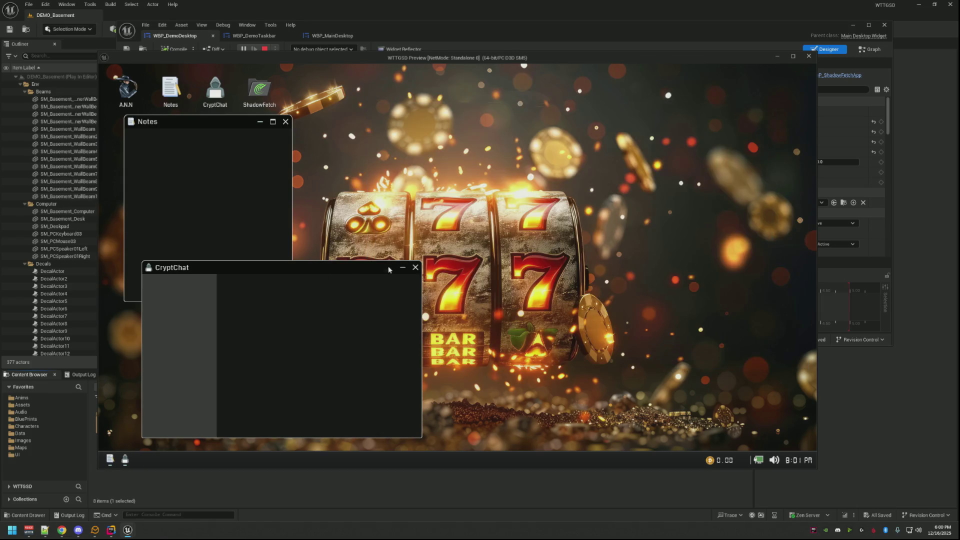
- Close CryptChat, then launch ShadowFetch, move its window, and close it
click(415, 268)
click(284, 120)
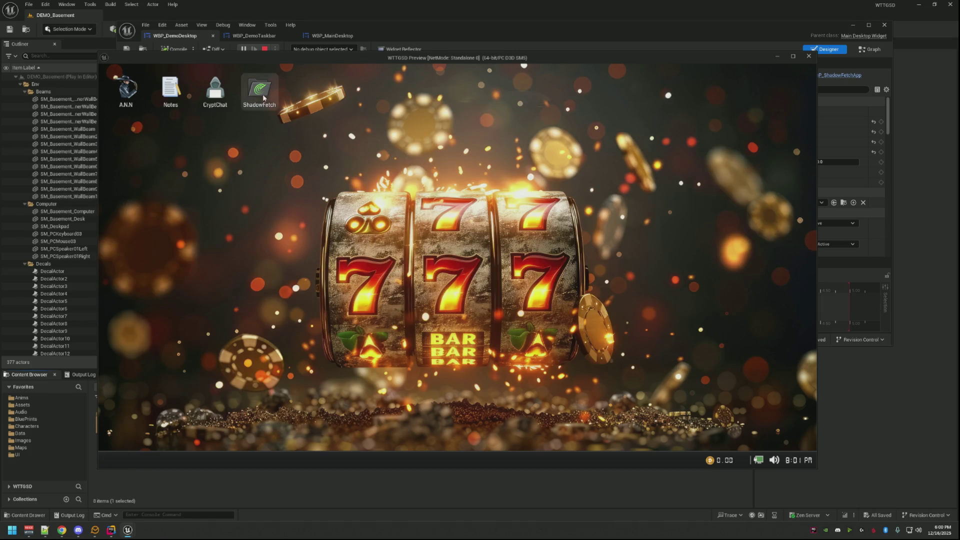
double_click(260, 93)
drag(254, 103, 412, 130)
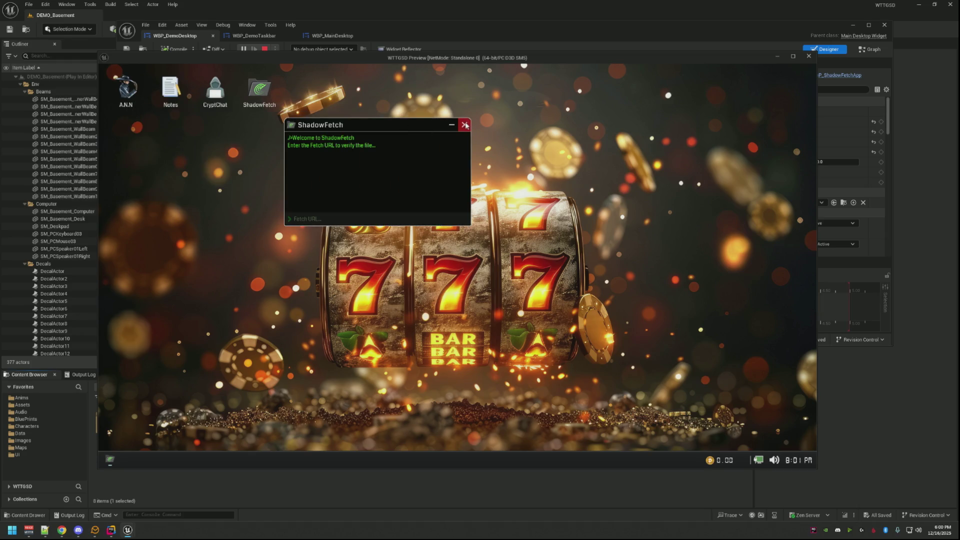
click(464, 125)
- In the A.N.N browser, load youtube.com, play Rick Ross's Hustlin' video, and step back
double_click(126, 90)
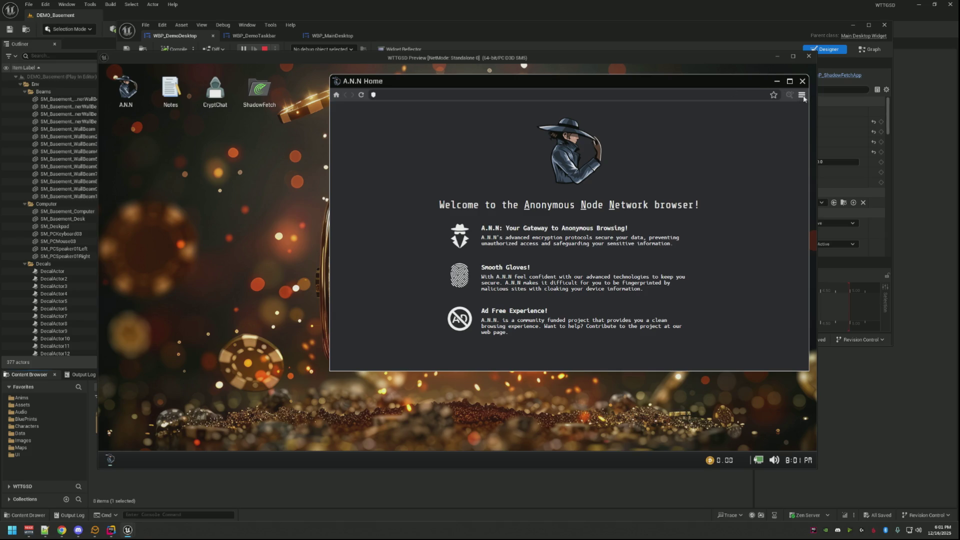
click(564, 97)
text(.com)
key(Return)
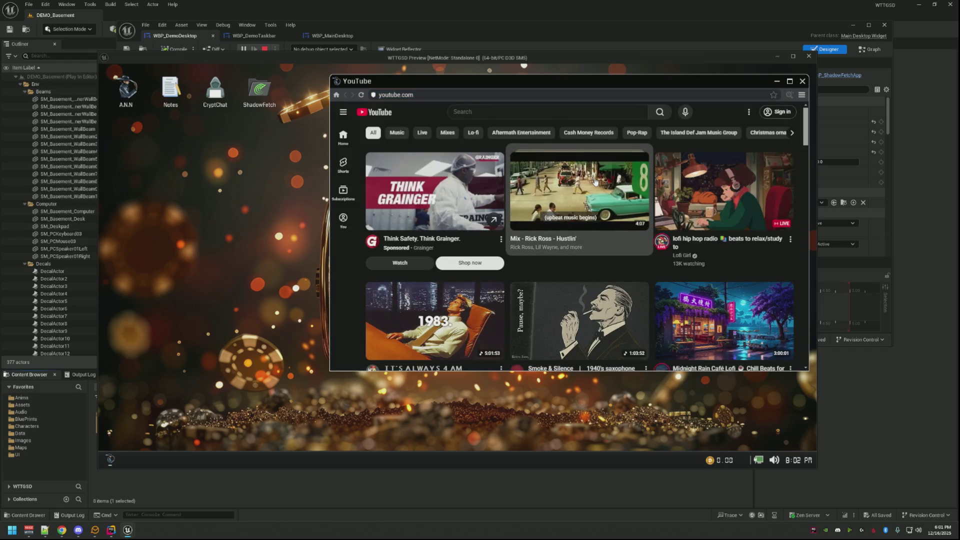
click(600, 186)
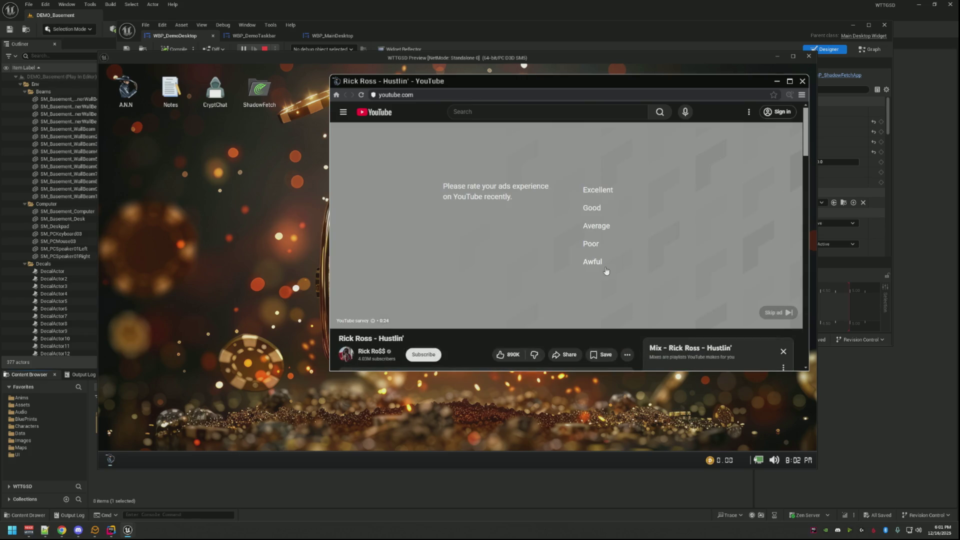
click(771, 313)
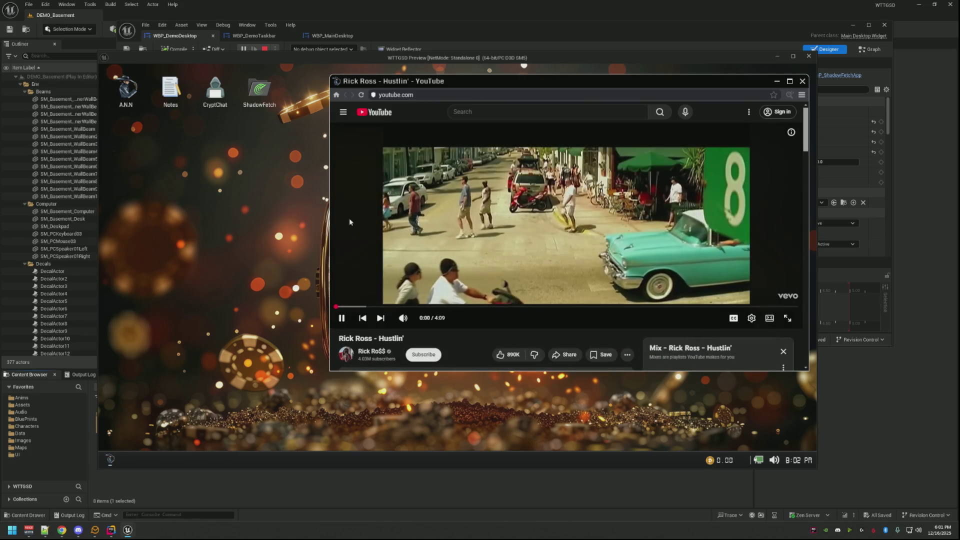
right_click(289, 215)
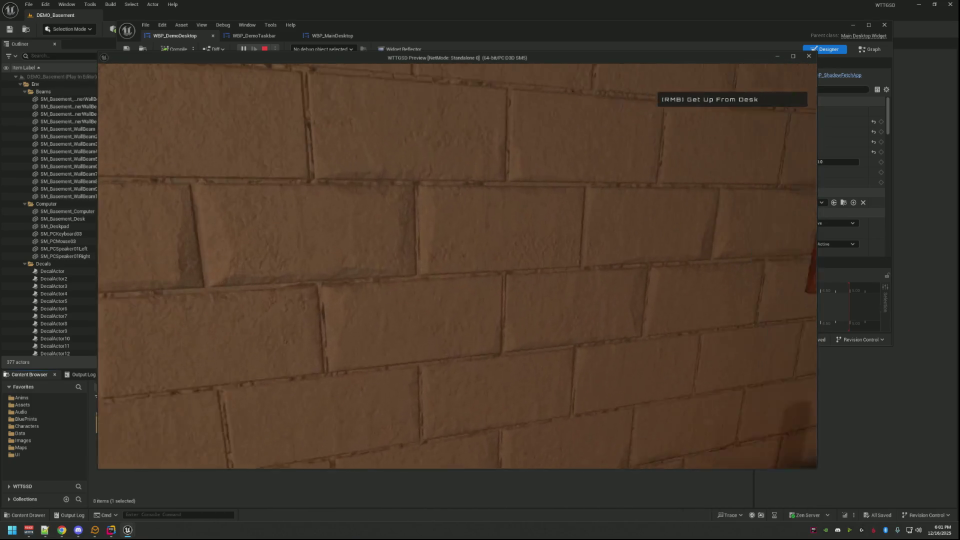
- Get up from the desk, interact with the wall cube, open the pause menu, and sit back at the computer
right_click(458, 266)
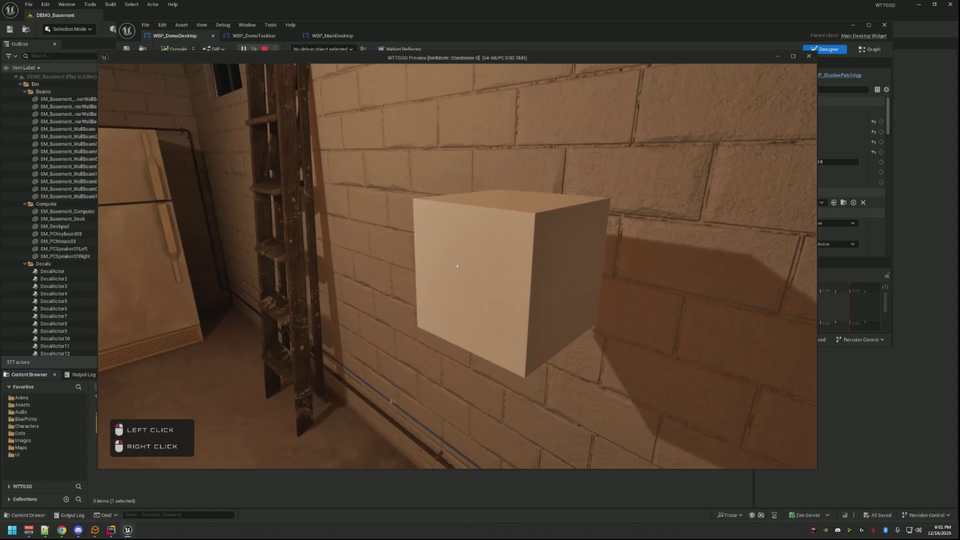
click(458, 266)
click(458, 266)
click(458, 266)
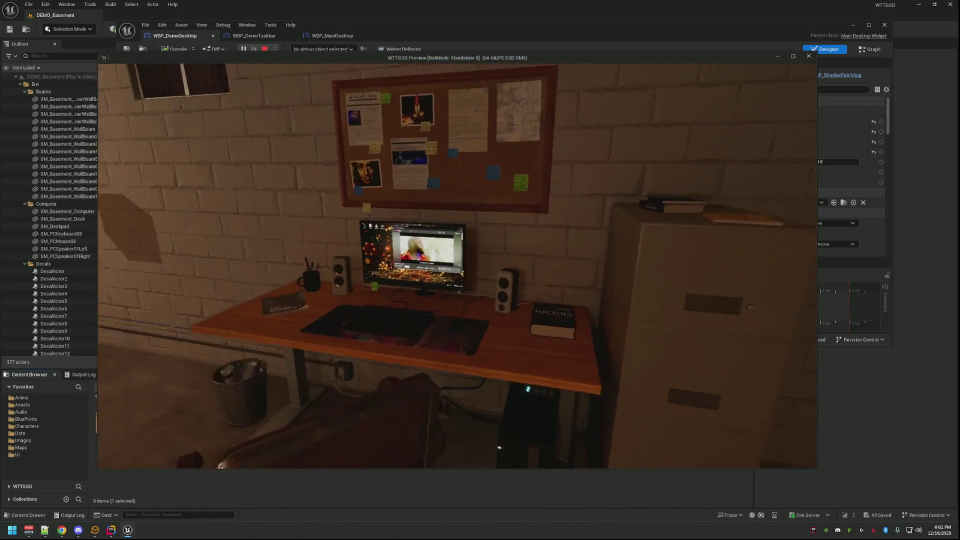
key(Escape)
key(Escape)
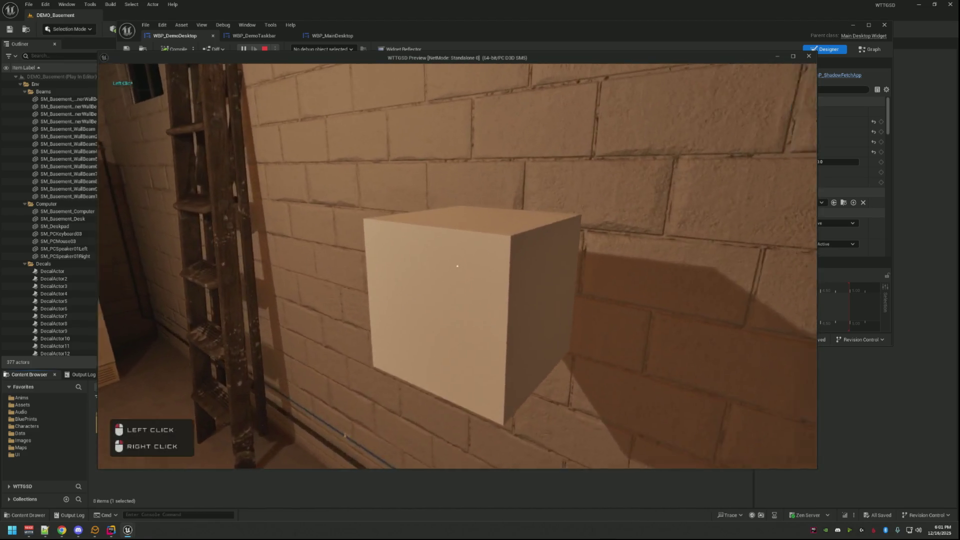
click(457, 266)
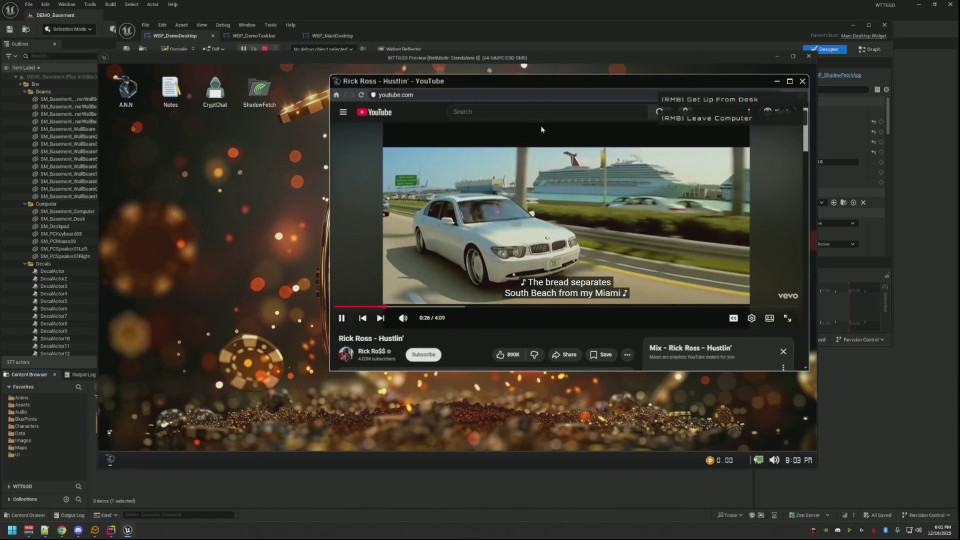
- Move the YouTube window, make it taller, pause the video, and close the window
mouse_move(519, 86)
mouse_down()
mouse_move(420, 93)
mouse_move(469, 127)
mouse_move(433, 134)
mouse_move(491, 105)
mouse_move(495, 74)
mouse_up()
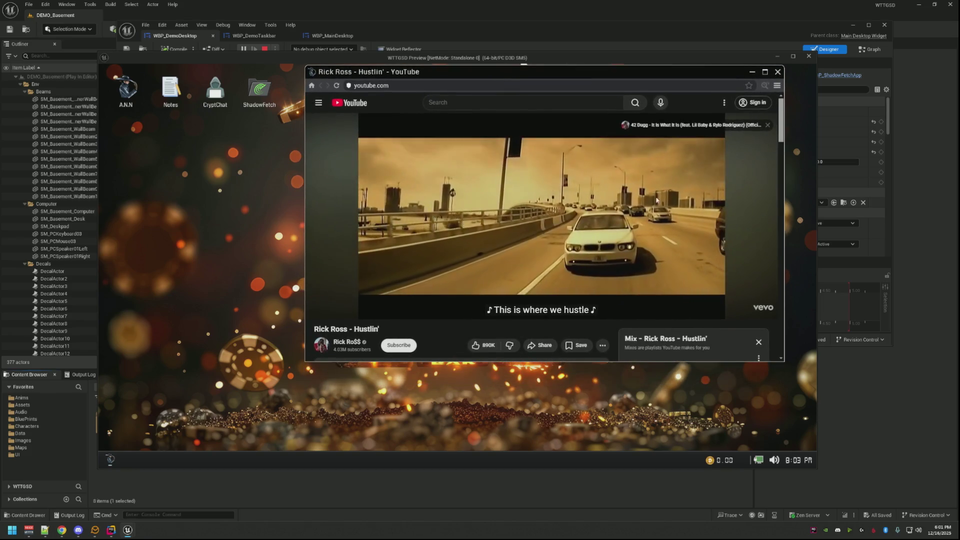
drag(783, 361, 783, 433)
scroll(531, 273, down, 7)
scroll(531, 274, up, 4)
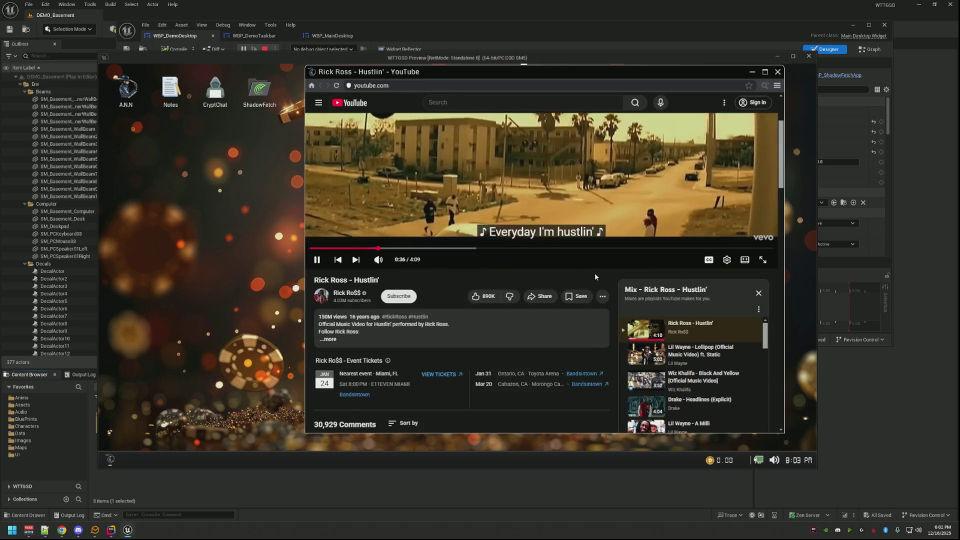
scroll(528, 273, up, 4)
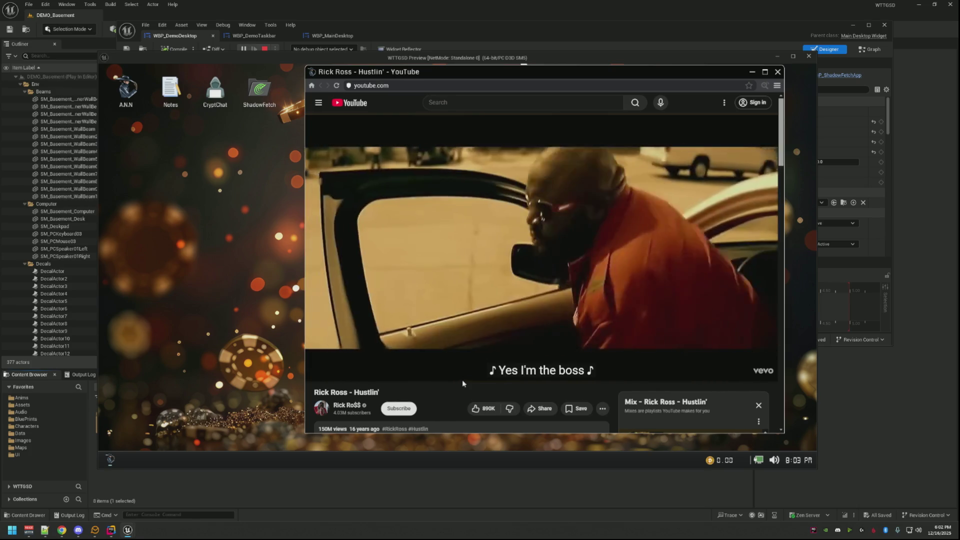
click(481, 279)
click(778, 72)
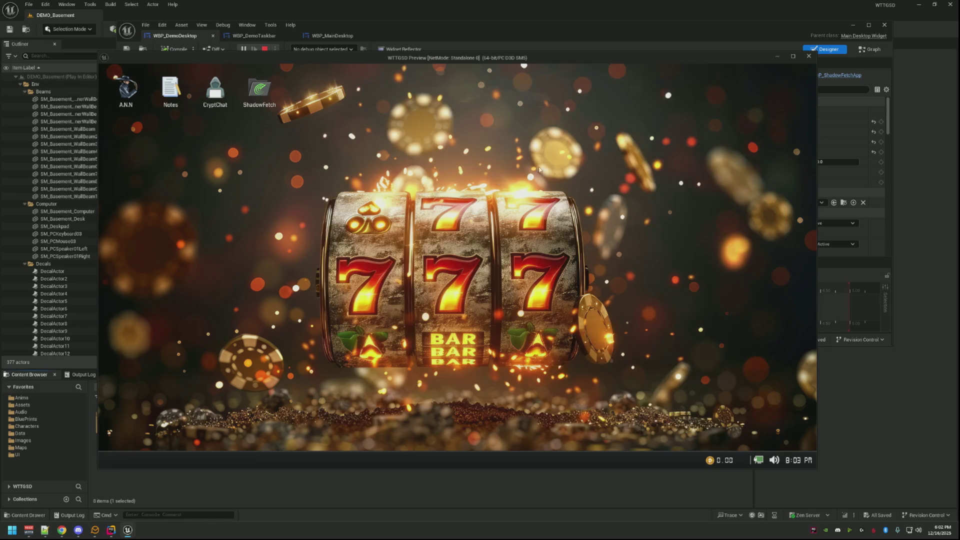
- Leave and re-sit at the computer, reopen and close A.N.N, then stop the play session
right_click(457, 266)
click(457, 265)
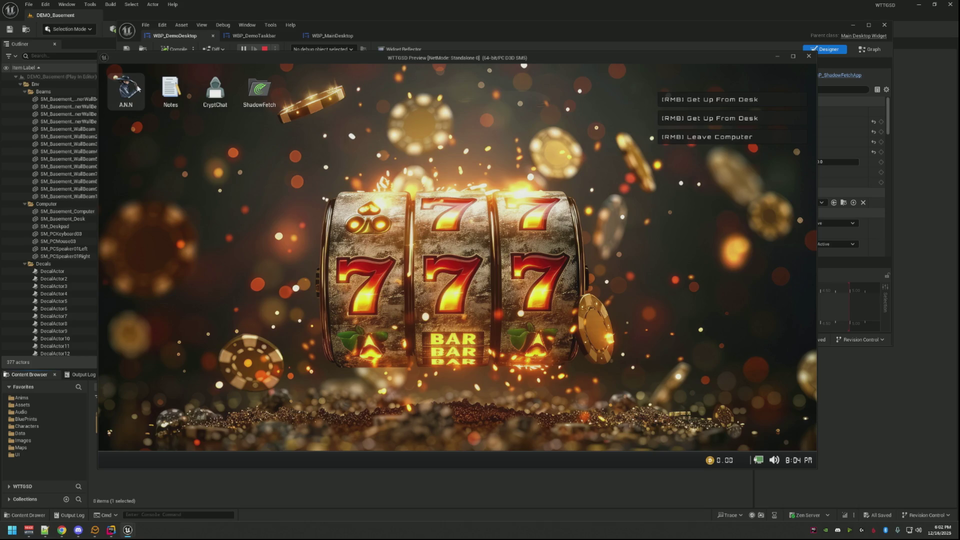
double_click(137, 89)
click(778, 73)
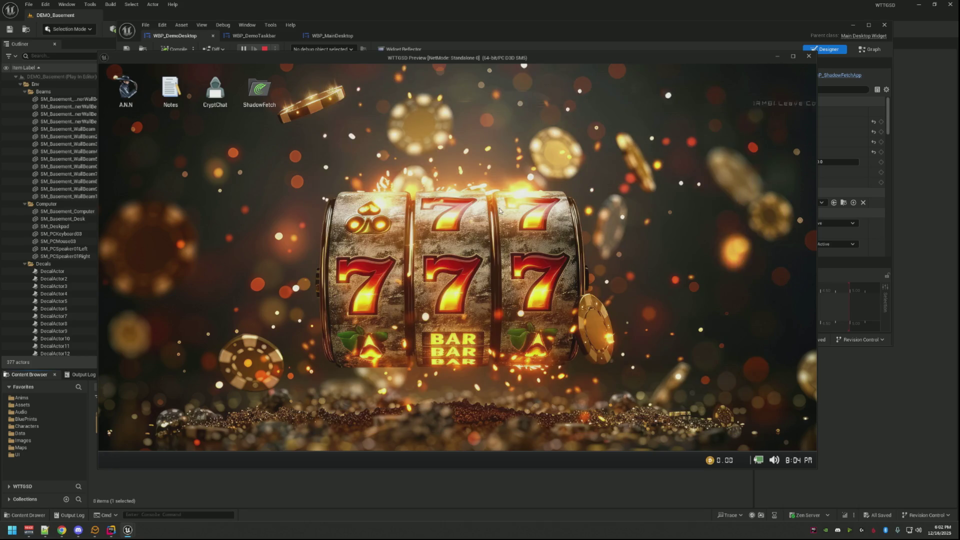
key(Escape)
scroll(505, 143, down, 3)
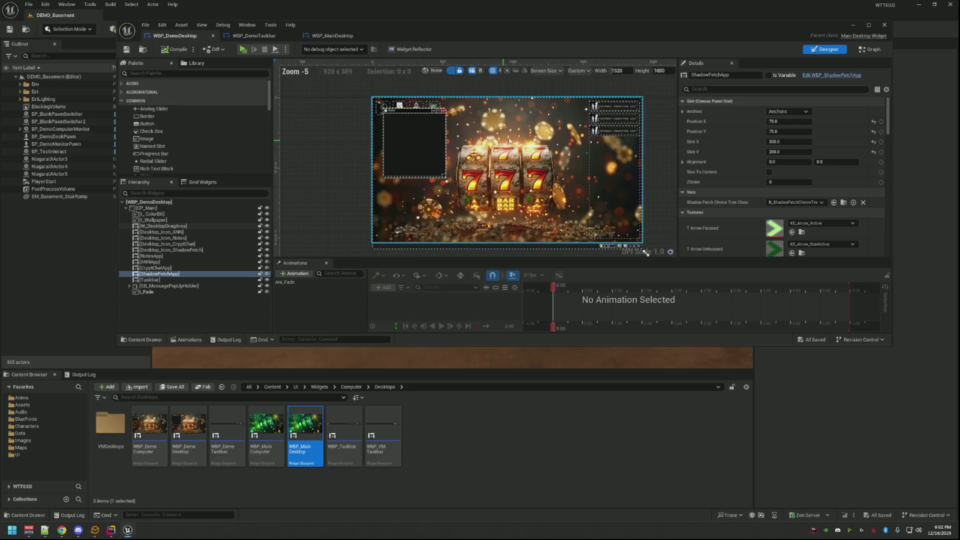
- Enlarge the WBP_DemoDesktop editor window and select I_Wallpaper in the Hierarchy
scroll(509, 132, up, 2)
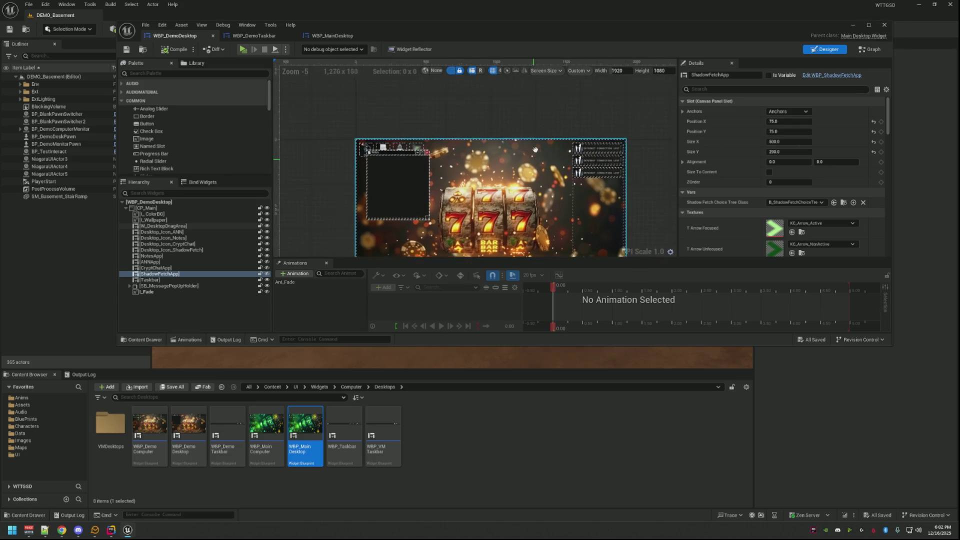
drag(456, 132, 484, 133)
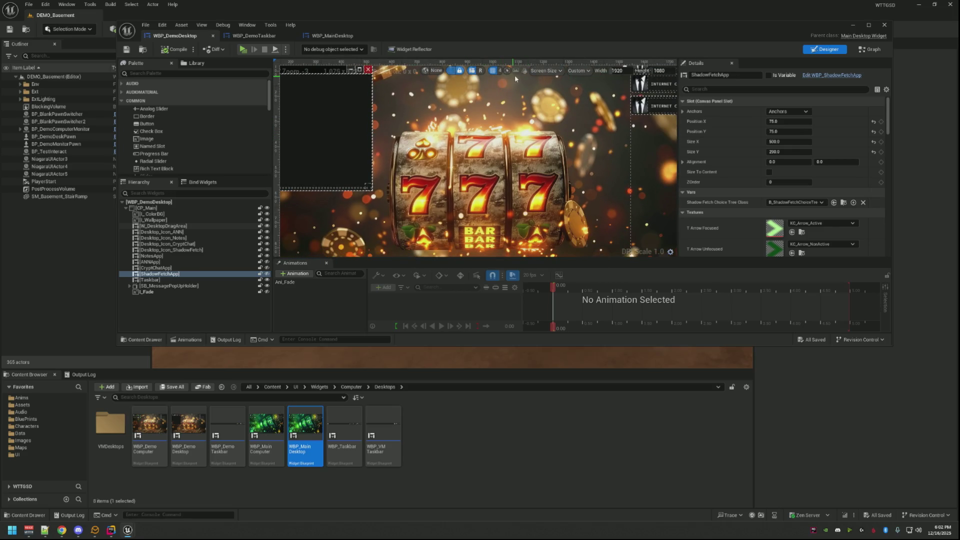
drag(464, 32, 384, 23)
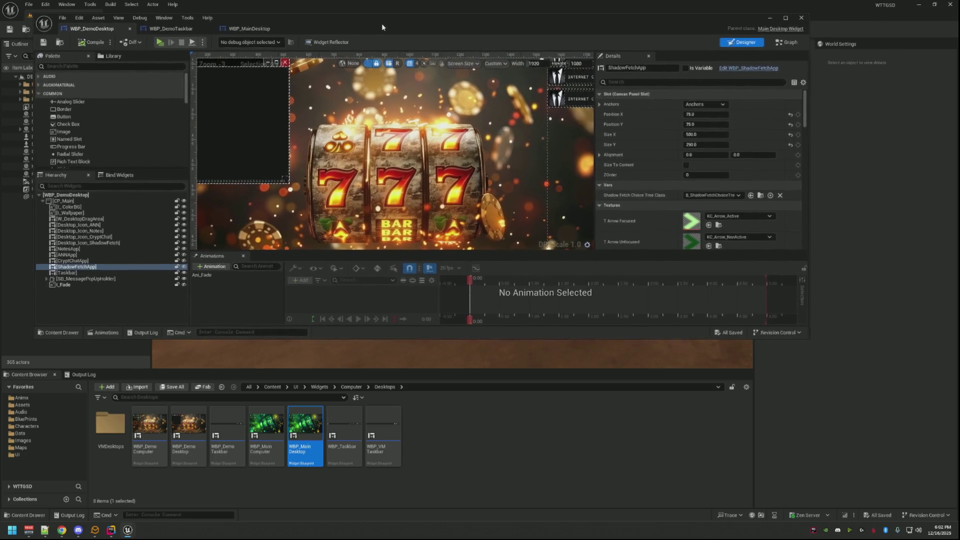
mouse_move(812, 341)
mouse_down()
mouse_move(835, 397)
mouse_move(932, 462)
mouse_up()
scroll(470, 202, down, 2)
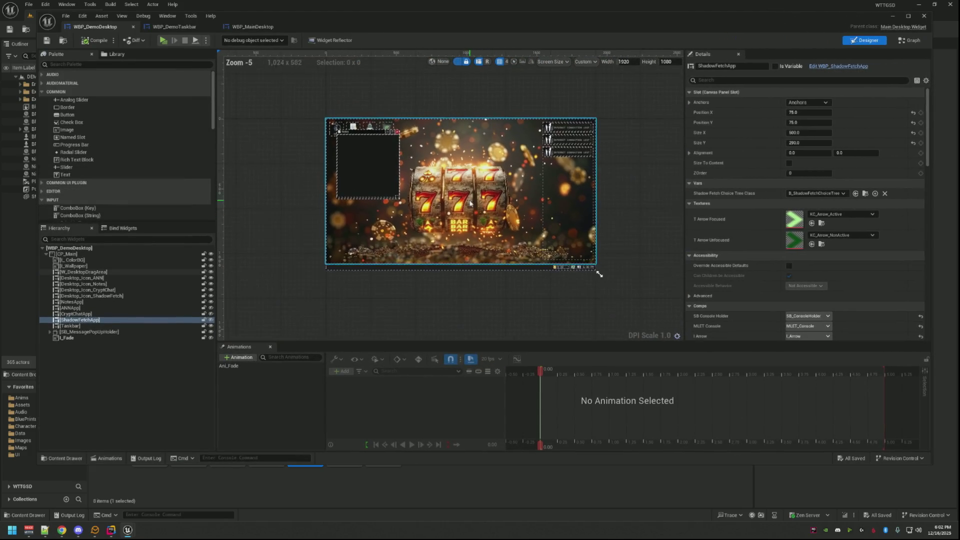
scroll(470, 202, up, 1)
click(134, 265)
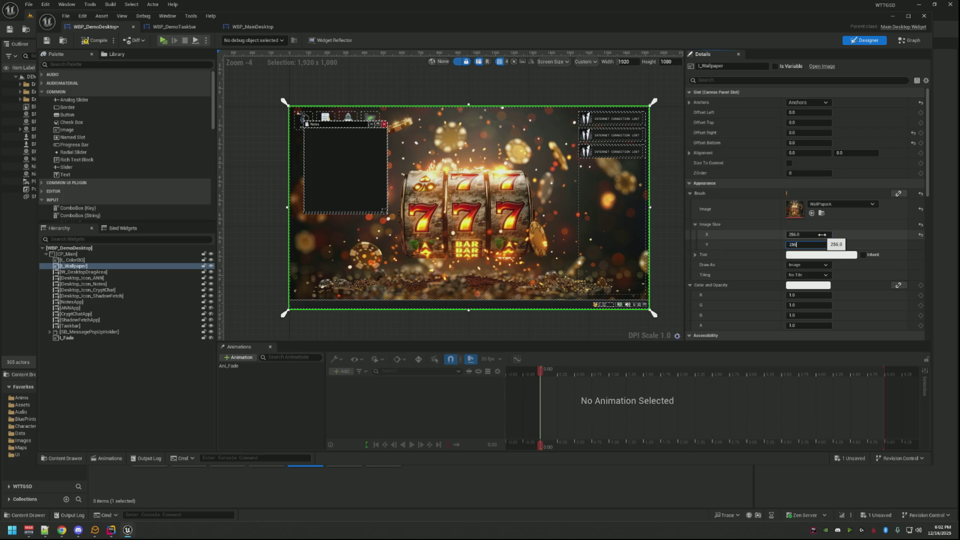
- Anchor the wallpaper to the centre with position 0, 0 and size 256 × 256
click(815, 104)
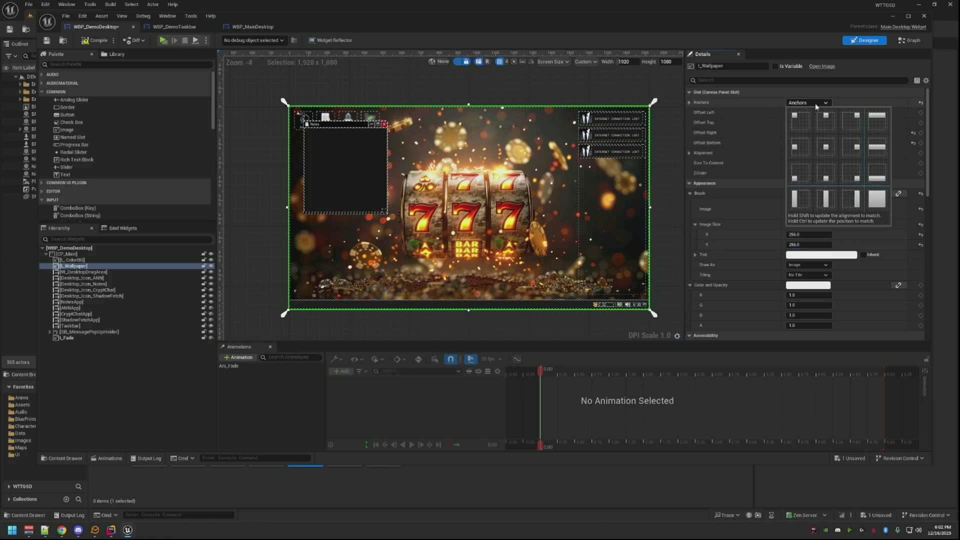
click(825, 148)
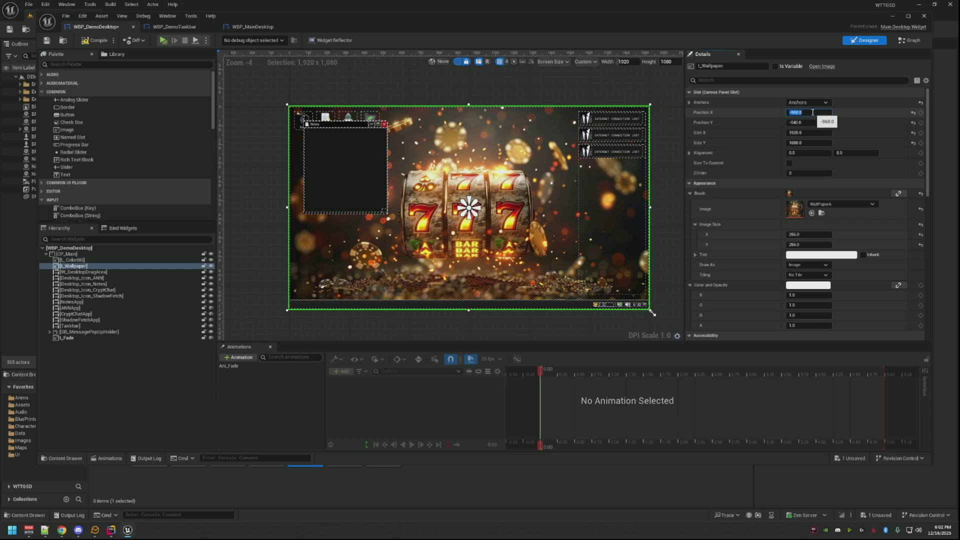
text(0)
key(Tab)
key(Return)
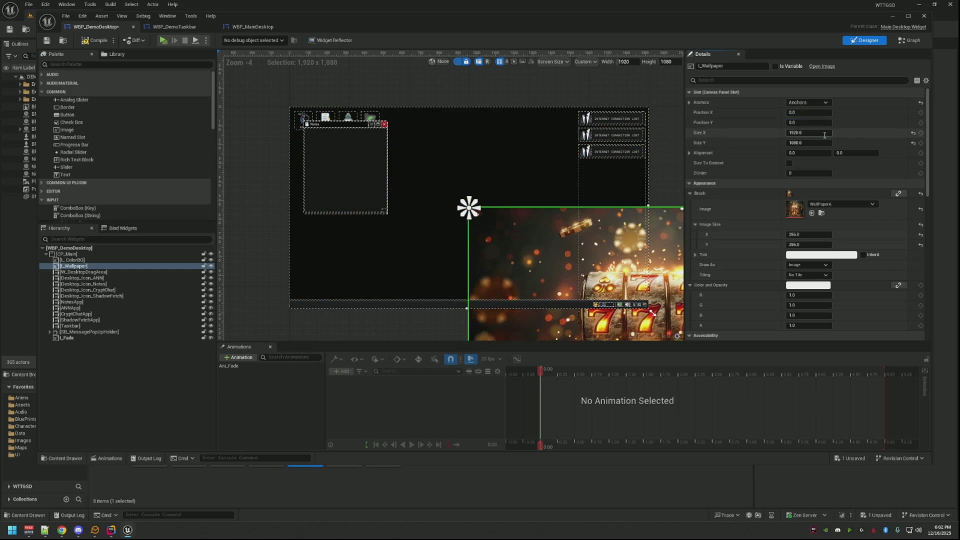
text(56)
key(Tab)
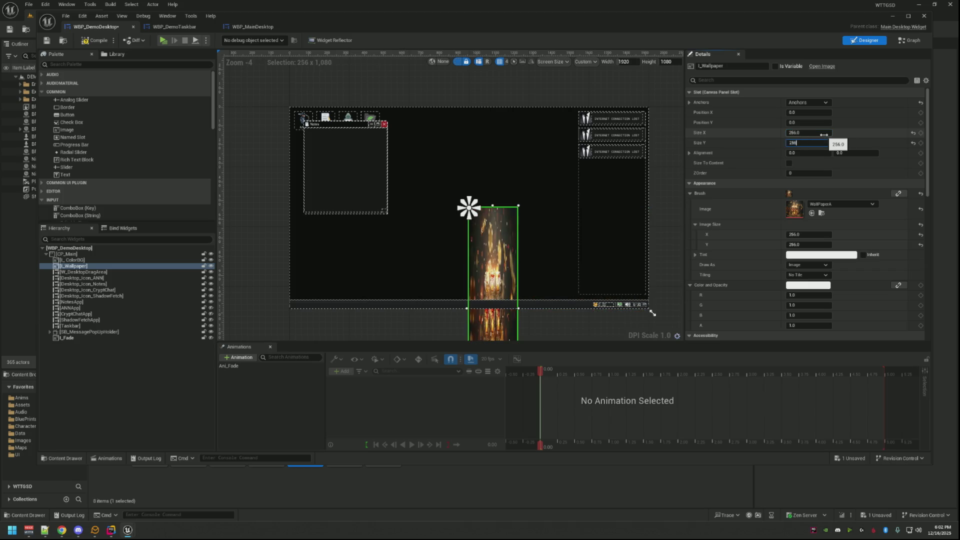
key(Return)
- Set the wallpaper's alignment to 0.5, 0.5, then select L_ColorBG's Color and Opacity swatch
click(819, 152)
text(.5)
key(Tab)
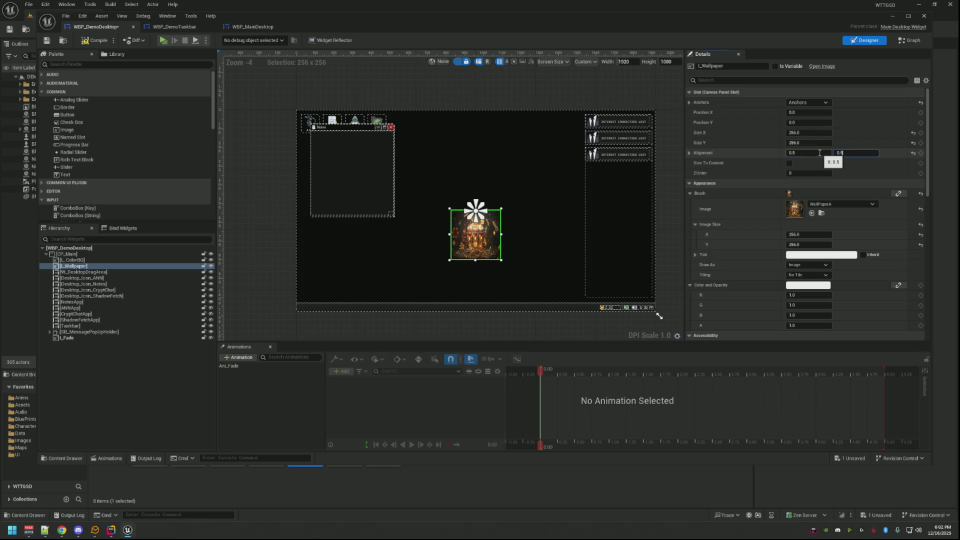
key(Return)
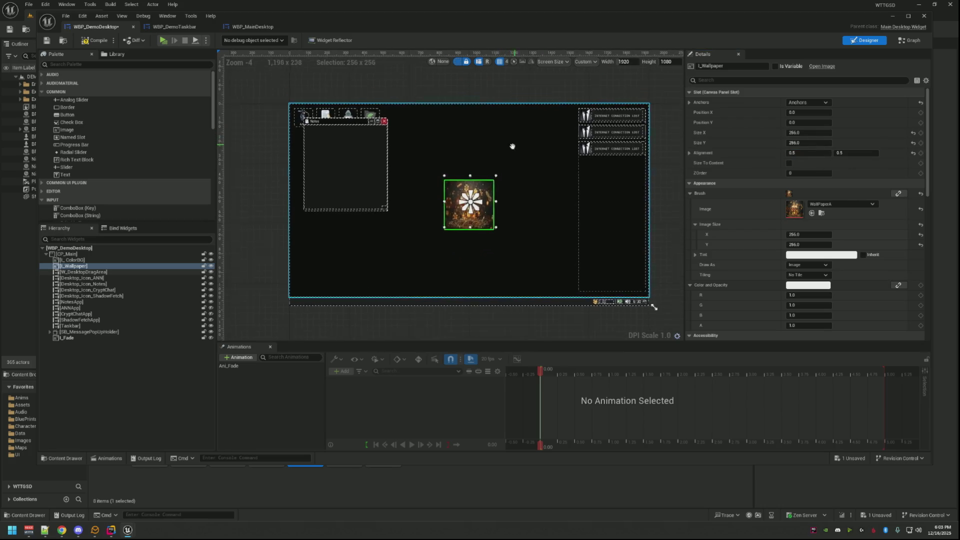
click(118, 260)
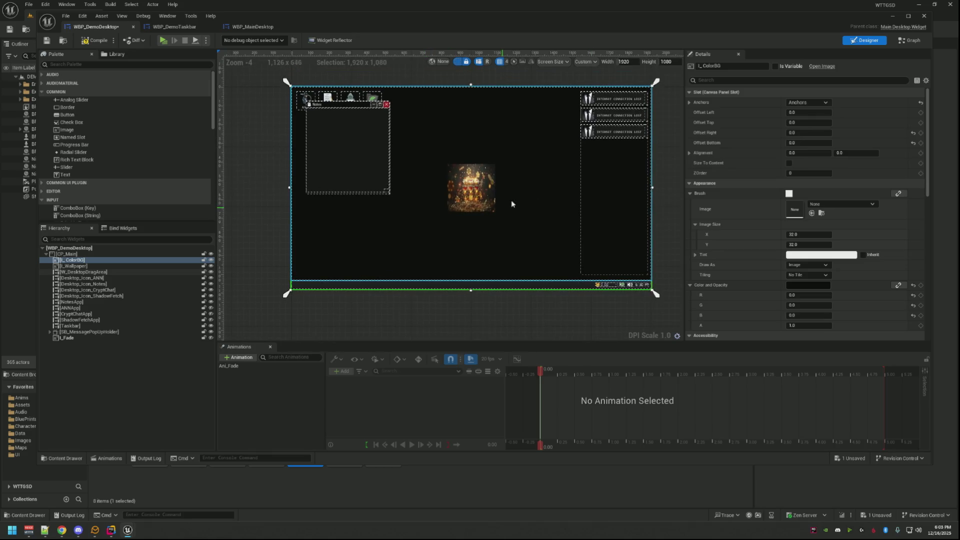